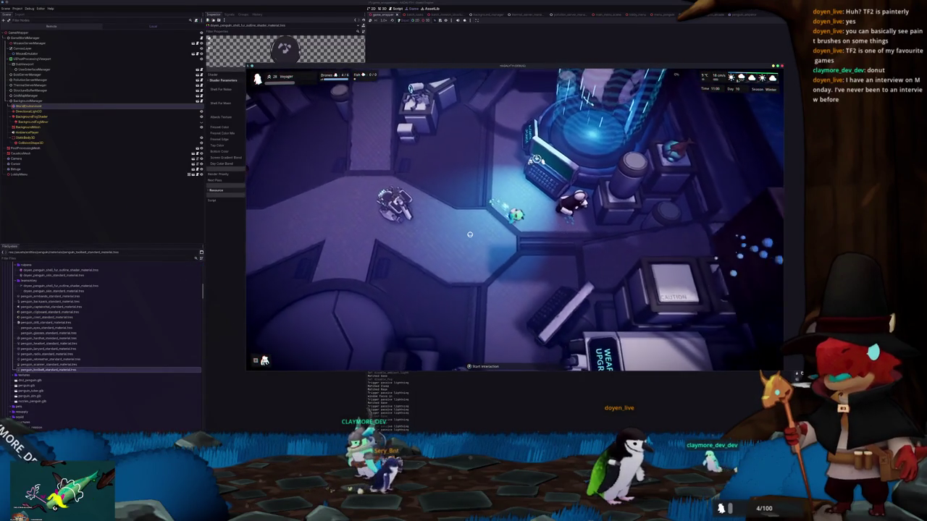
Walk the character south, east and north around the terminal in the base
{"action": "key", "text": "s"}
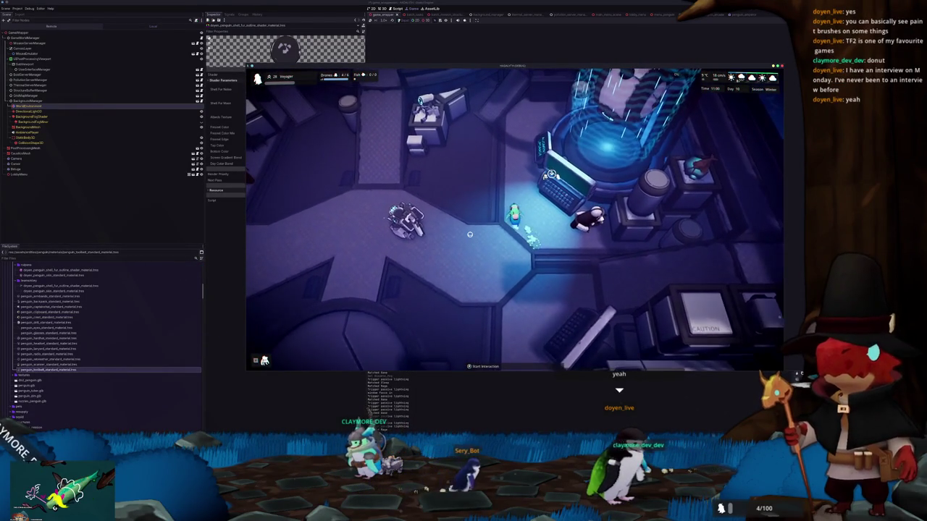
{"action": "key", "text": "d"}
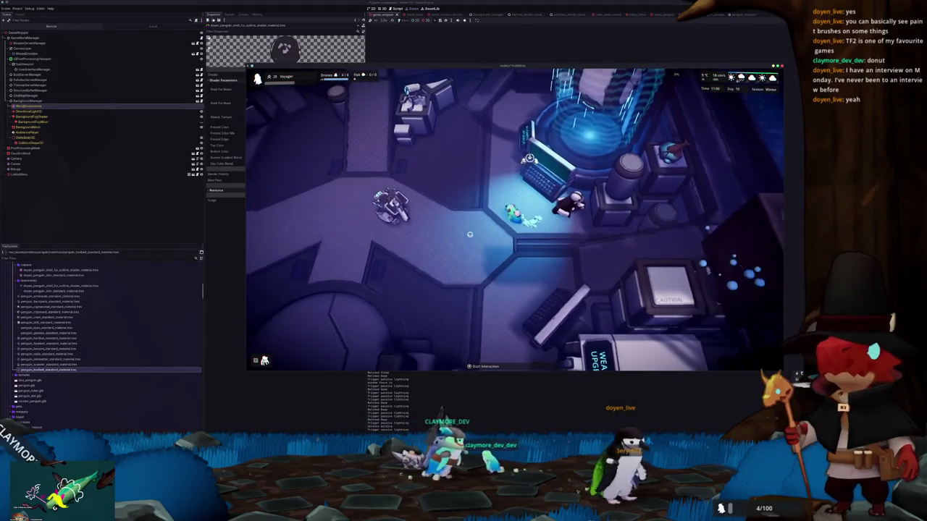
{"action": "key", "text": "w"}
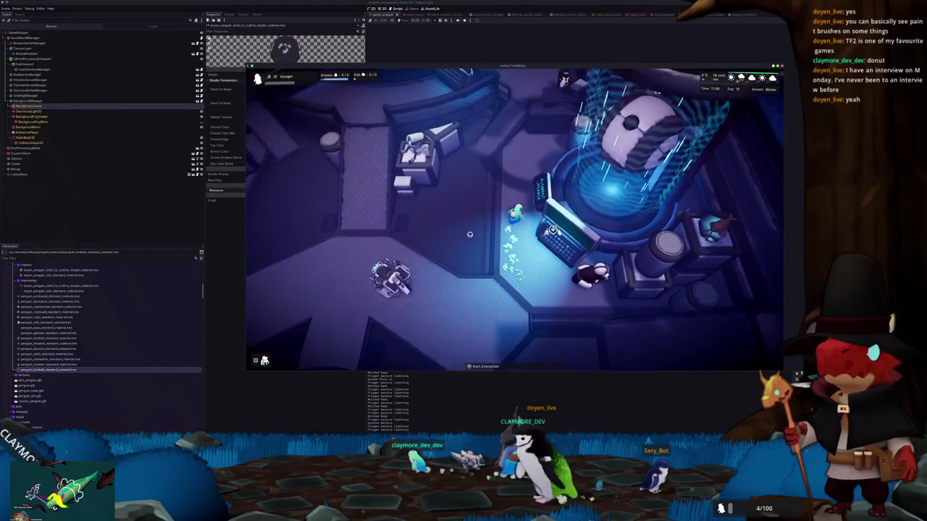
{"action": "key", "text": "s"}
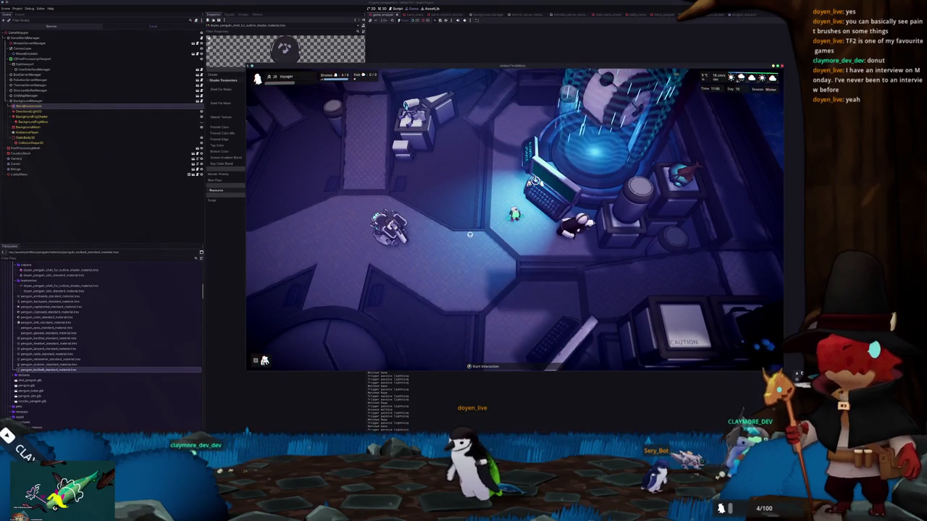
{"action": "key", "text": "s"}
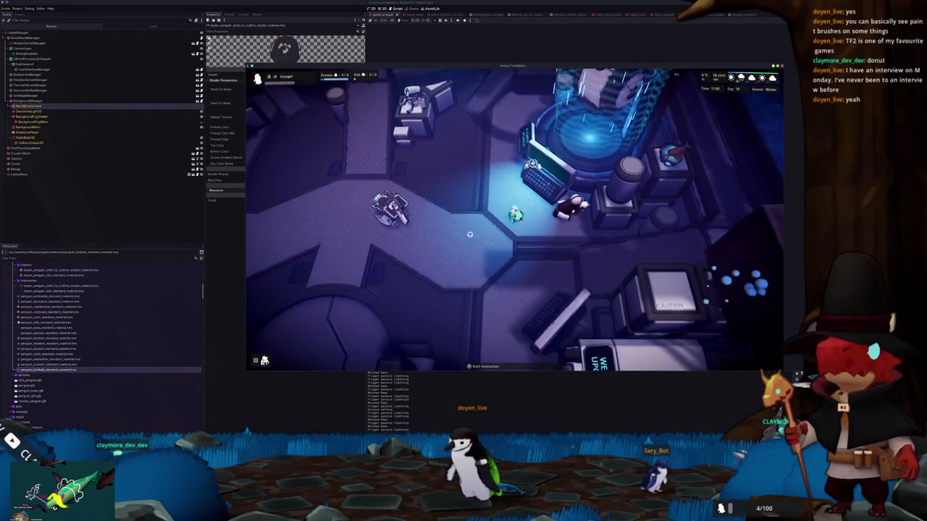
{"action": "key", "text": "w"}
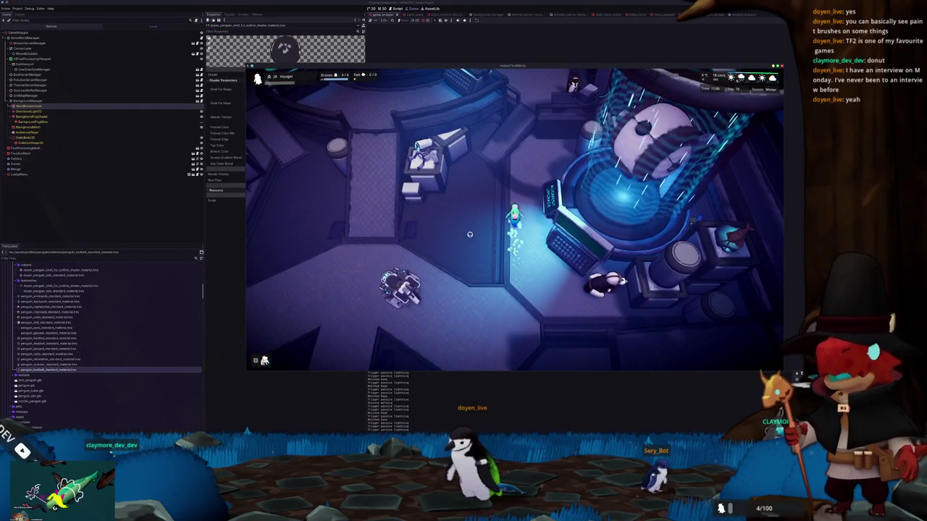
Walk the character south-east and west through the room, then stop the game with F8
{"action": "key", "text": "s"}
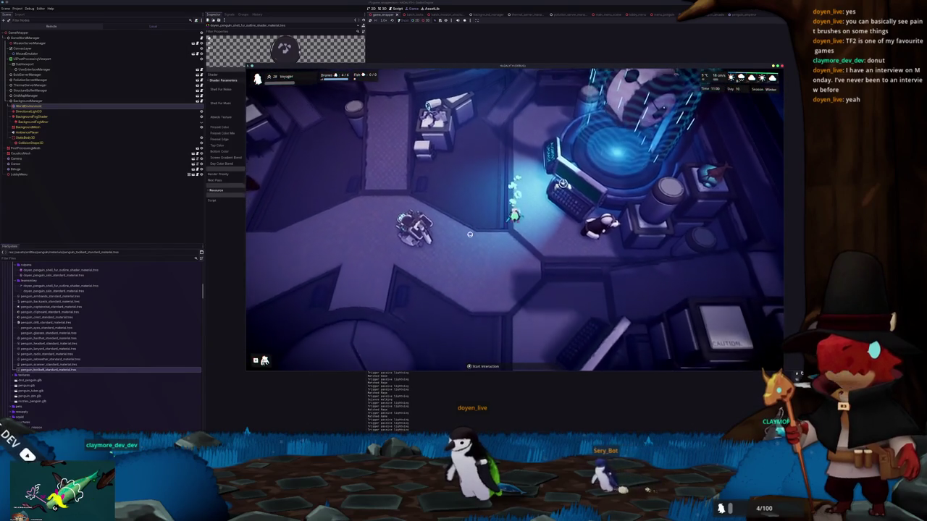
{"action": "key", "text": "s"}
{"action": "key", "text": "d"}
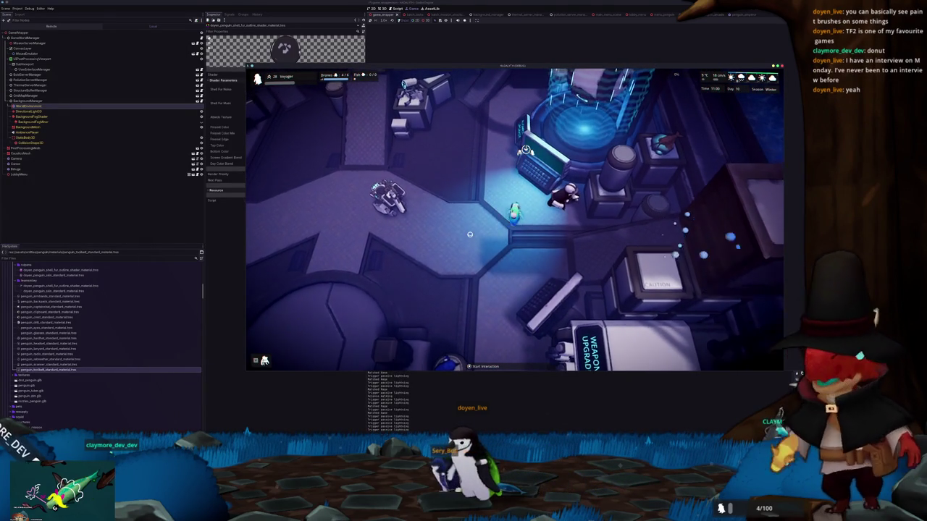
{"action": "key", "text": "a"}
{"action": "key", "text": "s"}
{"action": "key", "text": "d"}
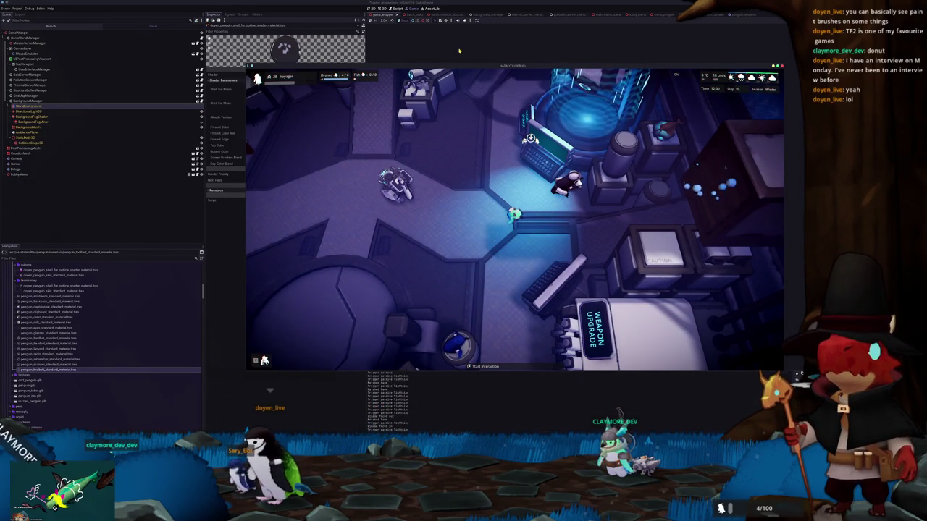
{"action": "key", "text": "F8"}
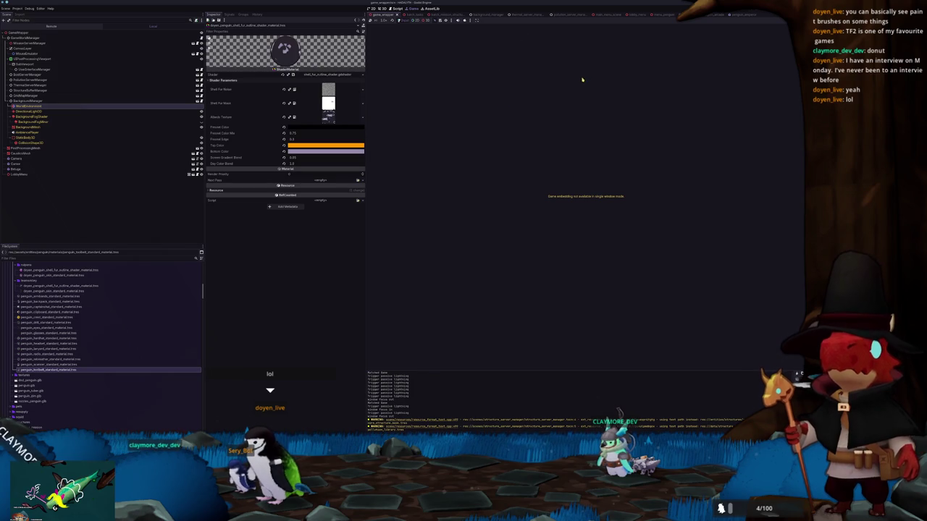
Switch to the penguin scene and show it in the 3D view
{"action": "left_click", "coordinate": [684, 14]}
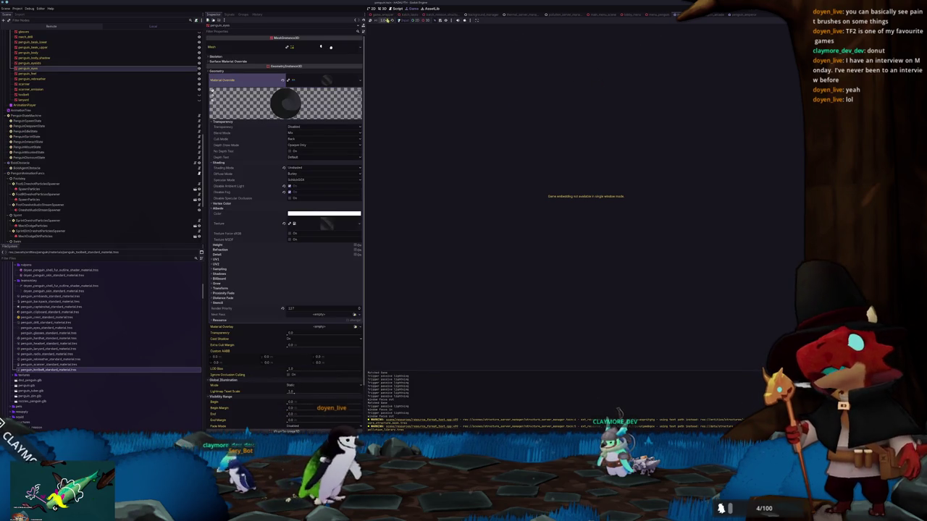
{"action": "left_click", "coordinate": [385, 8]}
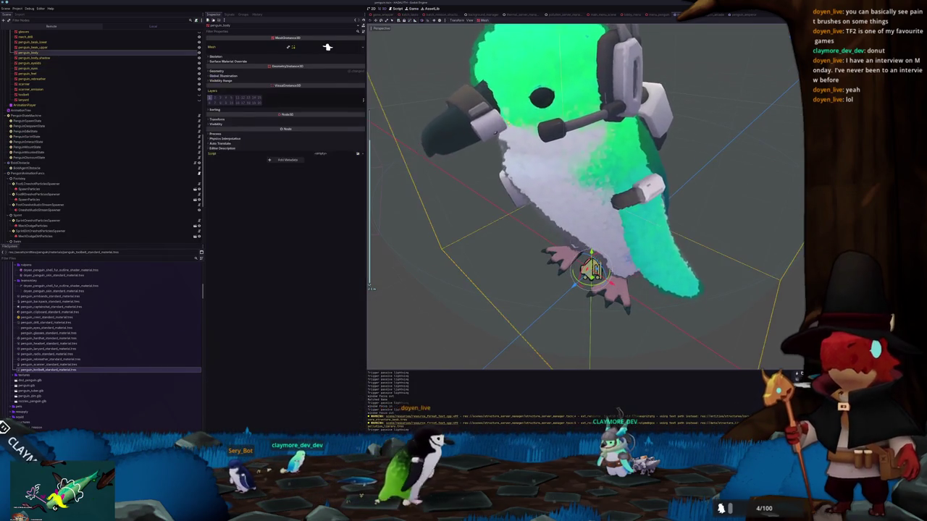
{"action": "scroll", "coordinate": [52, 66], "scroll_direction": "up", "scroll_amount": 2}
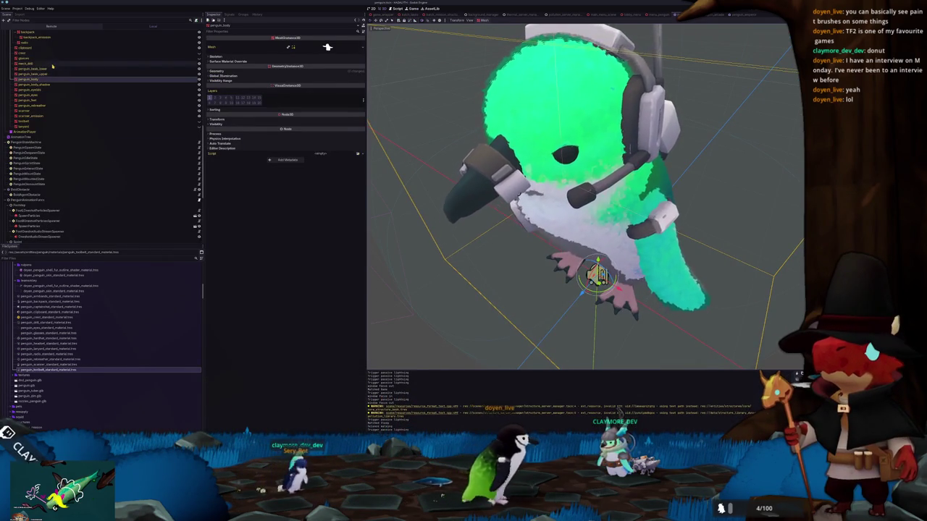
{"action": "scroll", "coordinate": [62, 94], "scroll_direction": "up", "scroll_amount": 5}
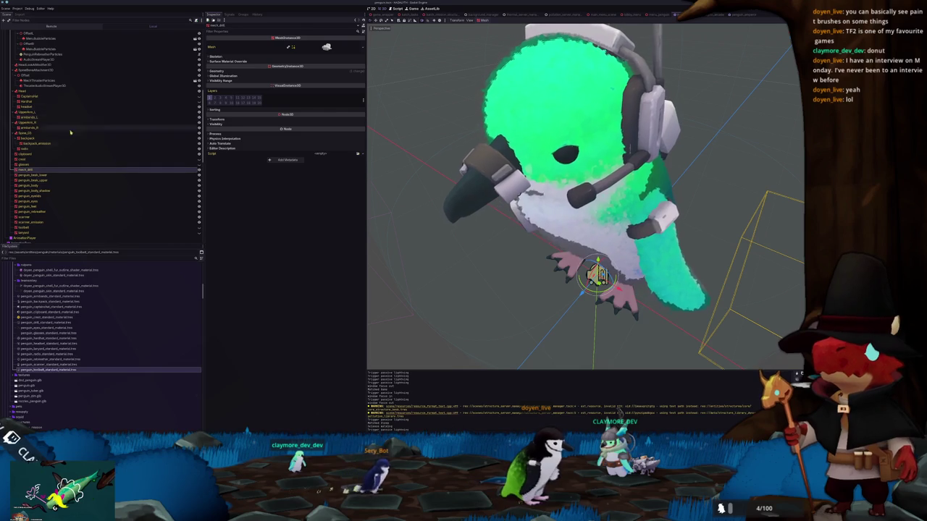
Select a penguin mesh part, try Alpha transparency on its material, then undo it
{"action": "left_click", "coordinate": [43, 195]}
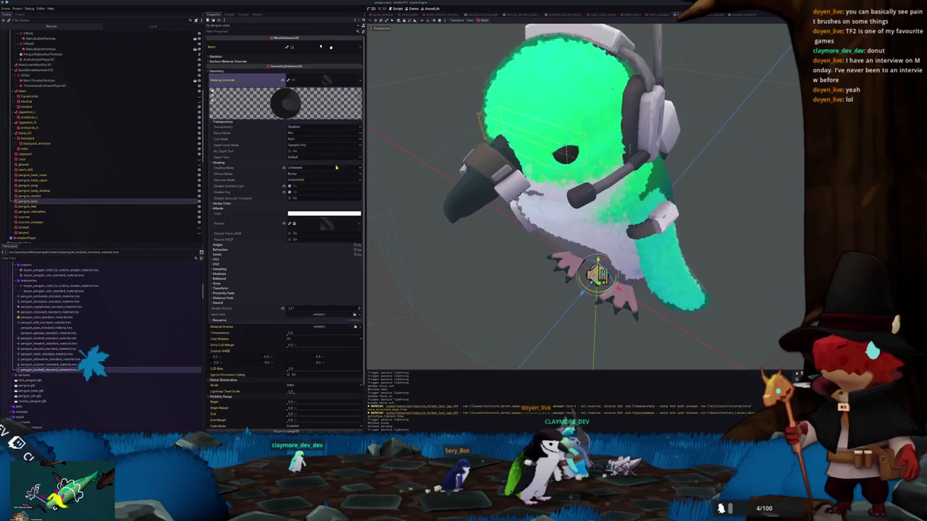
{"action": "left_click", "coordinate": [311, 127]}
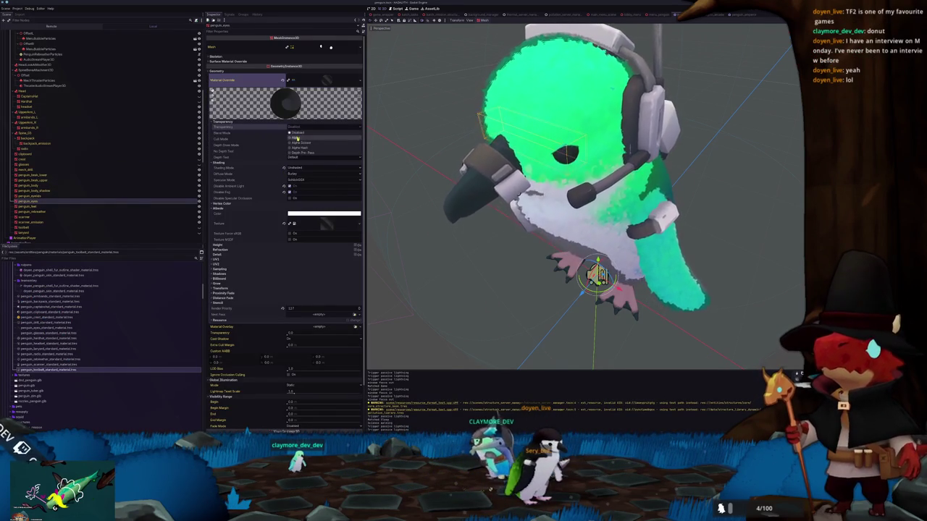
{"action": "left_click", "coordinate": [297, 138]}
{"action": "scroll", "coordinate": [440, 140], "scroll_direction": "down", "scroll_amount": 5}
{"action": "key", "text": "ctrl+s"}
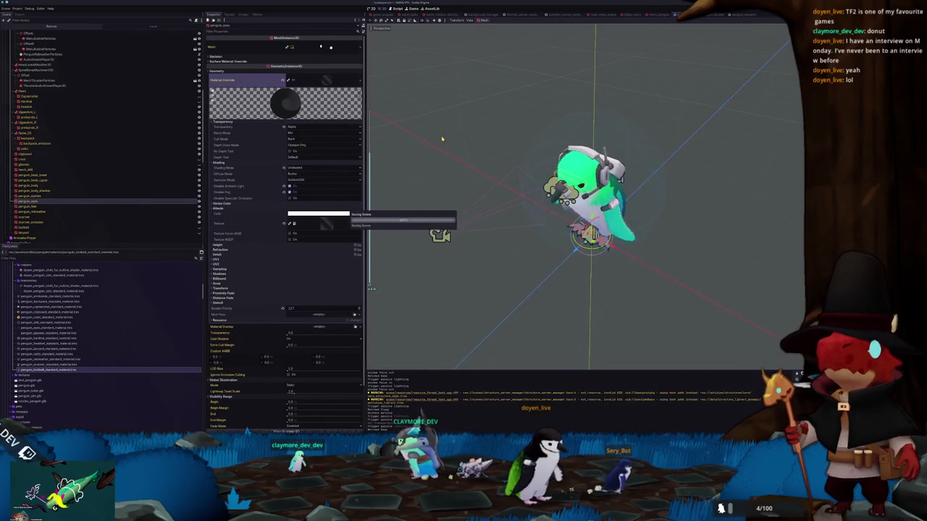
{"action": "key", "text": "ctrl+z"}
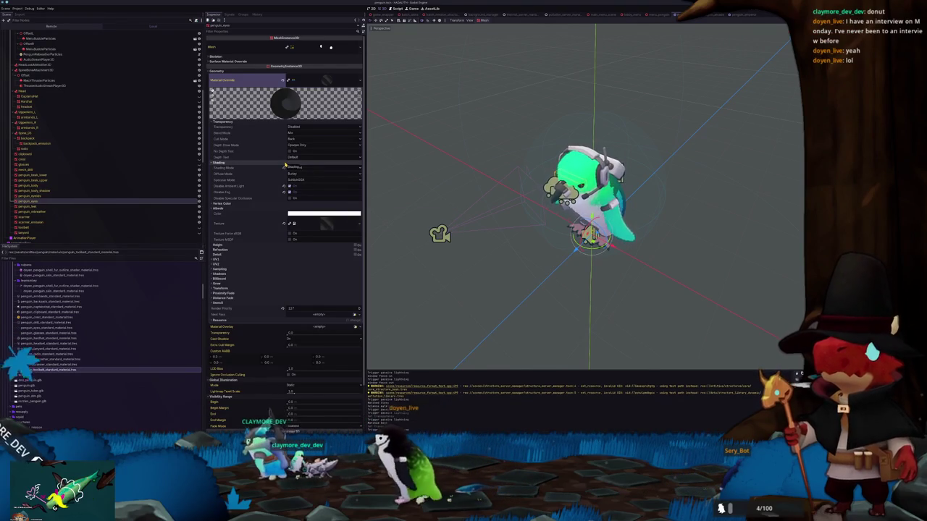
Set the material override's render priority to 127
{"action": "scroll", "coordinate": [270, 179], "scroll_direction": "down", "scroll_amount": 3}
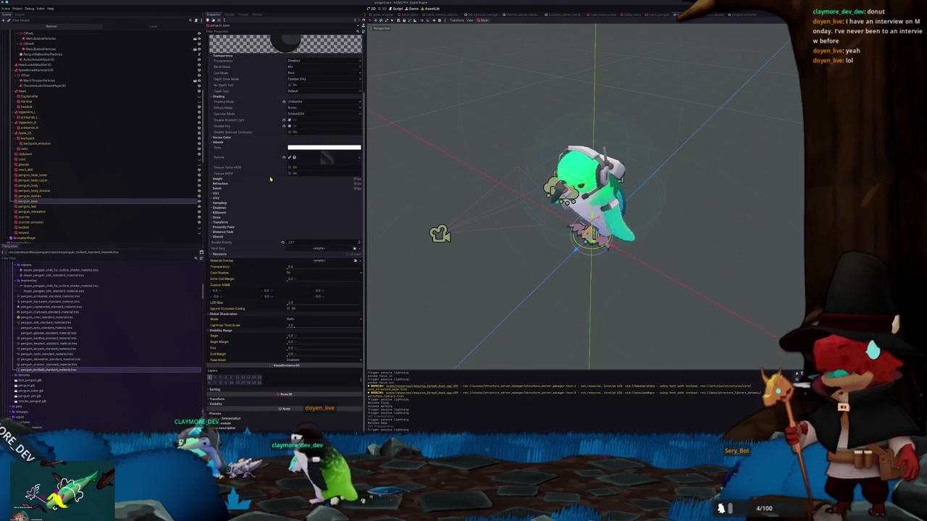
{"action": "left_click_drag", "start_coordinate": [288, 241], "coordinate": [246, 241]}
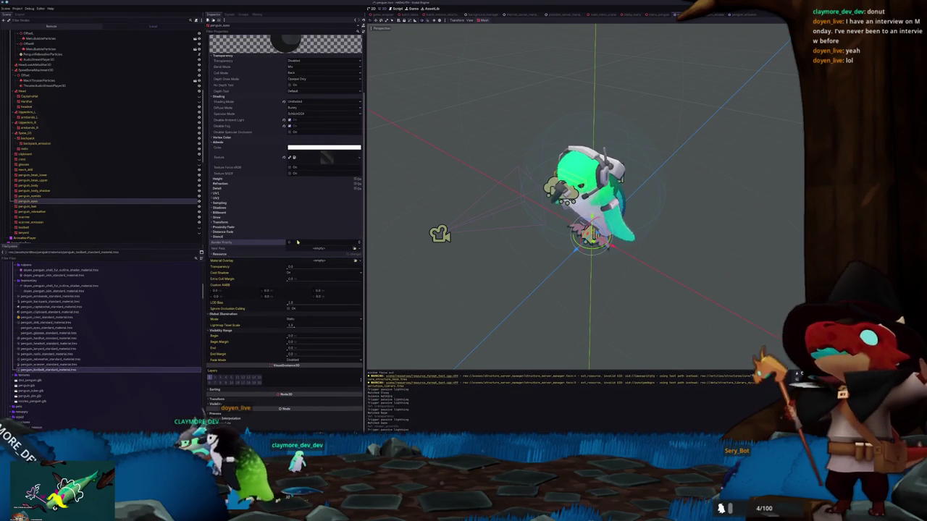
{"action": "scroll", "coordinate": [469, 197], "scroll_direction": "up", "scroll_amount": 4}
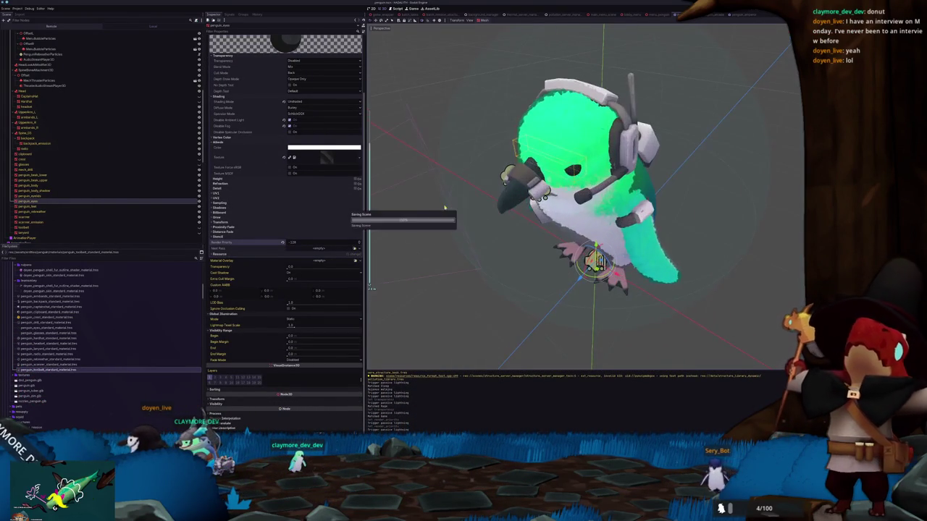
{"action": "scroll", "coordinate": [290, 246], "scroll_direction": "up", "scroll_amount": 1}
{"action": "left_click_drag", "start_coordinate": [296, 251], "coordinate": [340, 251]}
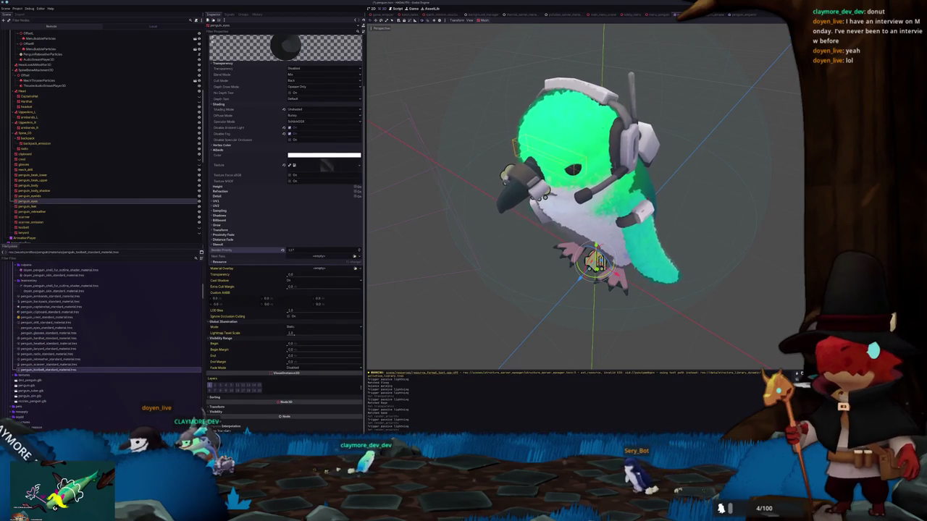
Change the mesh's Cast Shadow setting, raise transparency to 1.0, and save the scene
{"action": "left_click", "coordinate": [288, 281]}
{"action": "left_click", "coordinate": [293, 287]}
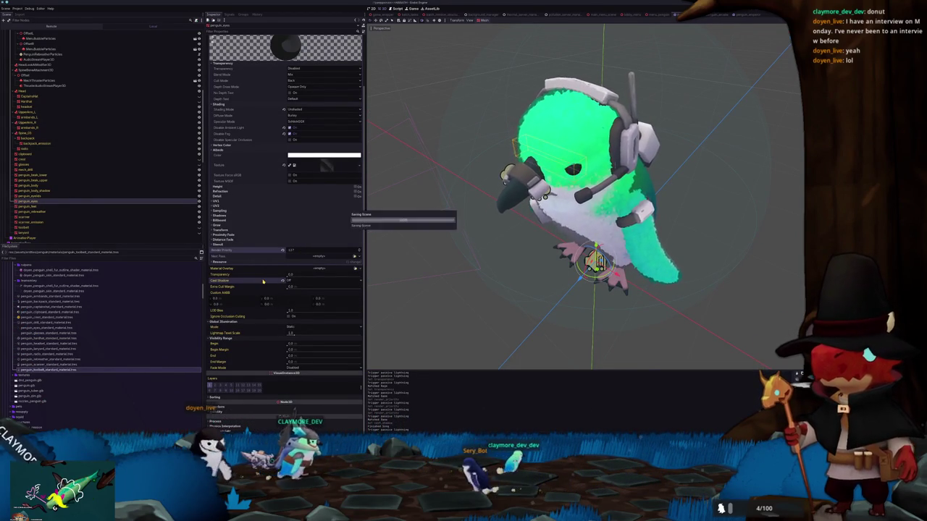
{"action": "mouse_move", "coordinate": [289, 274]}
{"action": "left_mouse_down"}
{"action": "mouse_move", "coordinate": [377, 273]}
{"action": "mouse_move", "coordinate": [269, 293]}
{"action": "left_mouse_up"}
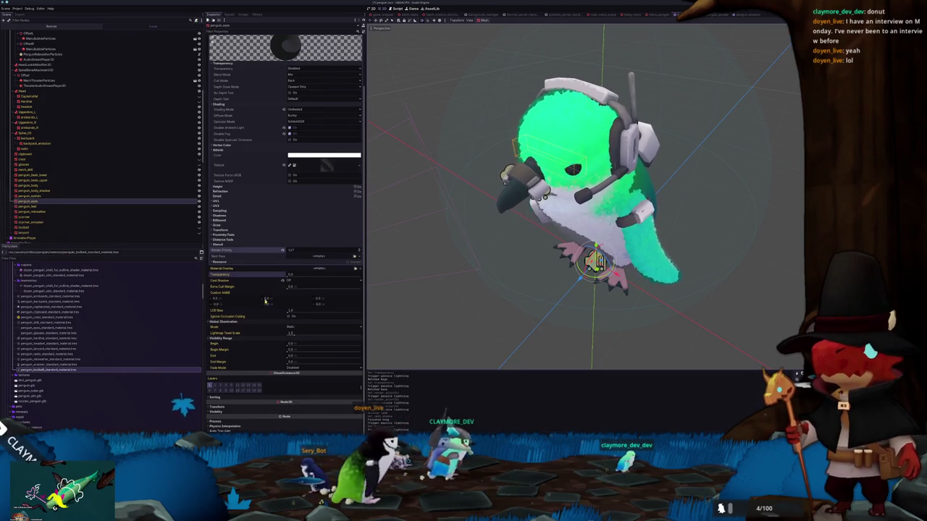
{"action": "scroll", "coordinate": [290, 311], "scroll_direction": "down", "scroll_amount": 1}
{"action": "key", "text": "ctrl+s"}
{"action": "scroll", "coordinate": [448, 278], "scroll_direction": "down", "scroll_amount": 5}
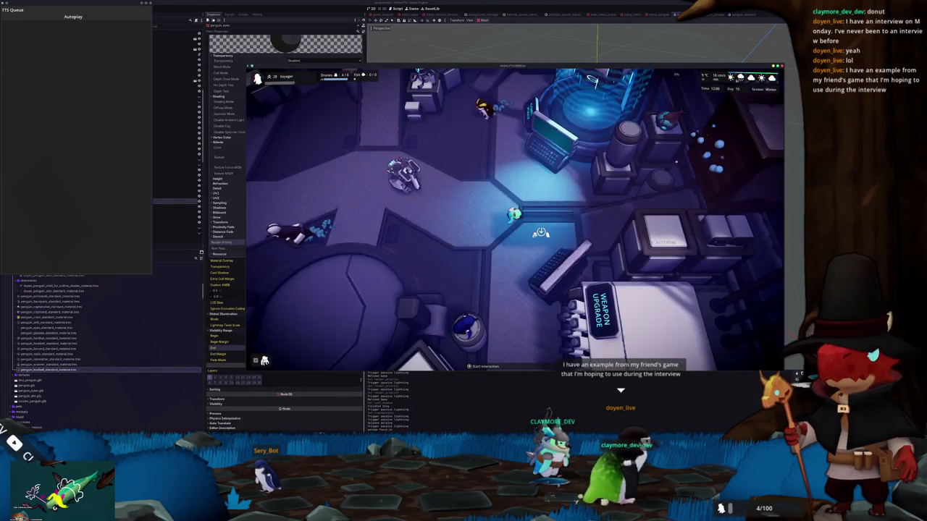
Walk the player left, then up the corridor into the upper room toward the consoles
{"action": "key", "text": "a"}
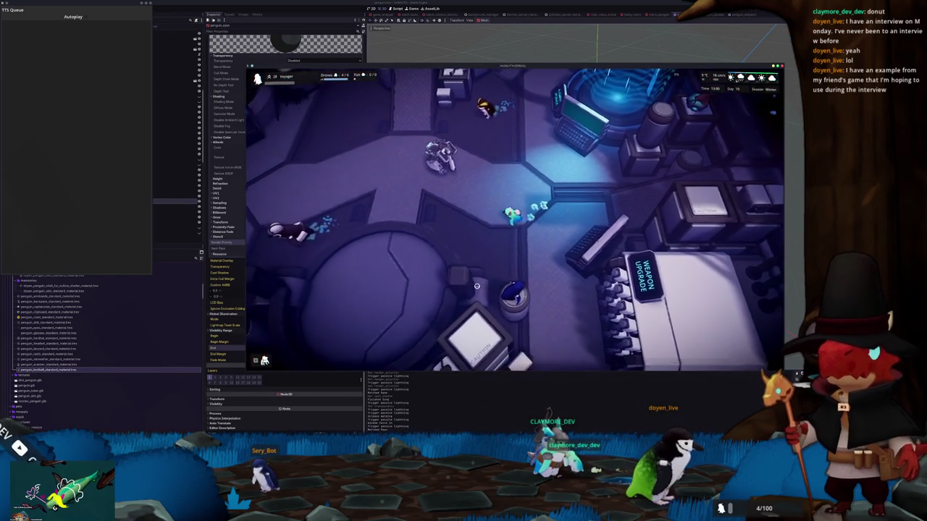
{"action": "key", "text": "s"}
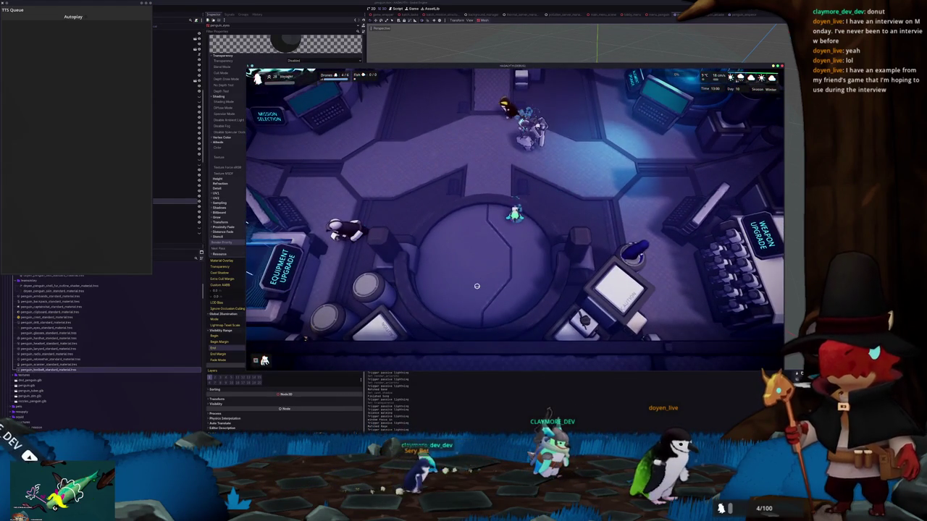
{"action": "key", "text": "w"}
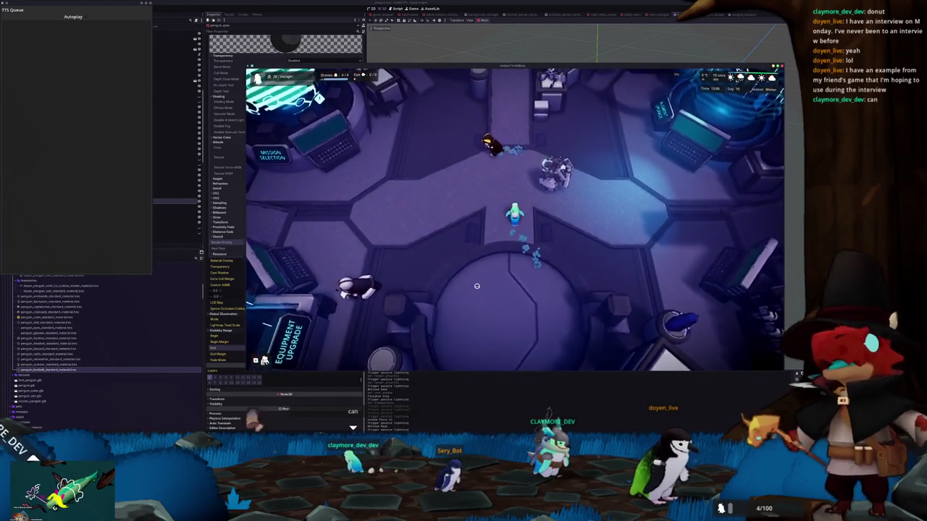
{"action": "key", "text": "w"}
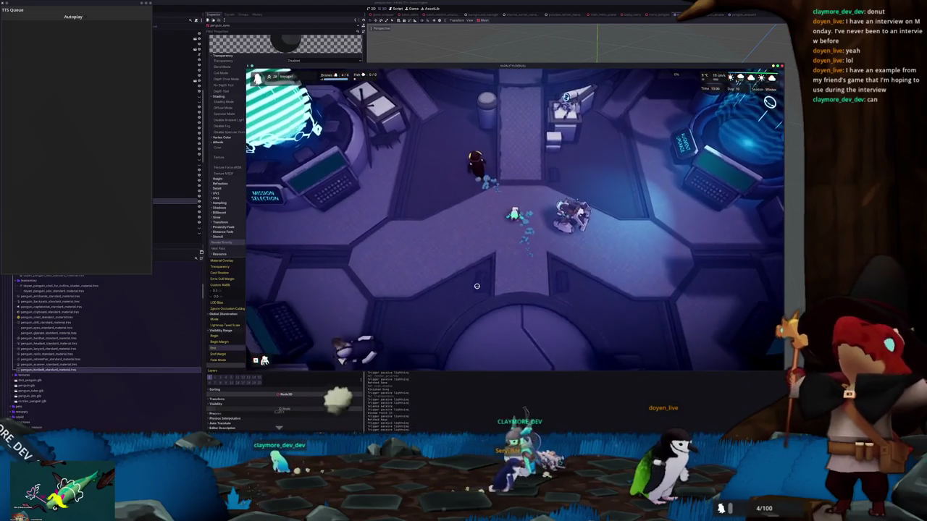
{"action": "key", "text": "w"}
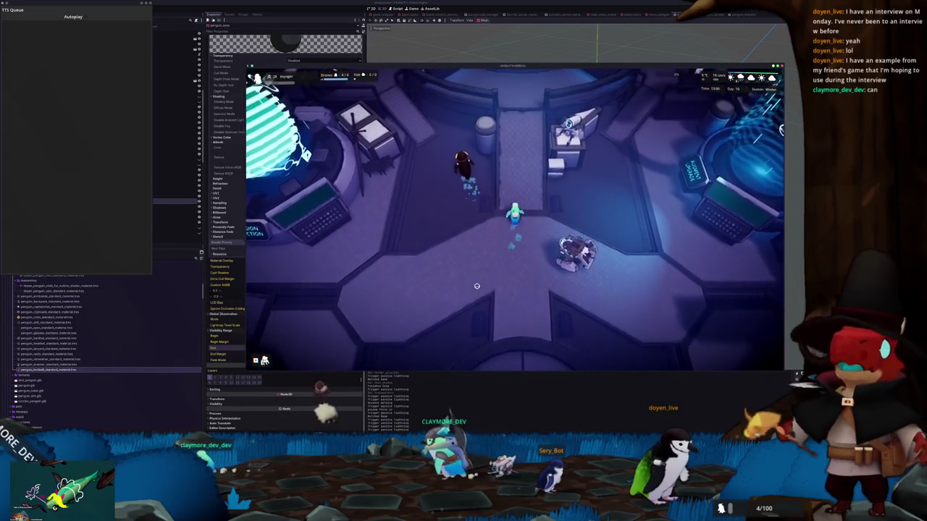
{"action": "key", "text": "w"}
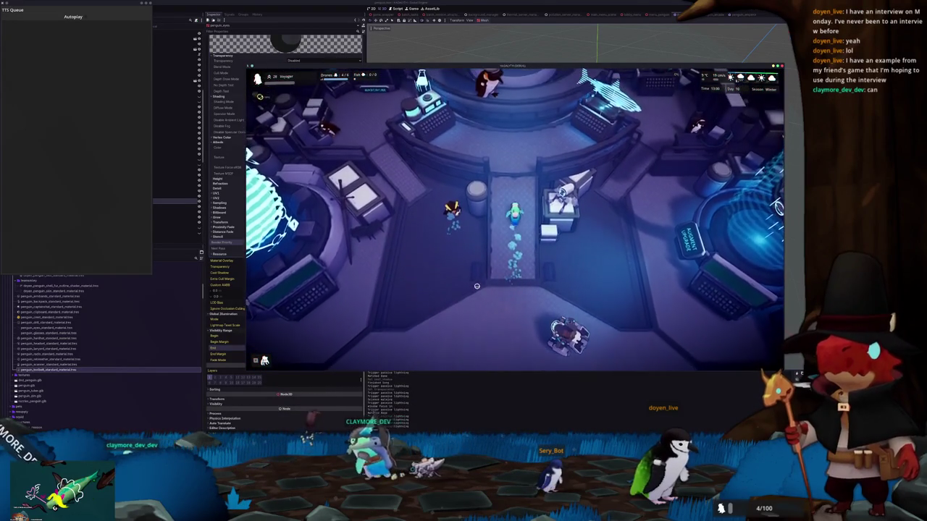
{"action": "key", "text": "w"}
{"action": "key", "text": "w"}
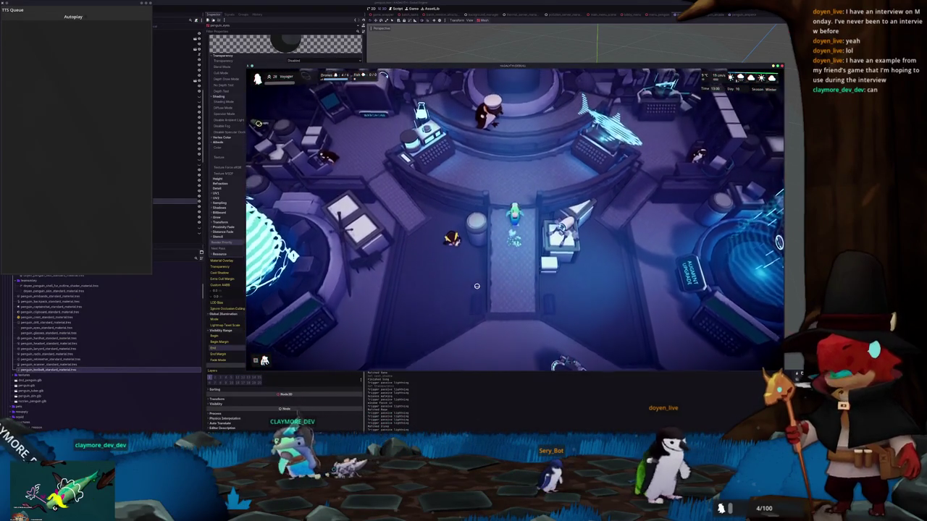
{"action": "key", "text": "w"}
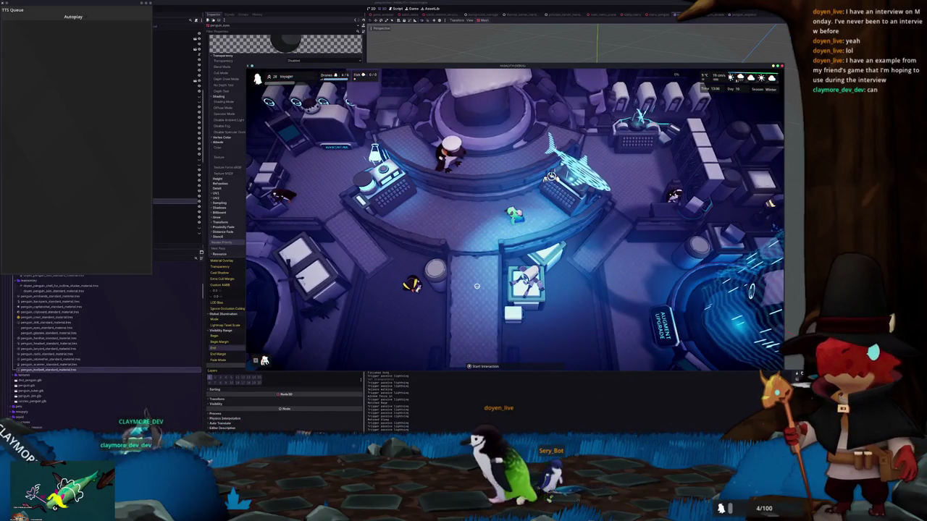
Move the player right, then back down and left through the ship interior
{"action": "key", "text": "d"}
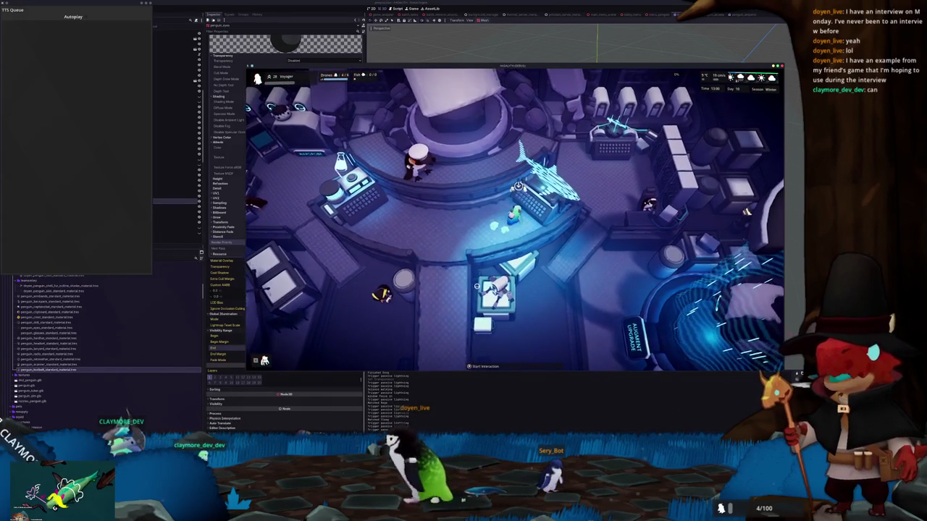
{"action": "key", "text": "s"}
{"action": "key", "text": "a"}
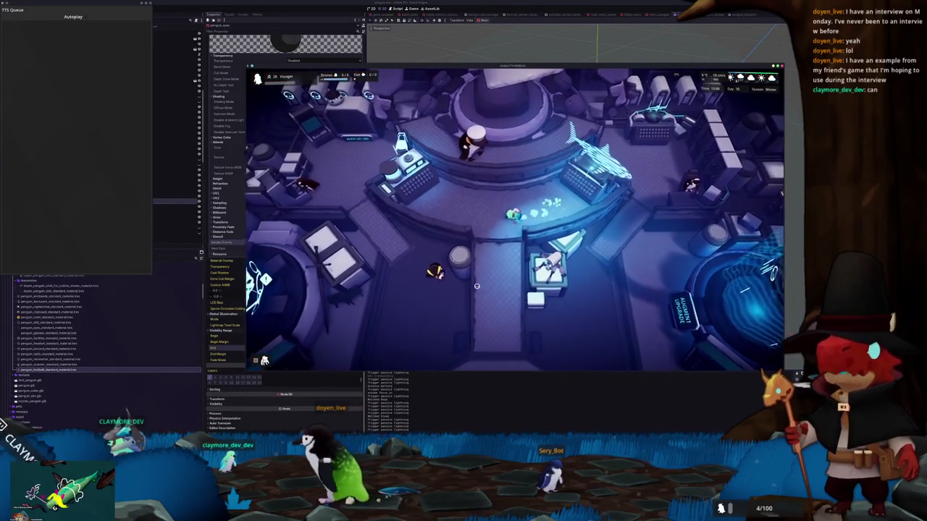
{"action": "key", "text": "s"}
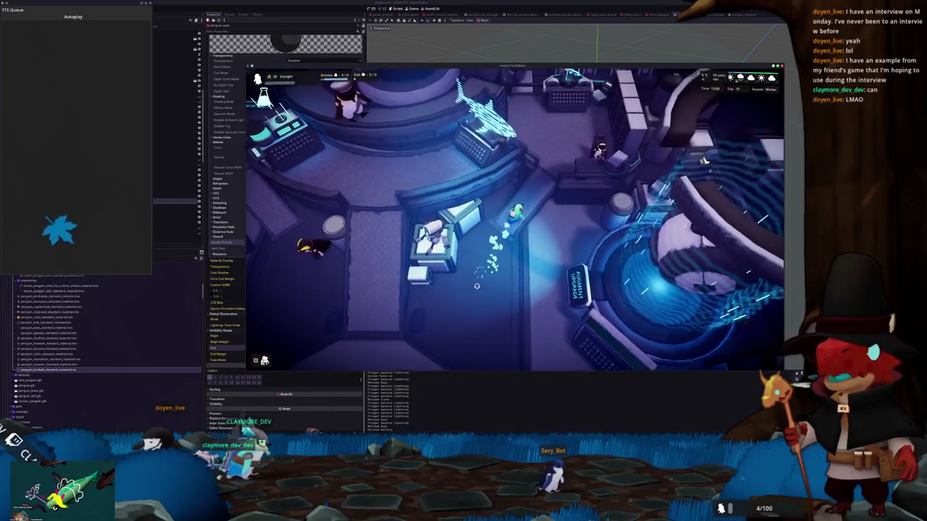
{"action": "key", "text": "w"}
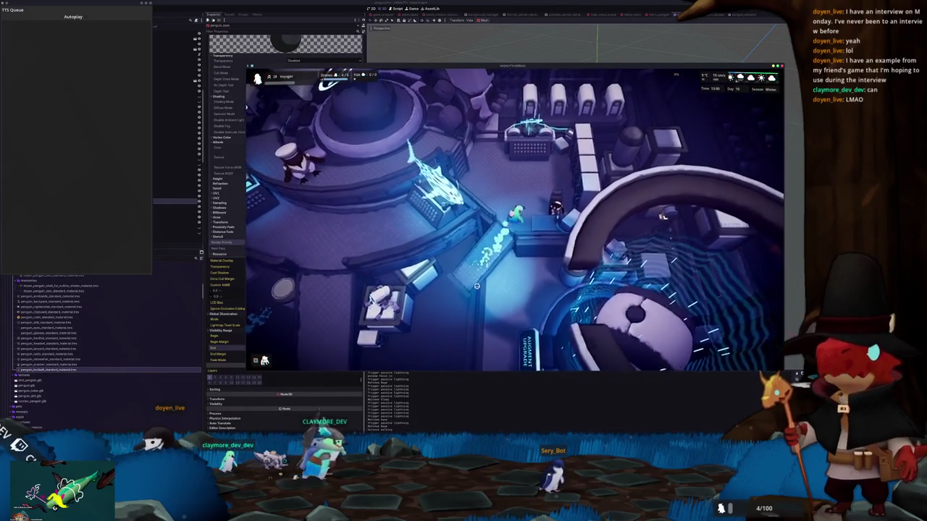
{"action": "key", "text": "s"}
{"action": "key", "text": "a"}
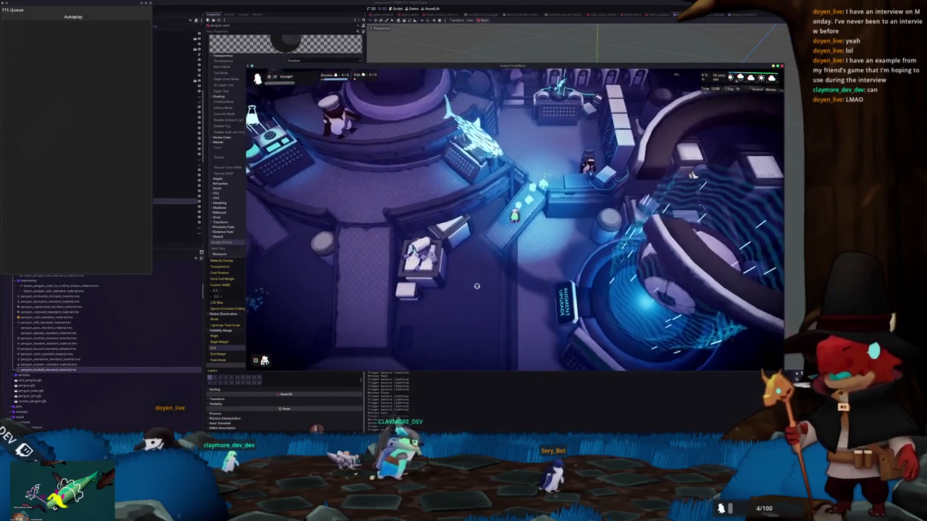
{"action": "key", "text": "s"}
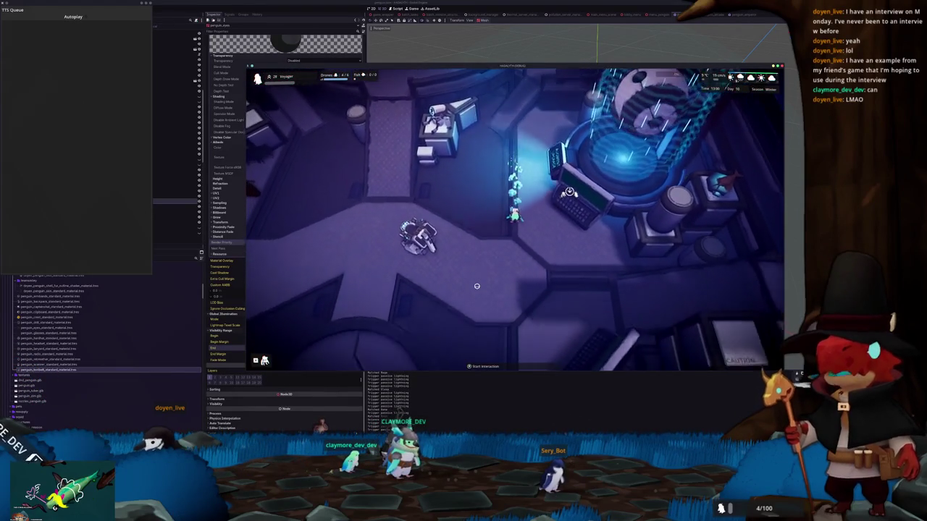
Walk the player down to the lower rooms and exit to the outdoor crystal base
{"action": "key", "text": "a"}
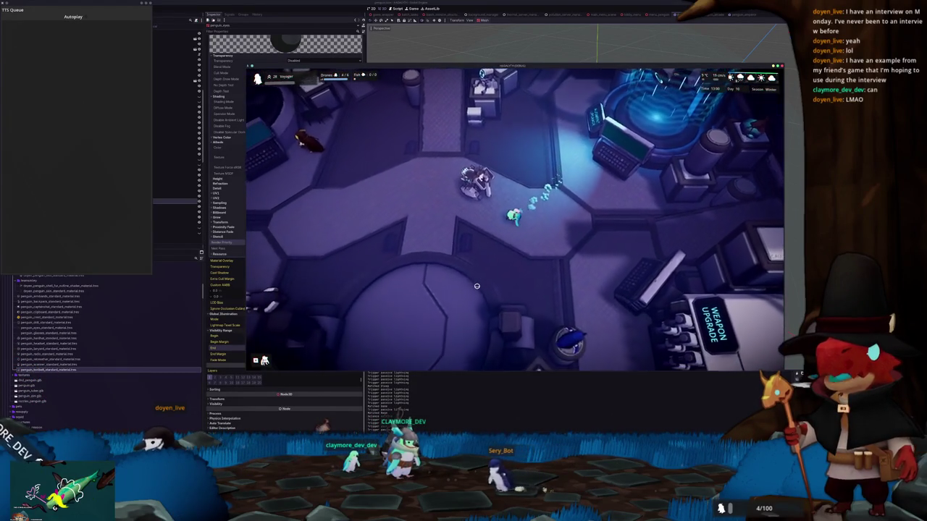
{"action": "key", "text": "w"}
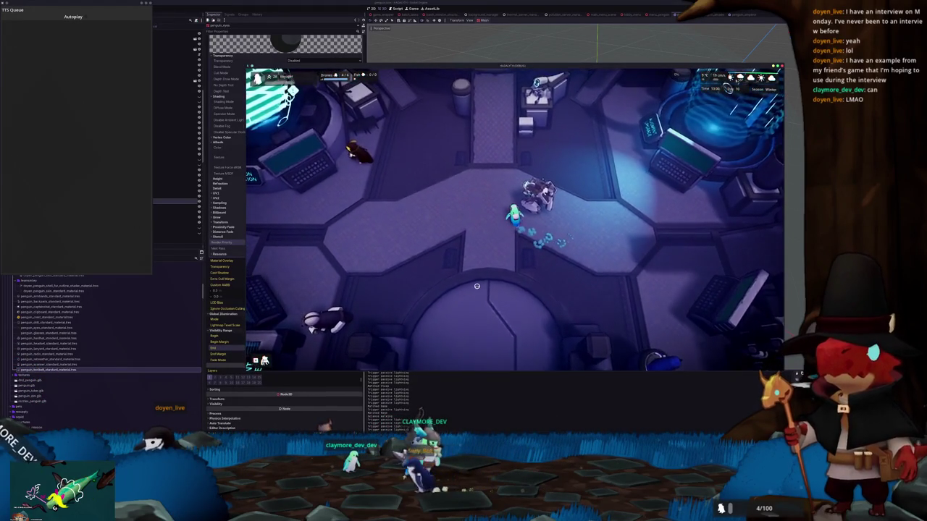
{"action": "key", "text": "s"}
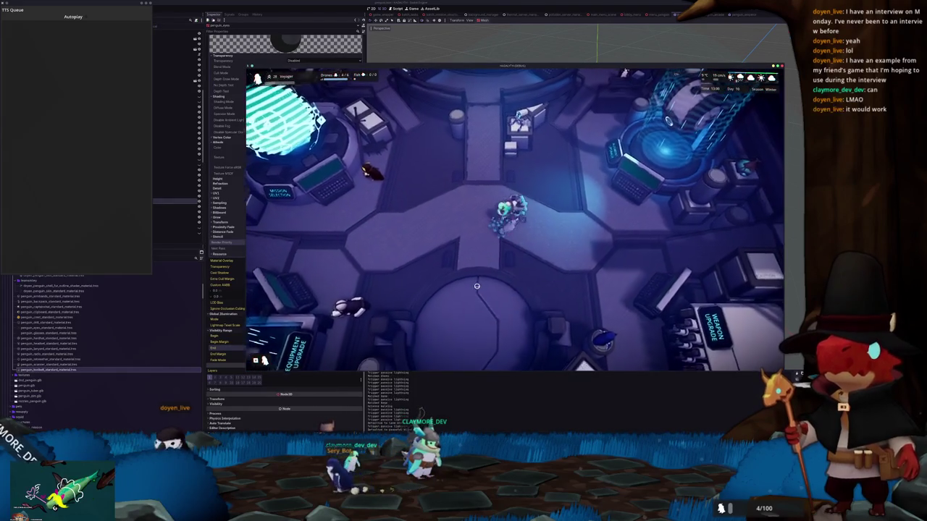
{"action": "key", "text": "s"}
{"action": "key", "text": "e"}
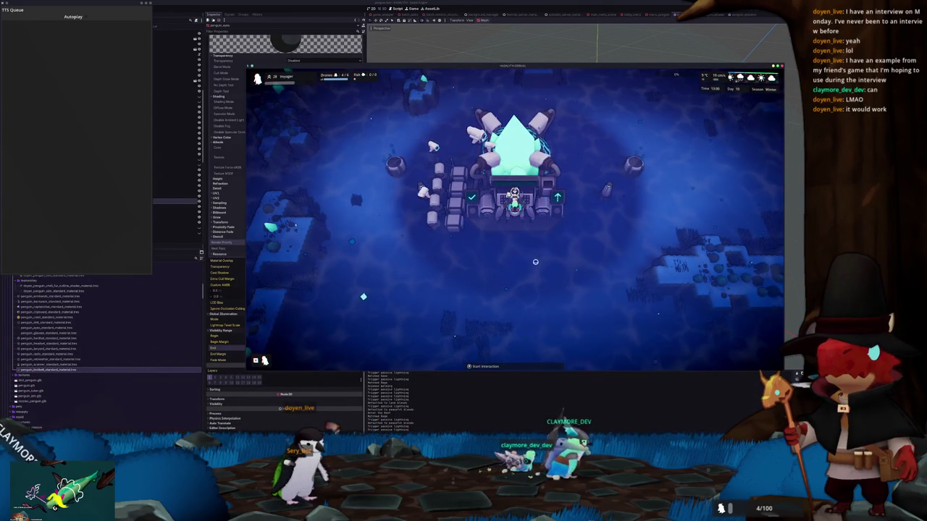
Enter build mode and orbit the camera to a top-down view around the crystal base
{"action": "key", "text": "b"}
{"action": "scroll", "coordinate": [507, 270], "scroll_direction": "up", "scroll_amount": 5}
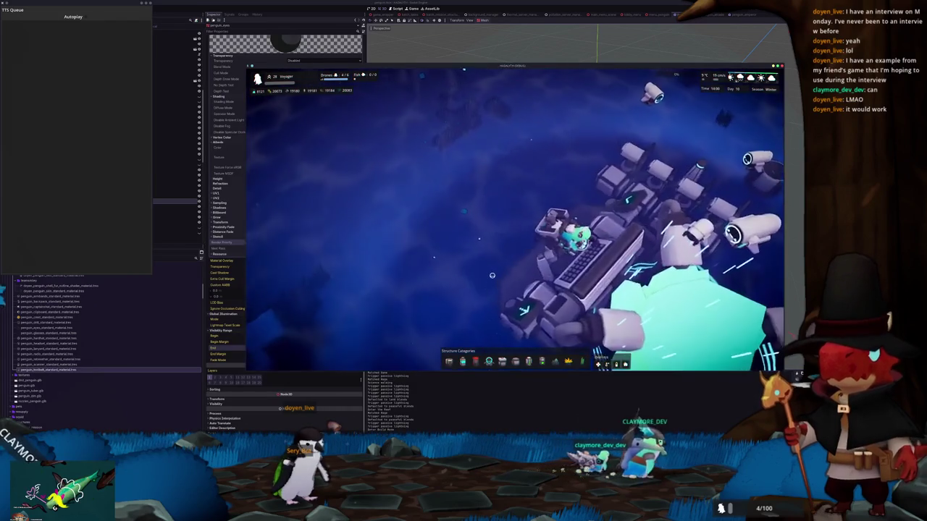
{"action": "middle_click_drag", "start_coordinate": [492, 276], "coordinate": [443, 253]}
{"action": "key", "text": "s"}
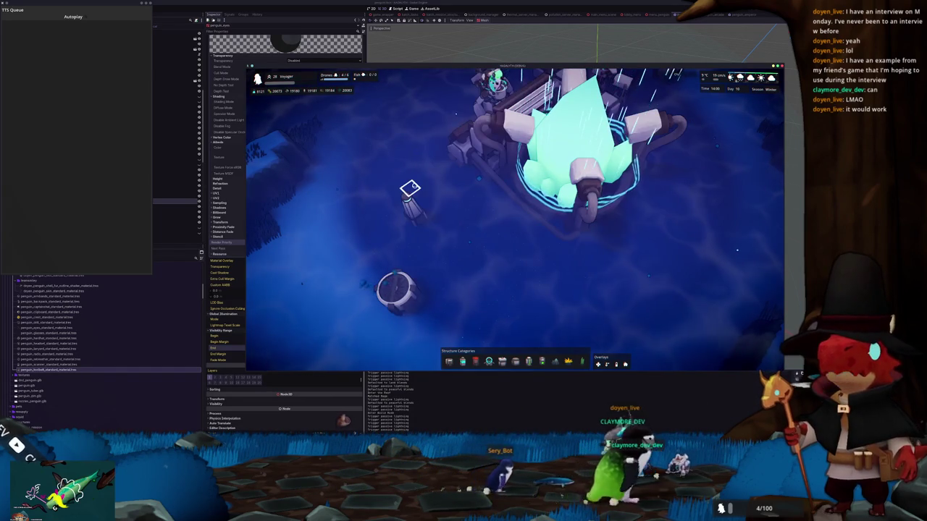
{"action": "middle_click_drag", "start_coordinate": [408, 246], "coordinate": [403, 213]}
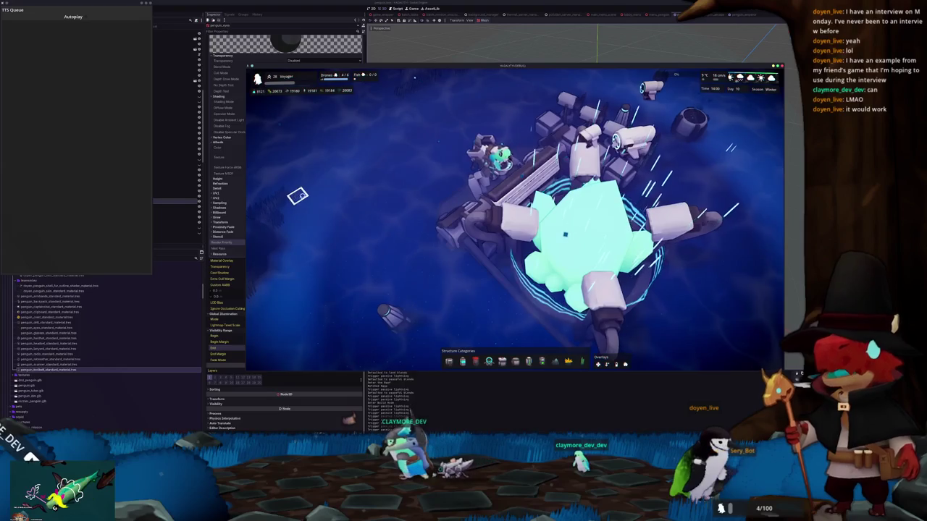
{"action": "middle_click_drag", "start_coordinate": [292, 197], "coordinate": [355, 223]}
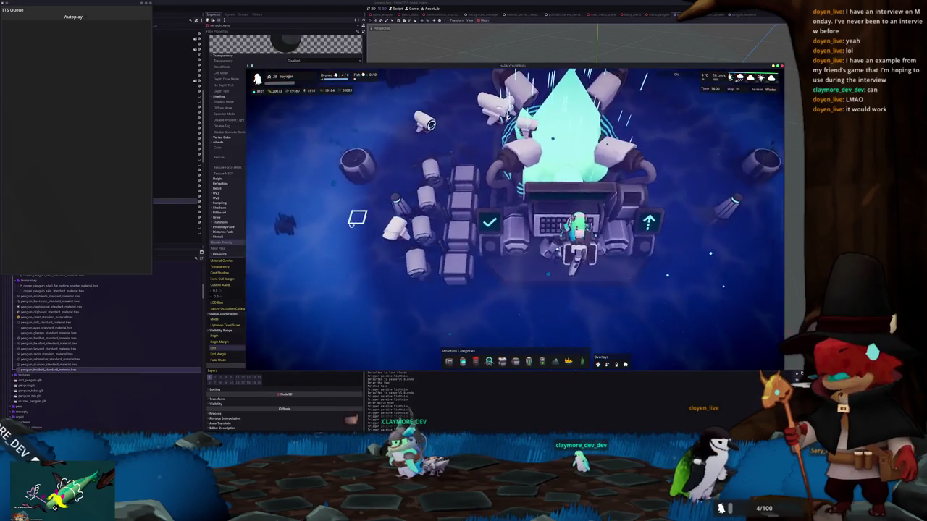
{"action": "scroll", "coordinate": [355, 223], "scroll_direction": "down", "scroll_amount": 6}
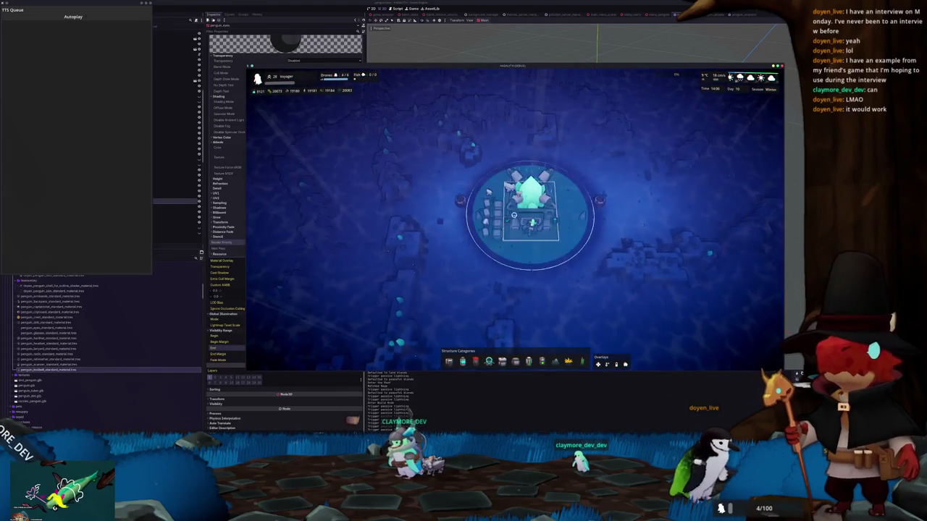
Select the crystal core to view its structure info, then switch to the shader code editor
{"action": "left_click", "coordinate": [514, 215]}
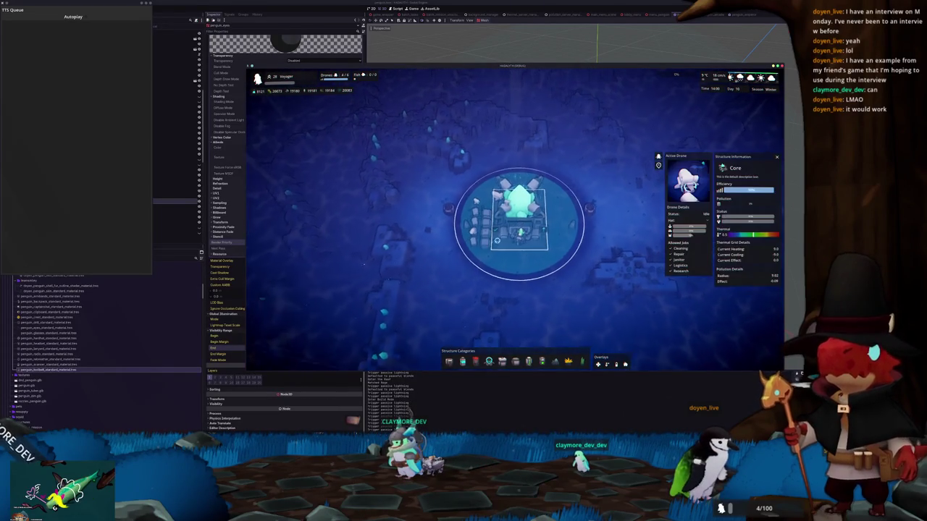
{"action": "scroll", "coordinate": [440, 280], "scroll_direction": "up", "scroll_amount": 3}
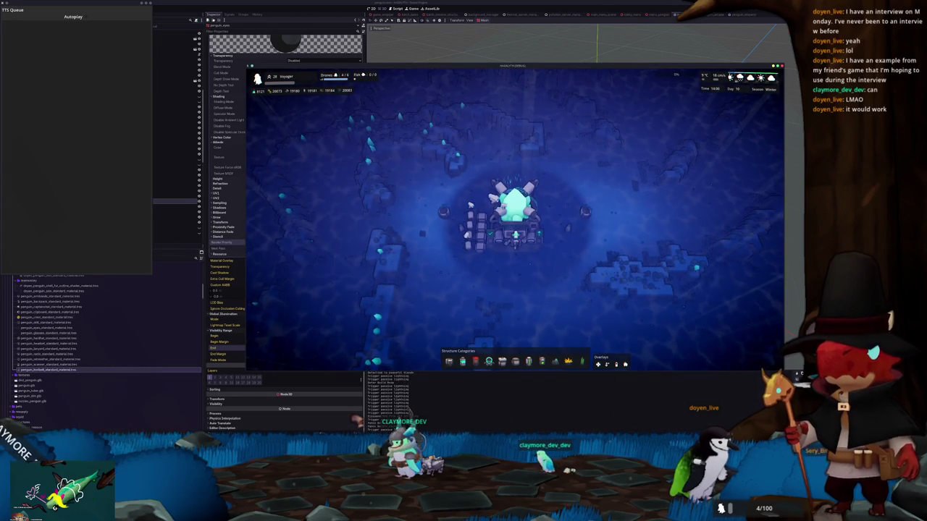
{"action": "key", "text": "alt+Tab"}
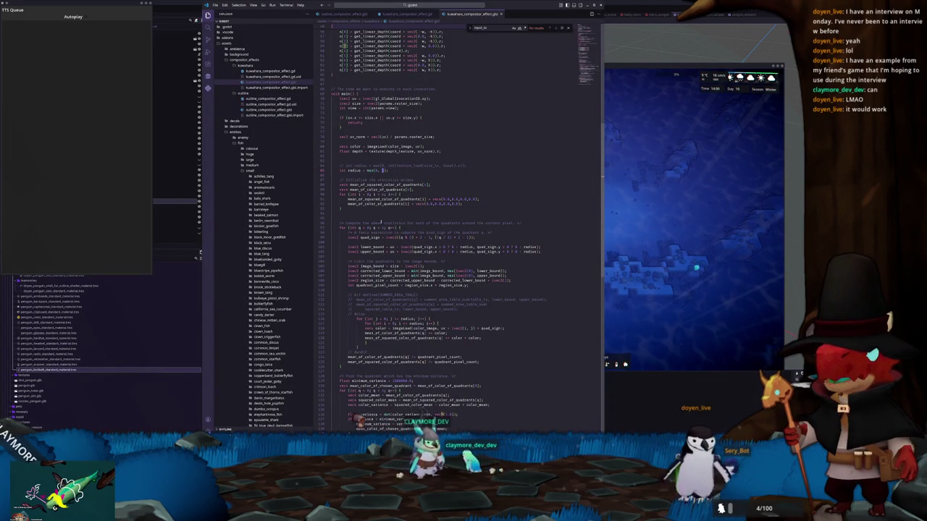
Switch away from VS Code back to the Godot editor window
{"action": "key", "text": "alt+Tab"}
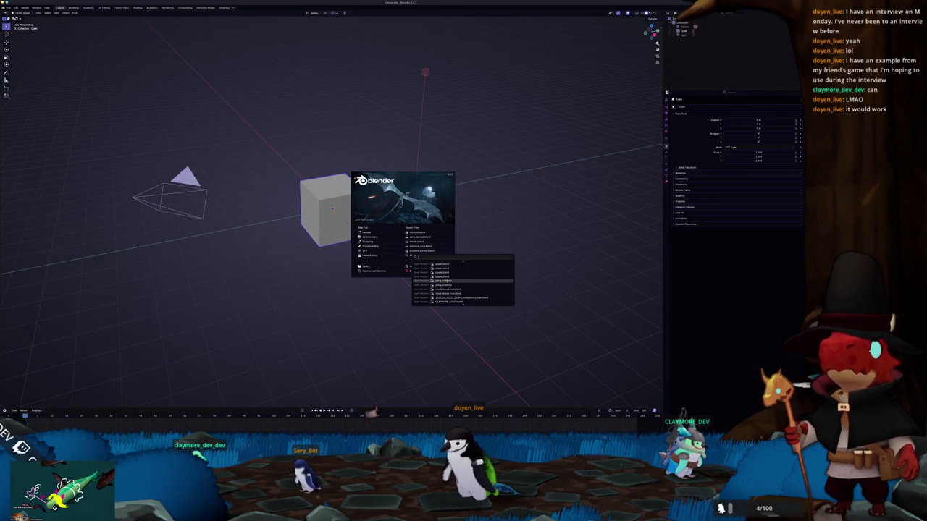
Try opening a file from Blender's recent list and scroll through the full recent files
{"action": "left_click", "coordinate": [447, 280]}
{"action": "left_click", "coordinate": [417, 257]}
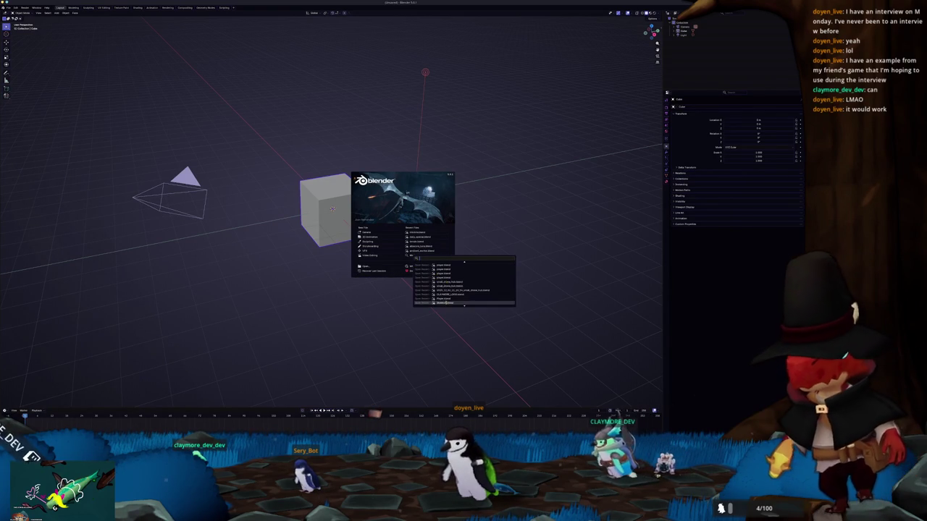
{"action": "scroll", "coordinate": [450, 298], "scroll_direction": "down", "scroll_amount": 3}
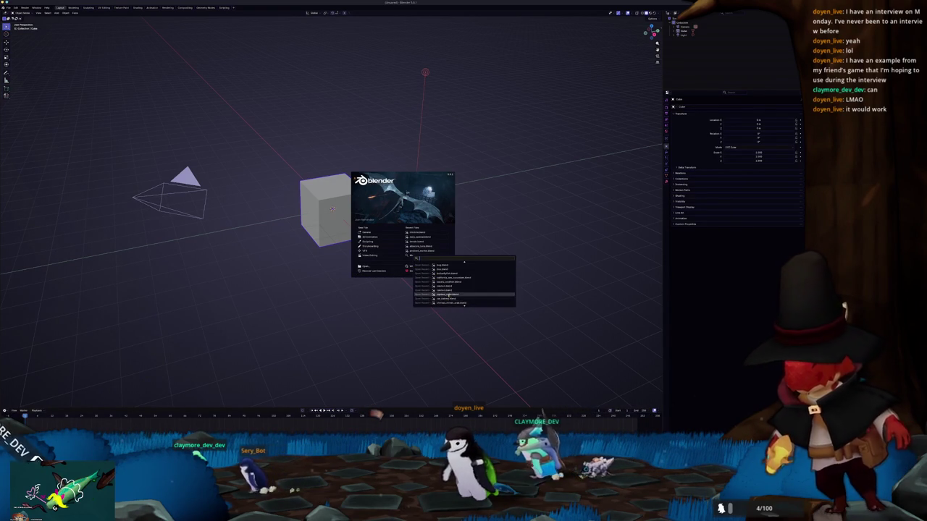
{"action": "scroll", "coordinate": [456, 291], "scroll_direction": "down", "scroll_amount": 5}
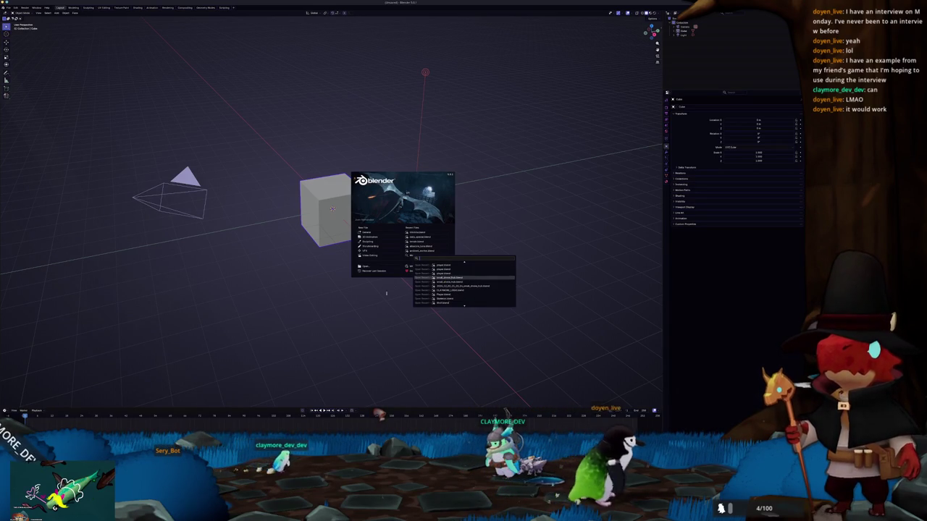
Browse up and into the project's penguin folder and open penguin.blend
{"action": "left_click", "coordinate": [365, 266]}
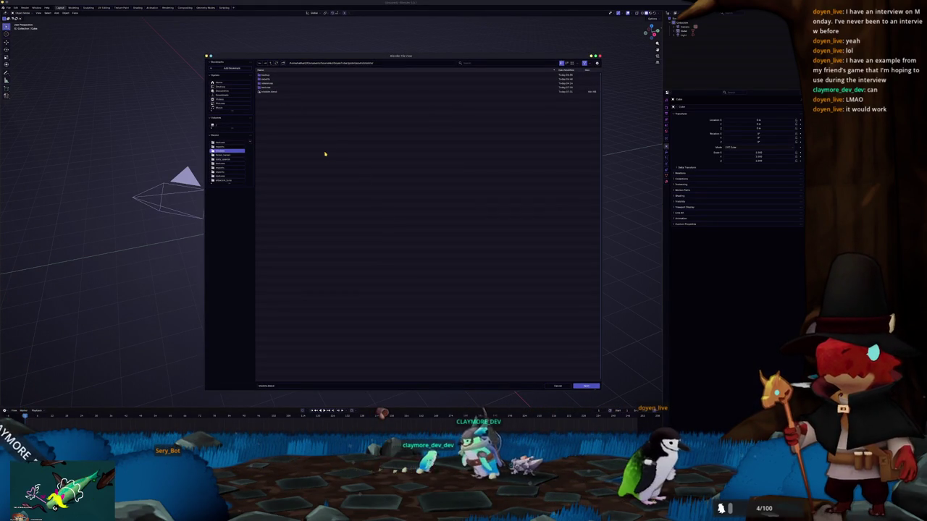
{"action": "left_click", "coordinate": [271, 63]}
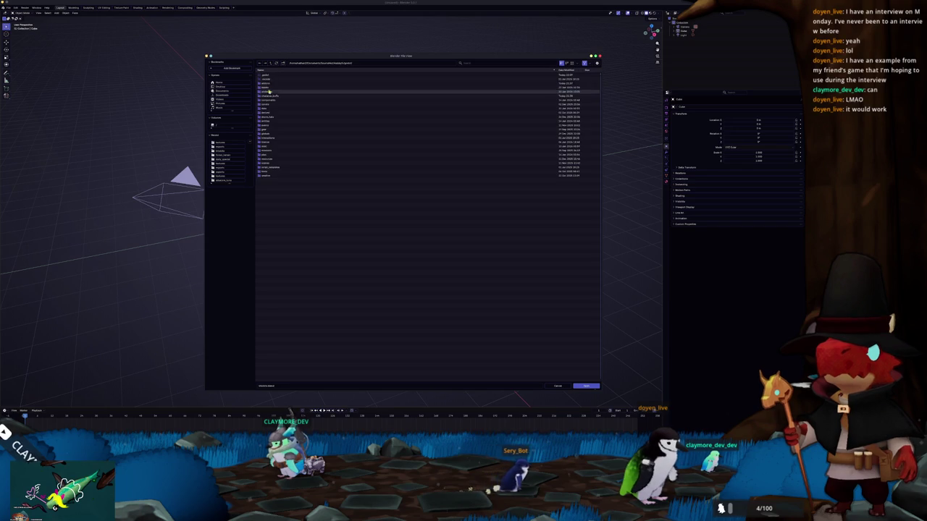
{"action": "double_click", "coordinate": [269, 95]}
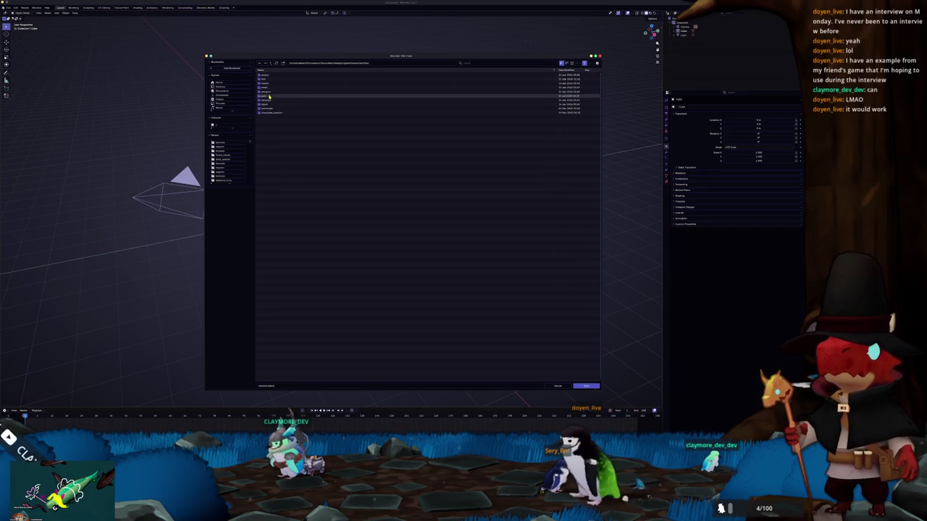
{"action": "double_click", "coordinate": [268, 91]}
{"action": "double_click", "coordinate": [271, 100]}
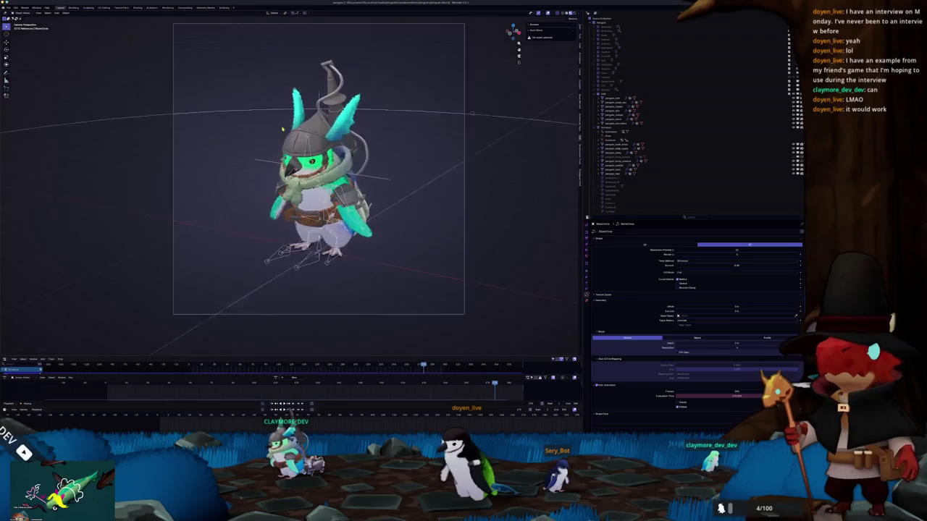
Hide the penguin's helmet, armour and scarf and frame the view on the penguin
{"action": "scroll", "coordinate": [348, 112], "scroll_direction": "up", "scroll_amount": 1}
{"action": "scroll", "coordinate": [358, 120], "scroll_direction": "up", "scroll_amount": 2}
{"action": "scroll", "coordinate": [373, 127], "scroll_direction": "up", "scroll_amount": 2}
{"action": "scroll", "coordinate": [387, 136], "scroll_direction": "down", "scroll_amount": 1}
{"action": "left_click", "coordinate": [612, 94]}
{"action": "key", "text": "h"}
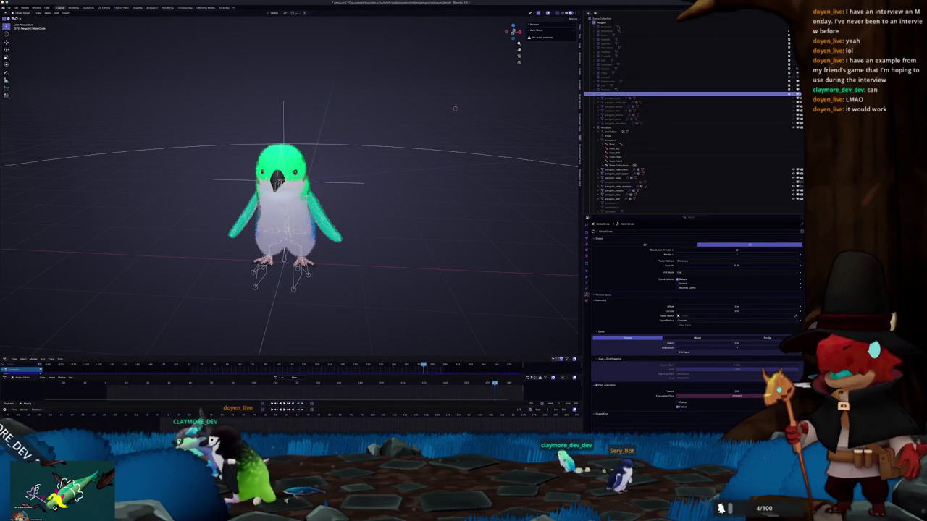
{"action": "left_click", "coordinate": [630, 131]}
{"action": "key", "text": "KP_Decimal"}
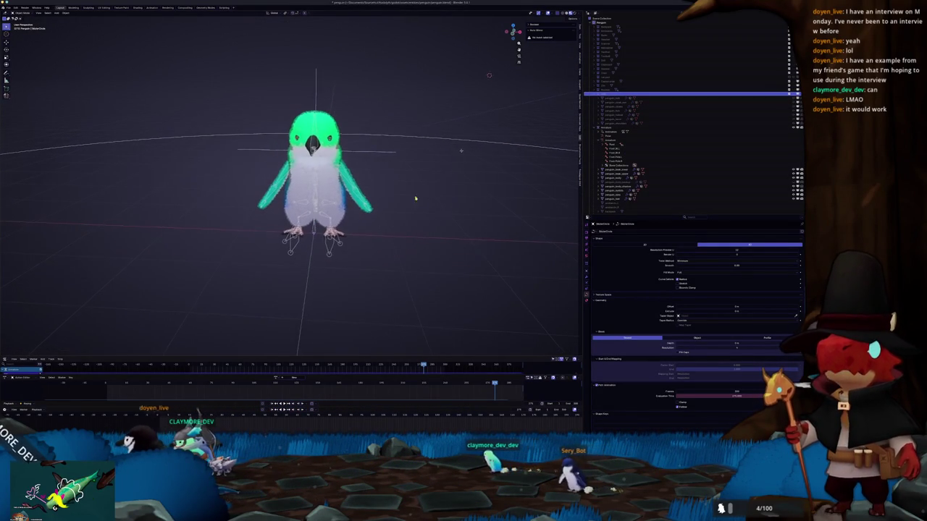
{"action": "scroll", "coordinate": [698, 174], "scroll_direction": "down", "scroll_amount": 3}
{"action": "scroll", "coordinate": [698, 174], "scroll_direction": "down", "scroll_amount": 2}
{"action": "scroll", "coordinate": [687, 105], "scroll_direction": "up", "scroll_amount": 4}
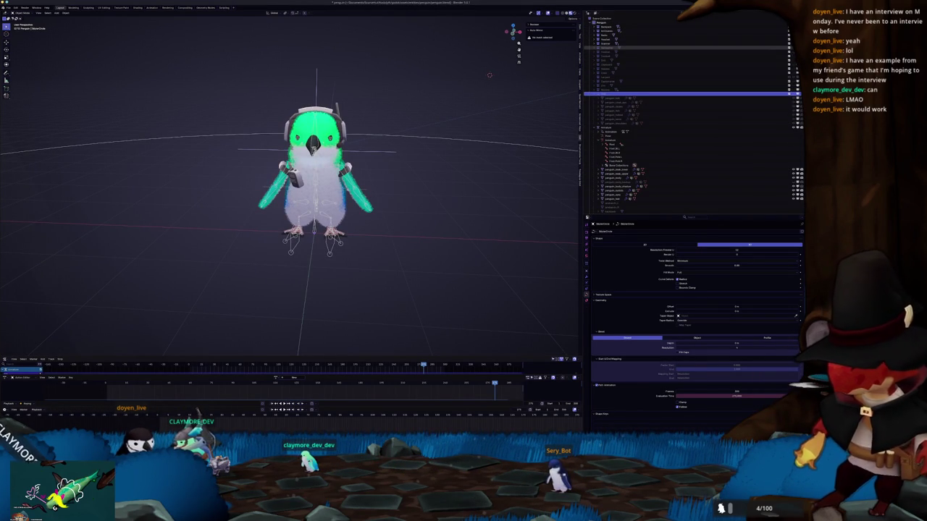
Toggle visibility of the visor, goggles, yellow goggle rings, chest strap and grey cap
{"action": "left_click", "coordinate": [792, 55]}
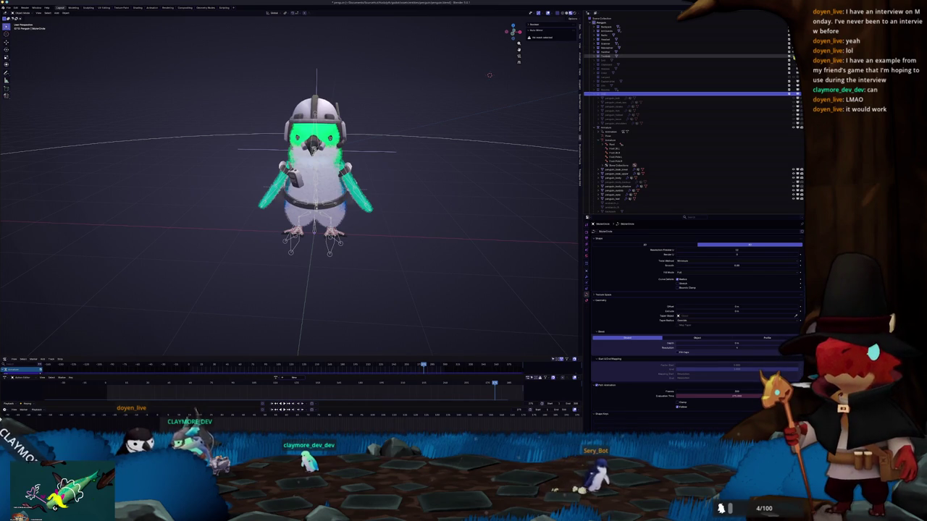
{"action": "left_click", "coordinate": [792, 68]}
{"action": "left_click", "coordinate": [792, 75]}
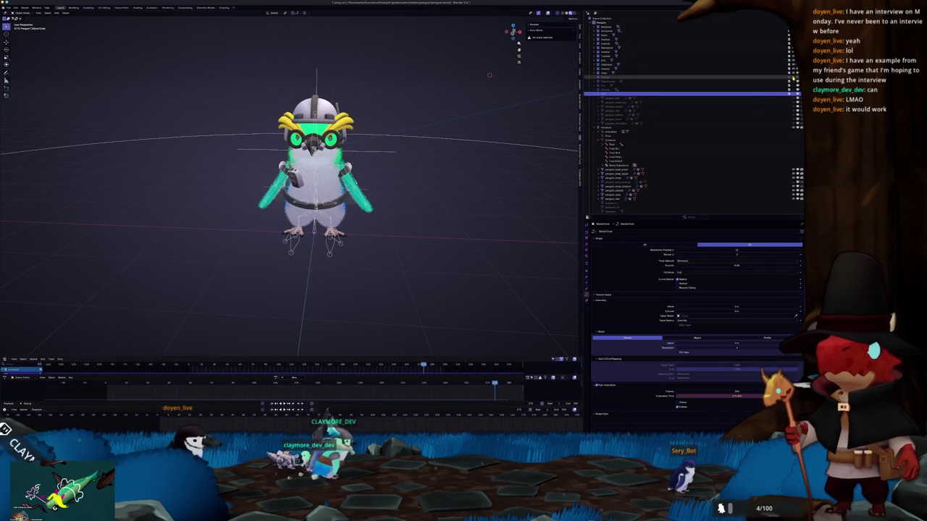
{"action": "left_click", "coordinate": [792, 78]}
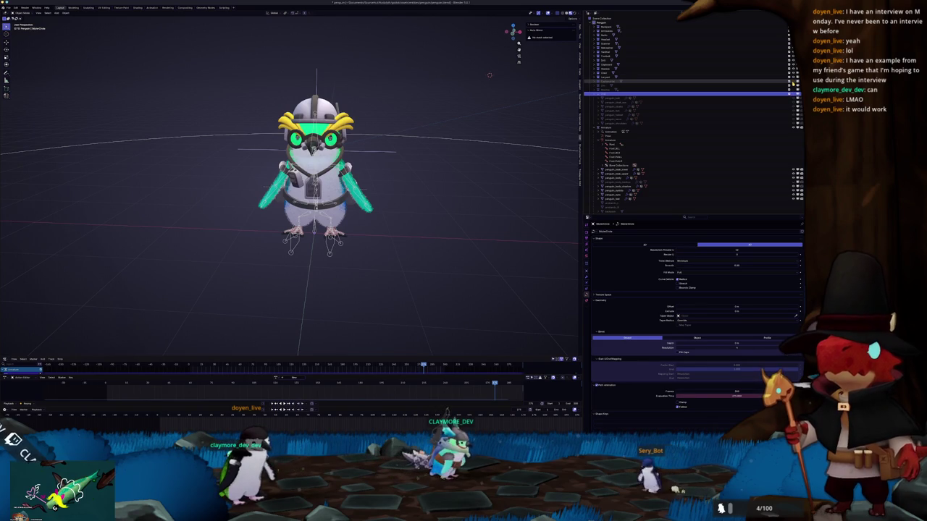
{"action": "left_click", "coordinate": [792, 82]}
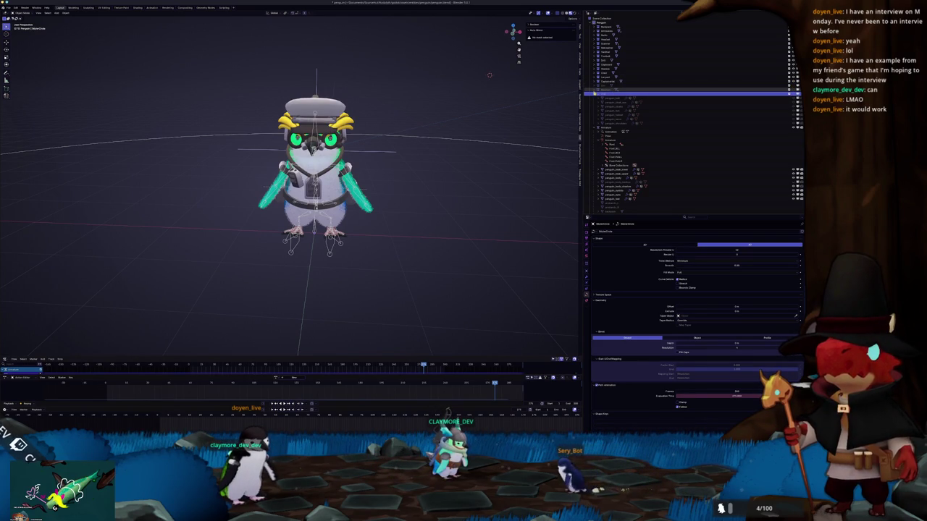
Select the hat object, hide the grey cap again, and orbit around the penguin
{"action": "left_click", "coordinate": [713, 83]}
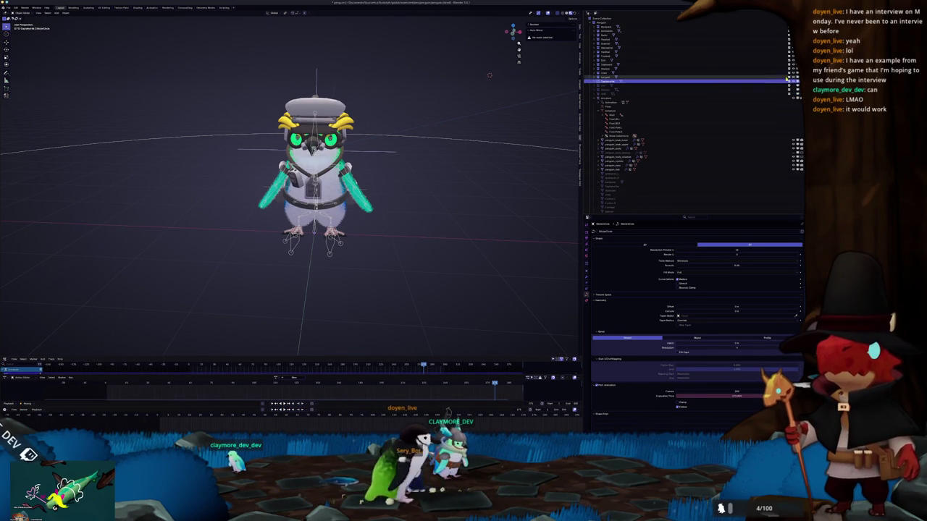
{"action": "left_click", "coordinate": [792, 82]}
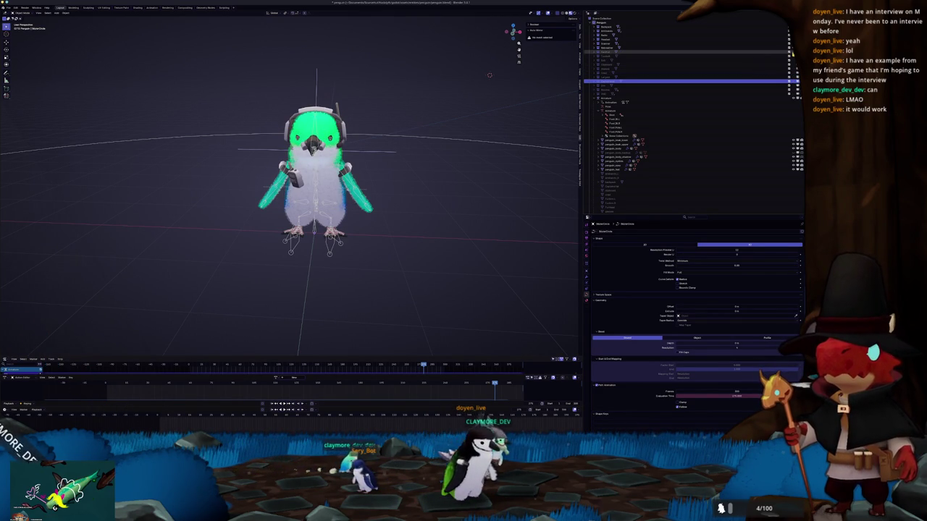
{"action": "middle_click_drag", "start_coordinate": [438, 167], "coordinate": [407, 174]}
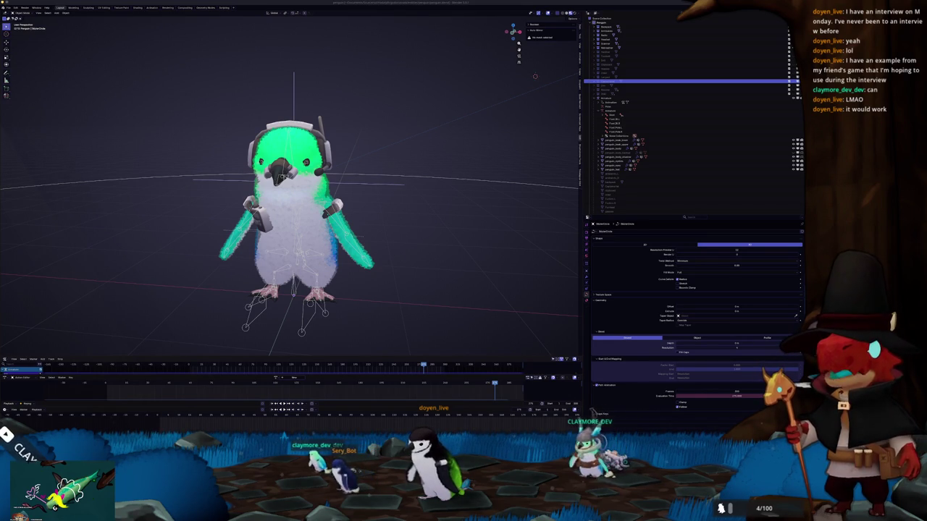
{"action": "key", "text": "alt+Tab"}
Open the brown aviator goggles image result in its own tab and zoom in
{"action": "left_click_drag", "start_coordinate": [544, 137], "coordinate": [485, 81]}
{"action": "scroll", "coordinate": [558, 178], "scroll_direction": "down", "scroll_amount": 3}
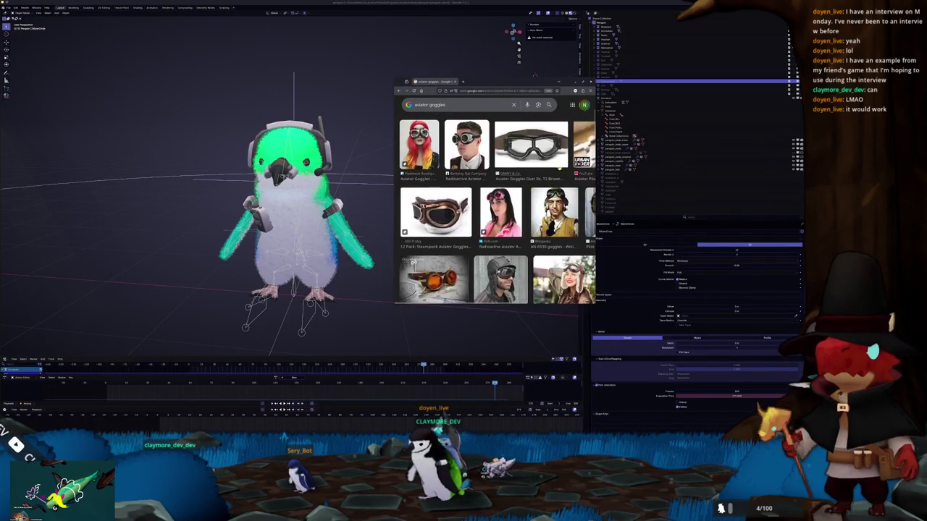
{"action": "left_click", "coordinate": [559, 179]}
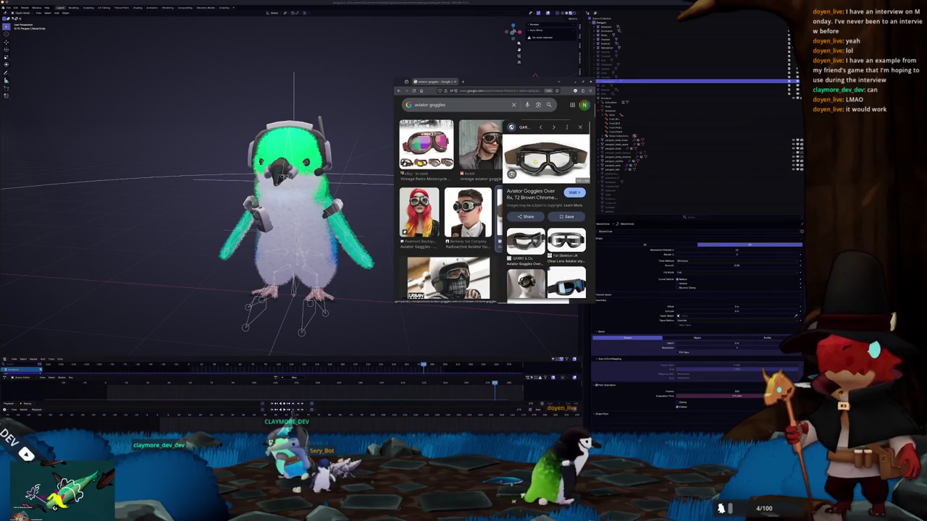
{"action": "right_click", "coordinate": [535, 161]}
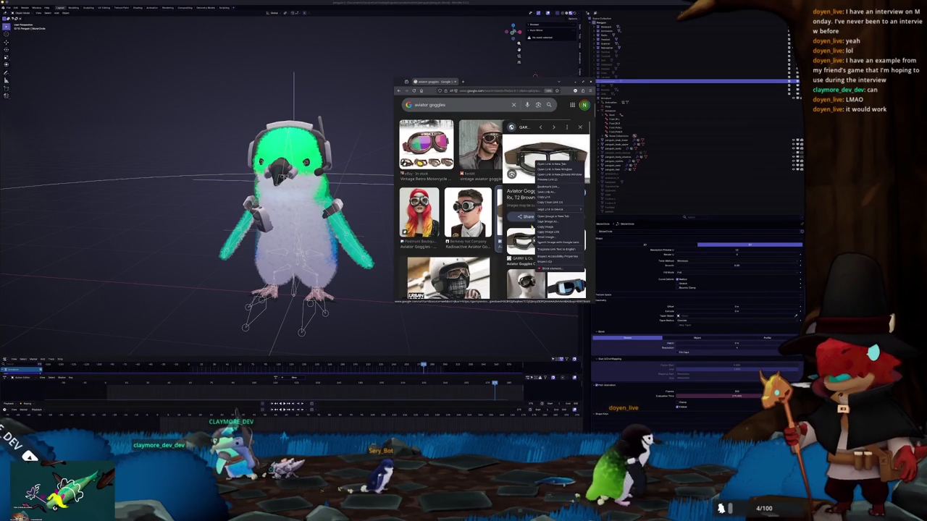
{"action": "left_click", "coordinate": [556, 217]}
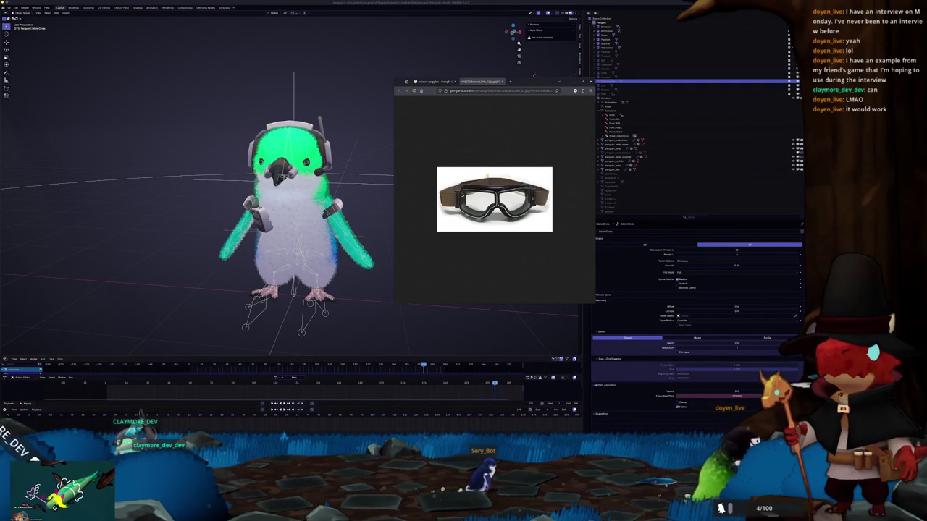
{"action": "scroll", "coordinate": [487, 169], "scroll_direction": "up", "scroll_amount": 3, "text": "ctrl"}
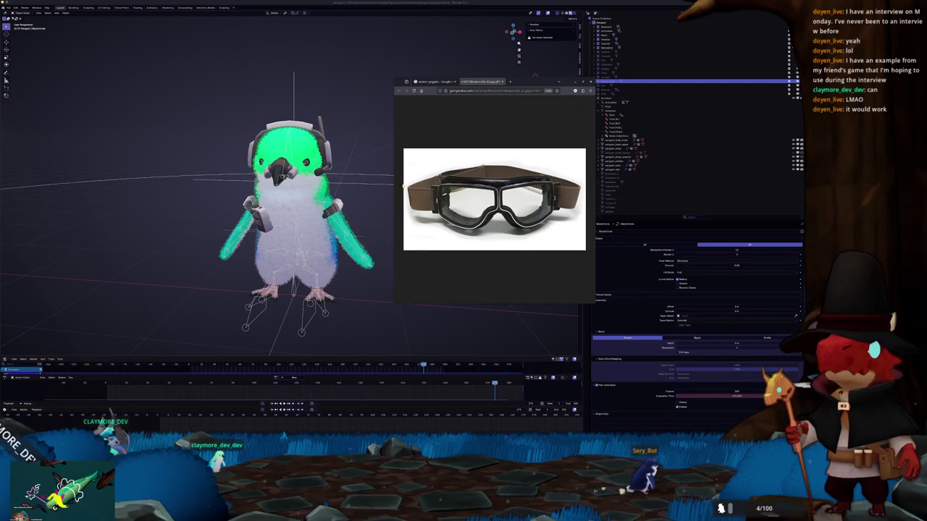
Back in Blender, orbit and zoom in on the penguin's head
{"action": "middle_click_drag", "start_coordinate": [234, 182], "coordinate": [421, 211]}
{"action": "scroll", "coordinate": [391, 204], "scroll_direction": "up", "scroll_amount": 5}
{"action": "scroll", "coordinate": [391, 205], "scroll_direction": "up", "scroll_amount": 3}
{"action": "scroll", "coordinate": [415, 212], "scroll_direction": "down", "scroll_amount": 3}
{"action": "scroll", "coordinate": [421, 210], "scroll_direction": "down", "scroll_amount": 1}
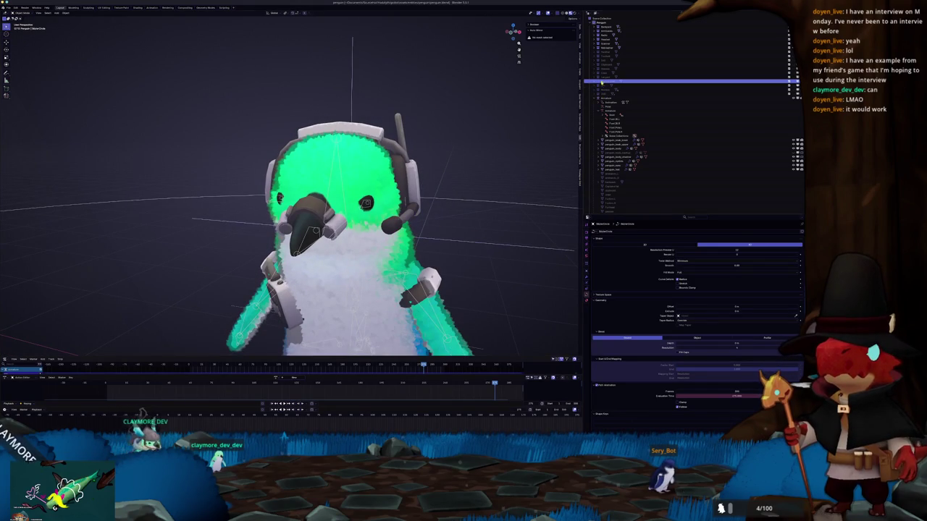
Select the Penguin collection and a part, then view the head from behind
{"action": "left_click", "coordinate": [604, 22]}
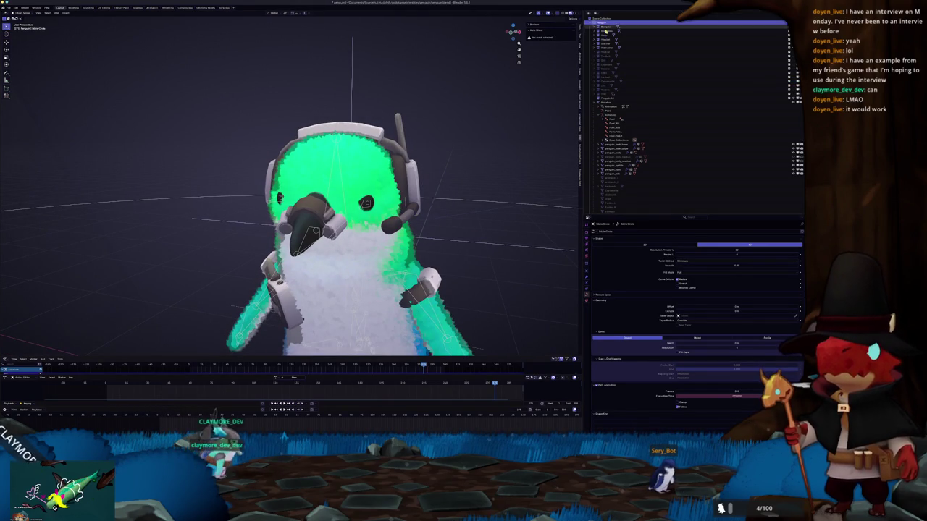
{"action": "left_click", "coordinate": [606, 53]}
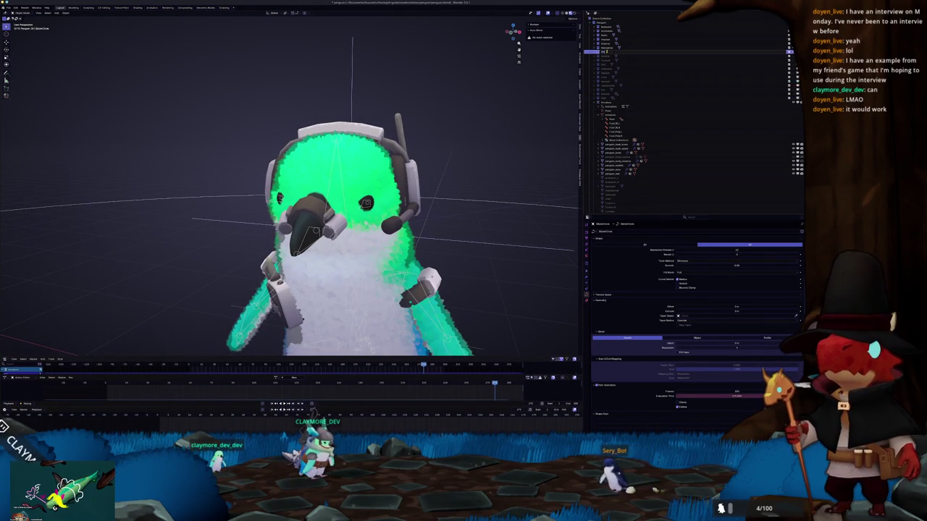
{"action": "mouse_move", "coordinate": [480, 49]}
{"action": "middle_mouse_down"}
{"action": "mouse_move", "coordinate": [405, 87]}
{"action": "mouse_move", "coordinate": [543, 82]}
{"action": "mouse_move", "coordinate": [536, 95]}
{"action": "middle_mouse_up"}
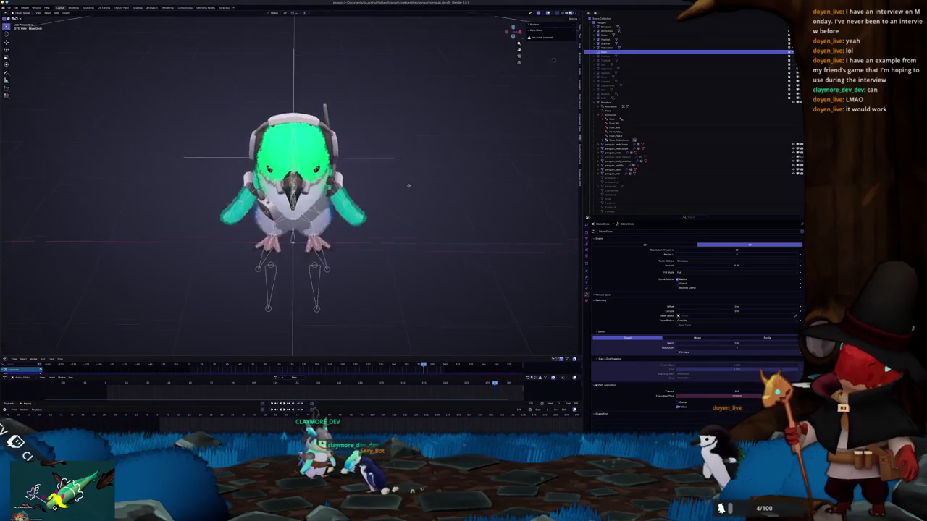
{"action": "scroll", "coordinate": [407, 172], "scroll_direction": "up", "scroll_amount": 3}
{"action": "scroll", "coordinate": [407, 172], "scroll_direction": "down", "scroll_amount": 3}
{"action": "scroll", "coordinate": [407, 172], "scroll_direction": "up", "scroll_amount": 4}
Bring up Blender's Add menu, then switch over to the Godot editor
{"action": "key", "text": "shift+a"}
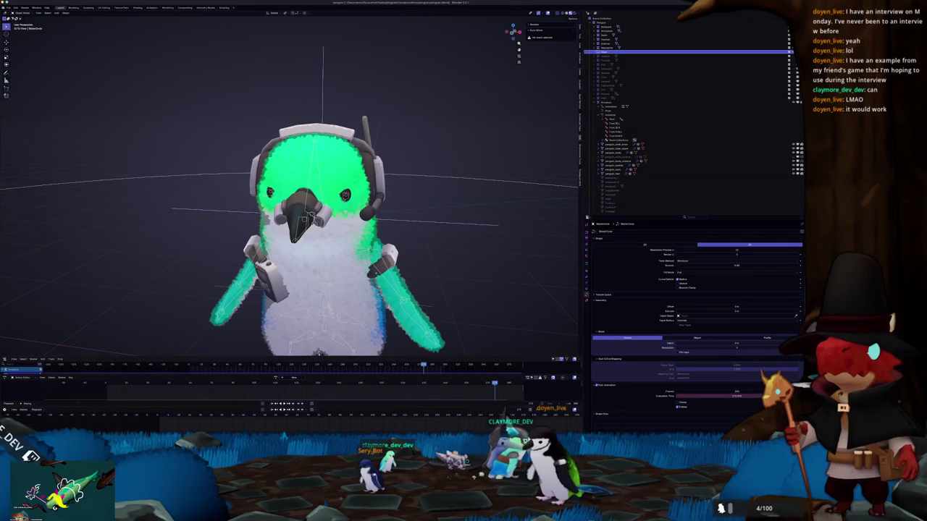
{"action": "key", "text": "alt+Tab"}
{"action": "key", "text": "alt+Tab"}
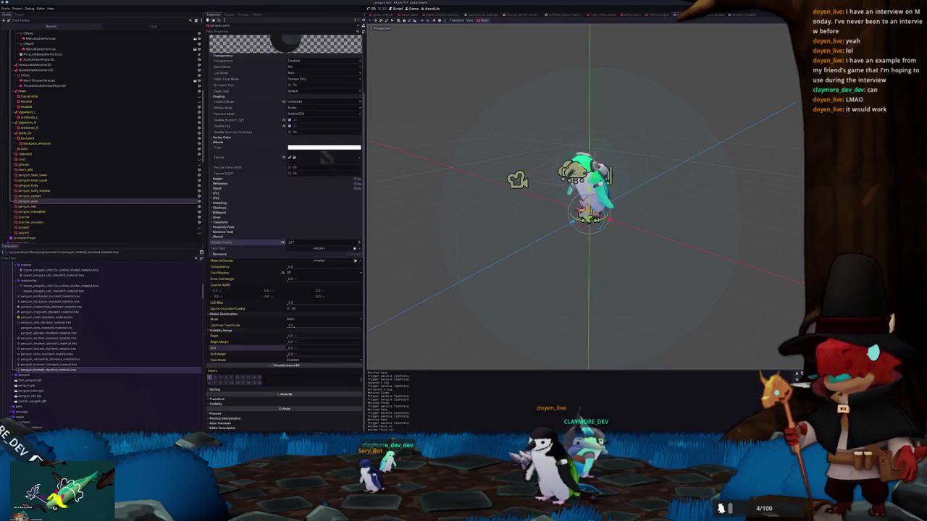
{"action": "key", "text": "alt+Tab"}
{"action": "key", "text": "alt+Tab"}
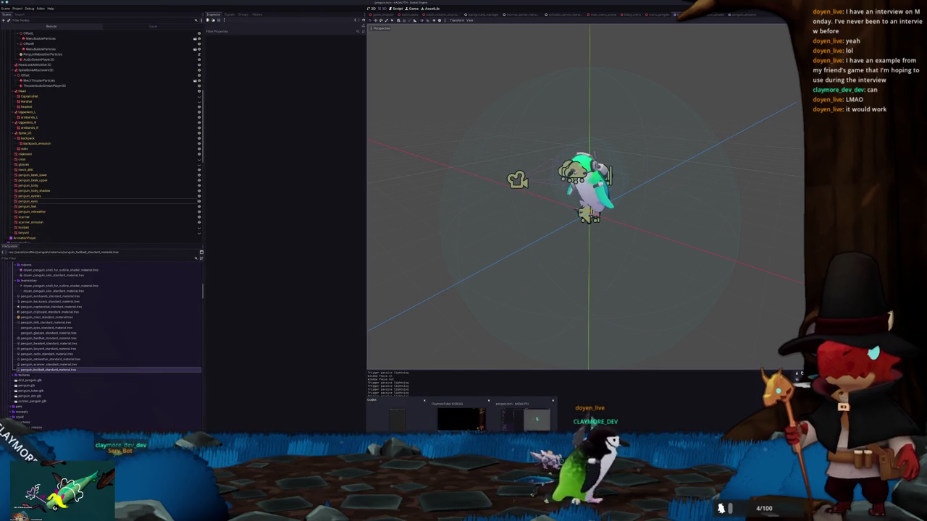
{"action": "right_click", "coordinate": [459, 397]}
Open a new Godot window and load the ClaymoreTuber project for editing
{"action": "left_click", "coordinate": [474, 406]}
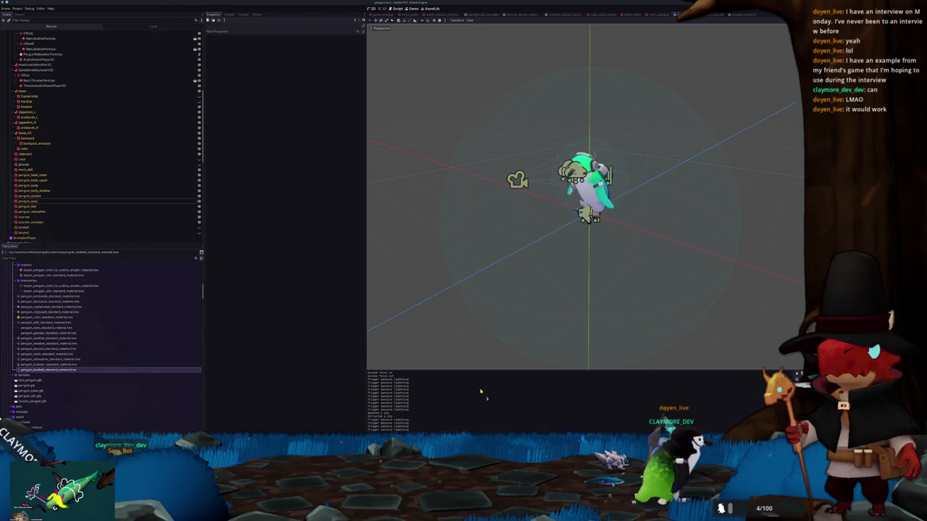
{"action": "left_click", "coordinate": [443, 172]}
{"action": "left_click", "coordinate": [508, 159]}
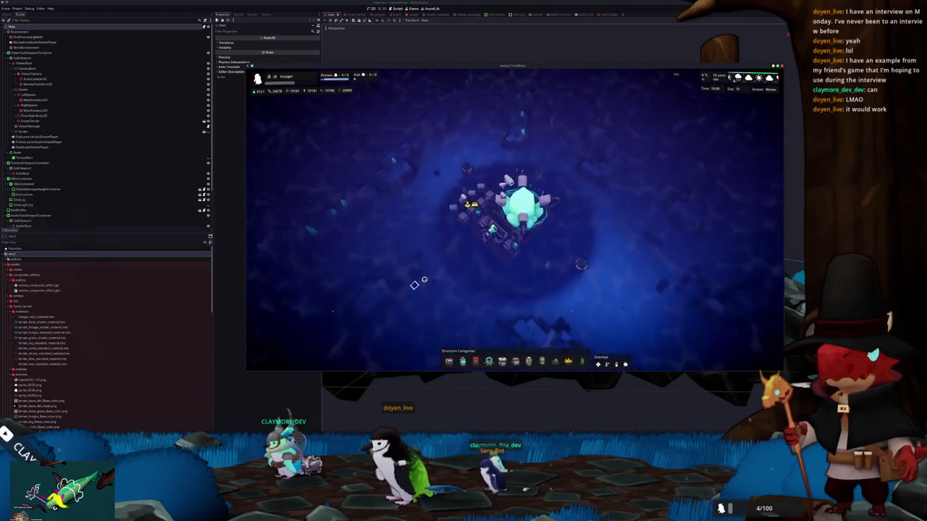
Capture a screenshot of the crystal base area, then walk the player north off the platform
{"action": "scroll", "coordinate": [407, 304], "scroll_direction": "down", "scroll_amount": 2}
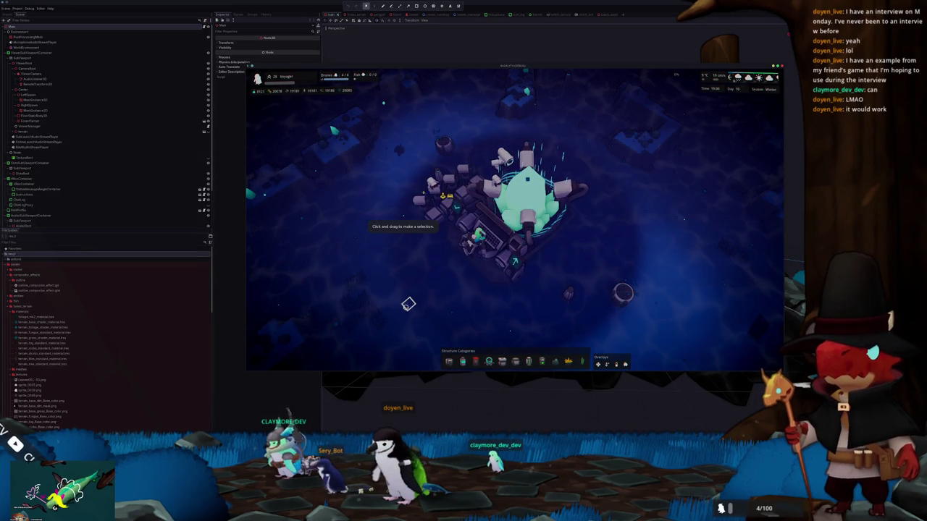
{"action": "left_click_drag", "start_coordinate": [396, 107], "coordinate": [653, 307]}
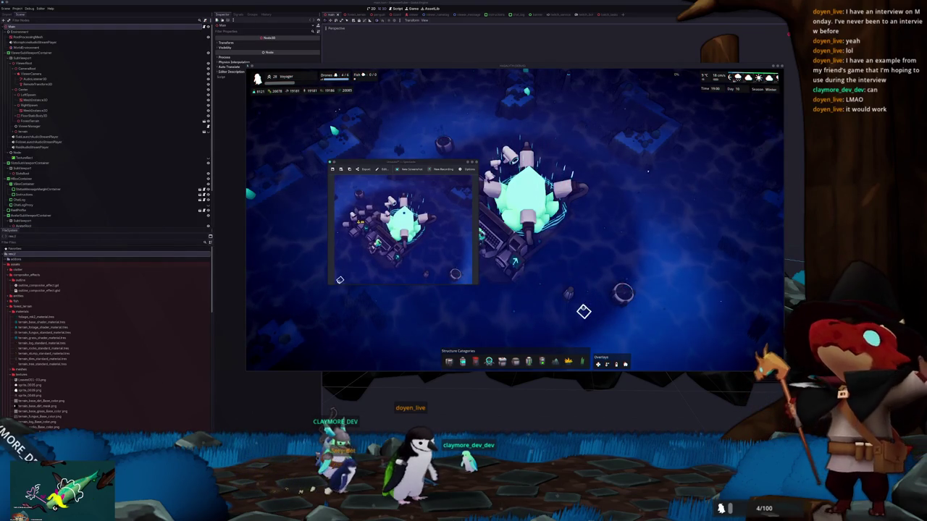
{"action": "scroll", "coordinate": [575, 308], "scroll_direction": "down", "scroll_amount": 3}
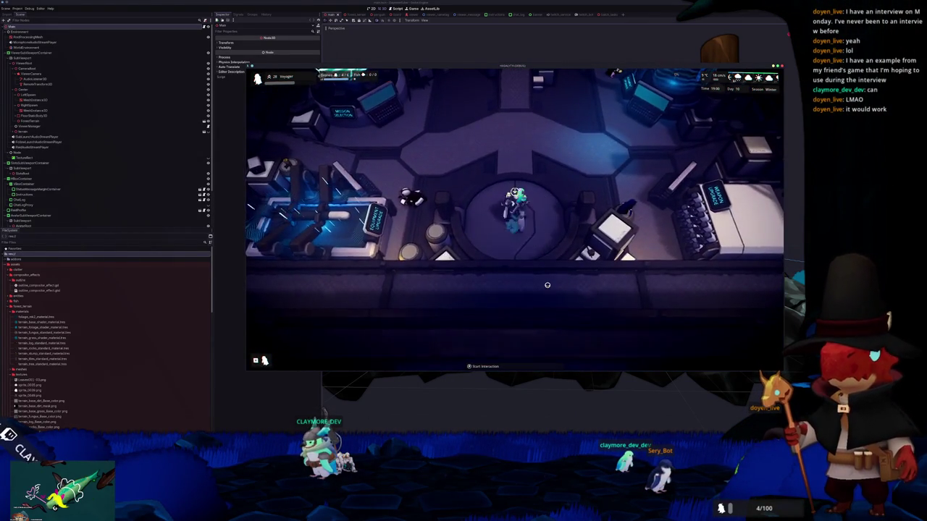
{"action": "key", "text": "w"}
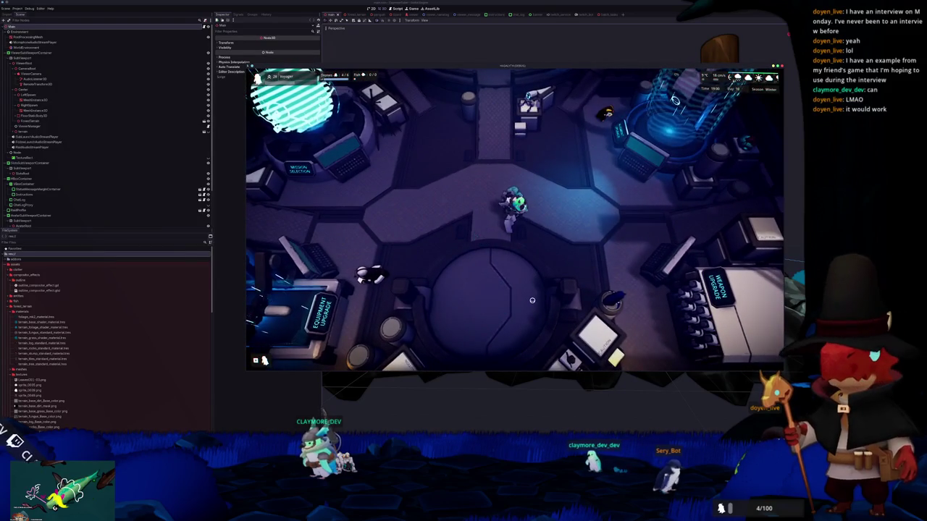
{"action": "key", "text": "w"}
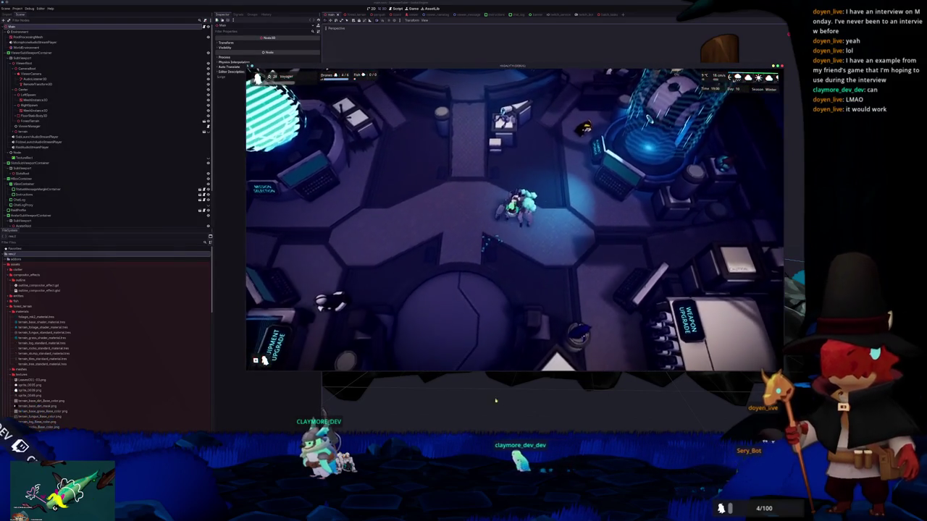
Stop the game, orbit around the terrain and tree, and save the scene
{"action": "key", "text": "F8"}
{"action": "mouse_move", "coordinate": [499, 157]}
{"action": "middle_mouse_down"}
{"action": "mouse_move", "coordinate": [511, 215]}
{"action": "mouse_move", "coordinate": [497, 236]}
{"action": "middle_mouse_up"}
{"action": "key", "text": "ctrl+s"}
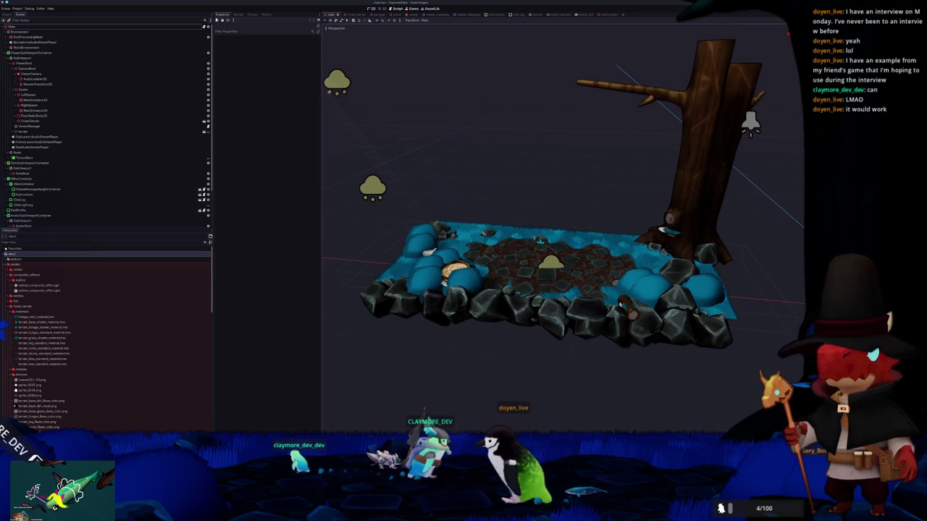
Orbit to a low front view of the terrain and select the MicrophoneAudioStreamPlayer node
{"action": "mouse_move", "coordinate": [449, 340]}
{"action": "middle_mouse_down"}
{"action": "mouse_move", "coordinate": [436, 364]}
{"action": "mouse_move", "coordinate": [472, 301]}
{"action": "mouse_move", "coordinate": [533, 296]}
{"action": "mouse_move", "coordinate": [519, 291]}
{"action": "mouse_move", "coordinate": [541, 278]}
{"action": "mouse_move", "coordinate": [535, 269]}
{"action": "mouse_move", "coordinate": [539, 283]}
{"action": "mouse_move", "coordinate": [587, 280]}
{"action": "middle_mouse_up"}
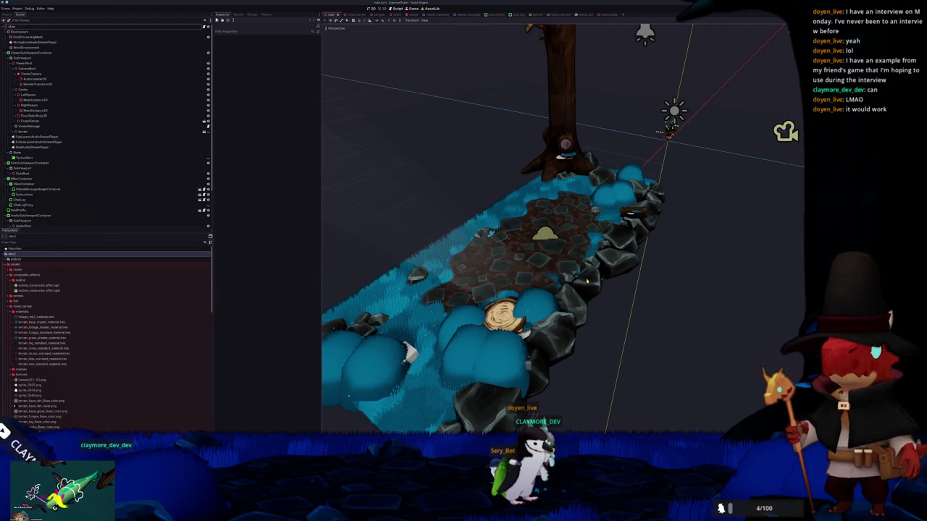
{"action": "middle_click_drag", "start_coordinate": [586, 280], "coordinate": [607, 226]}
{"action": "left_click", "coordinate": [606, 226]}
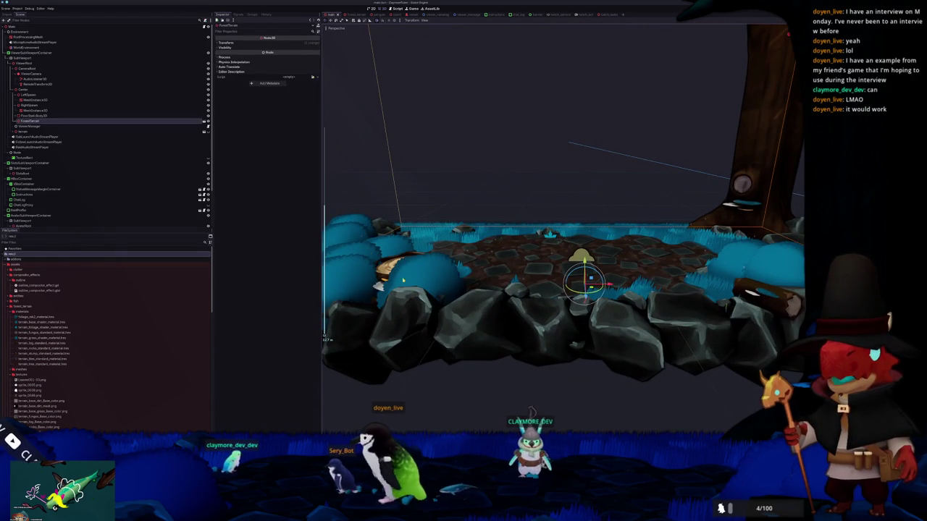
{"action": "left_click", "coordinate": [33, 42]}
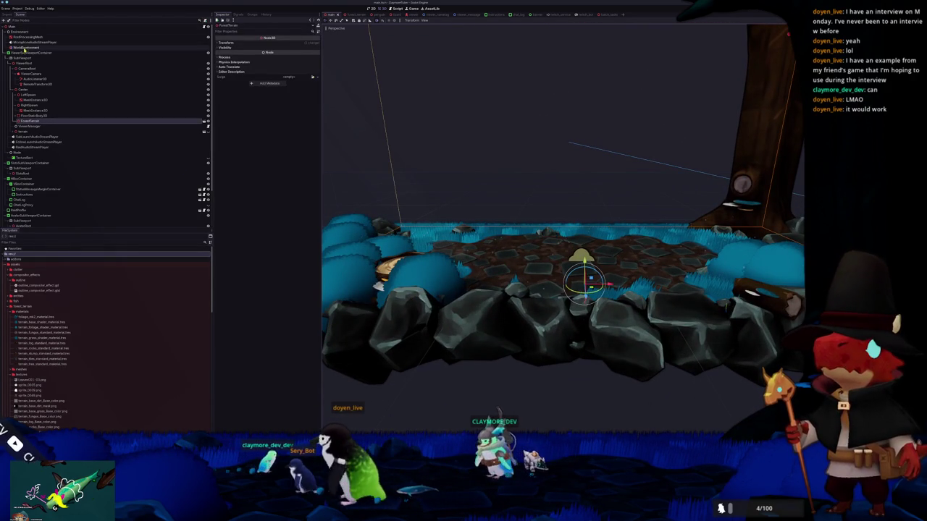
{"action": "right_click", "coordinate": [36, 275]}
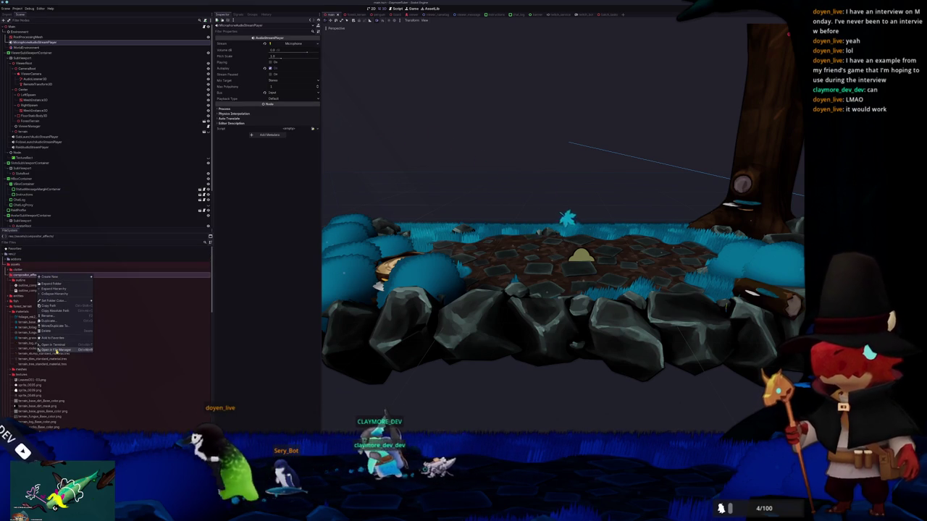
In Dolphin, browse from home into godot > assets > compositor_effects, then return to Godot
{"action": "left_click", "coordinate": [61, 310]}
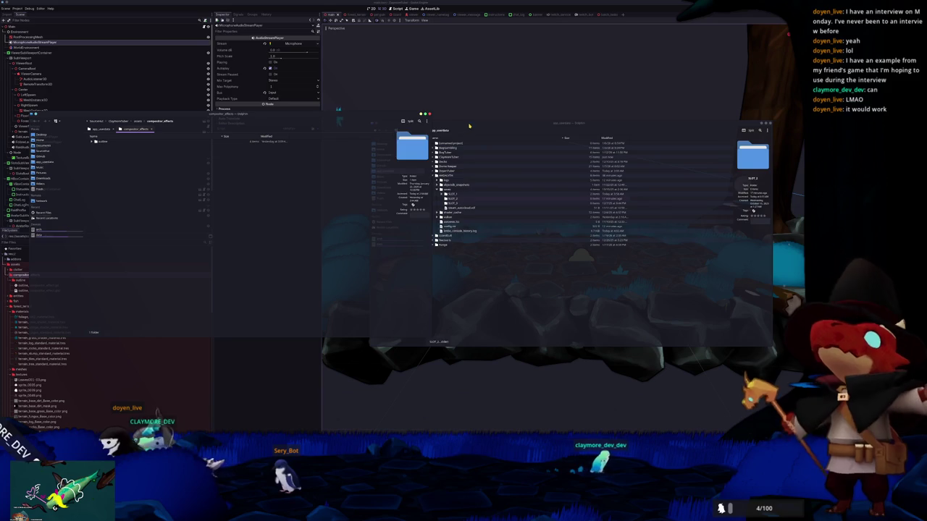
{"action": "left_click", "coordinate": [400, 150]}
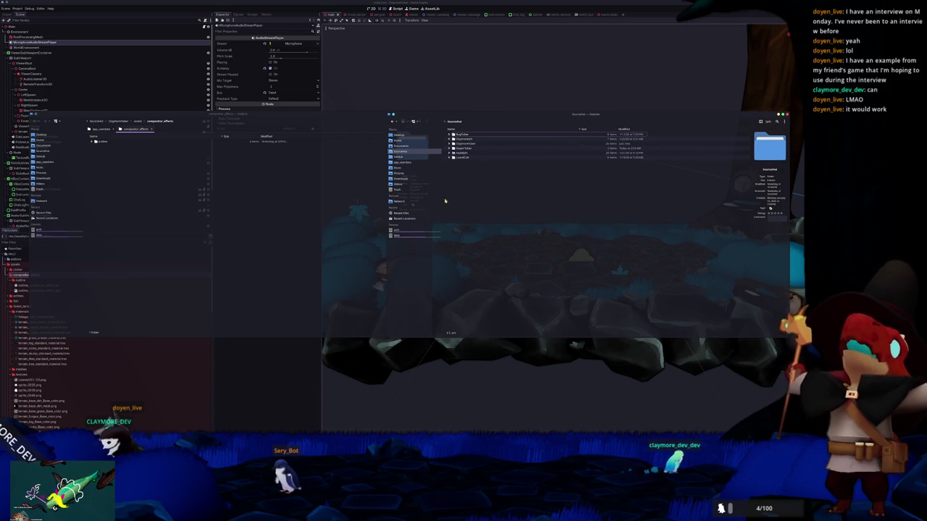
{"action": "double_click", "coordinate": [461, 154]}
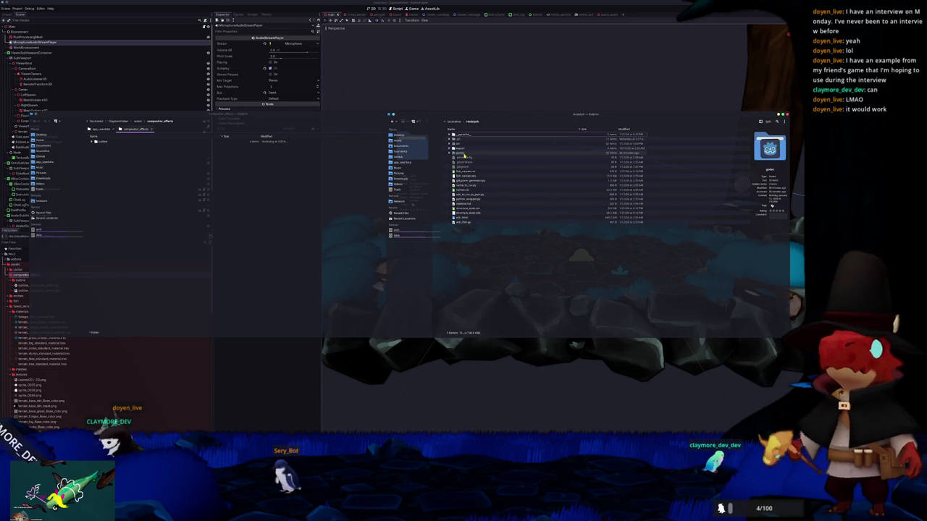
{"action": "double_click", "coordinate": [455, 154]}
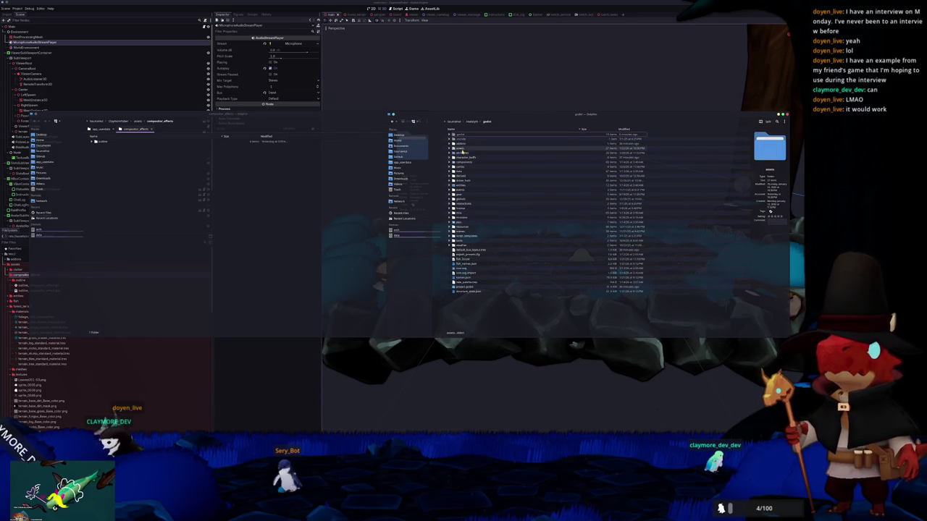
{"action": "double_click", "coordinate": [464, 149]}
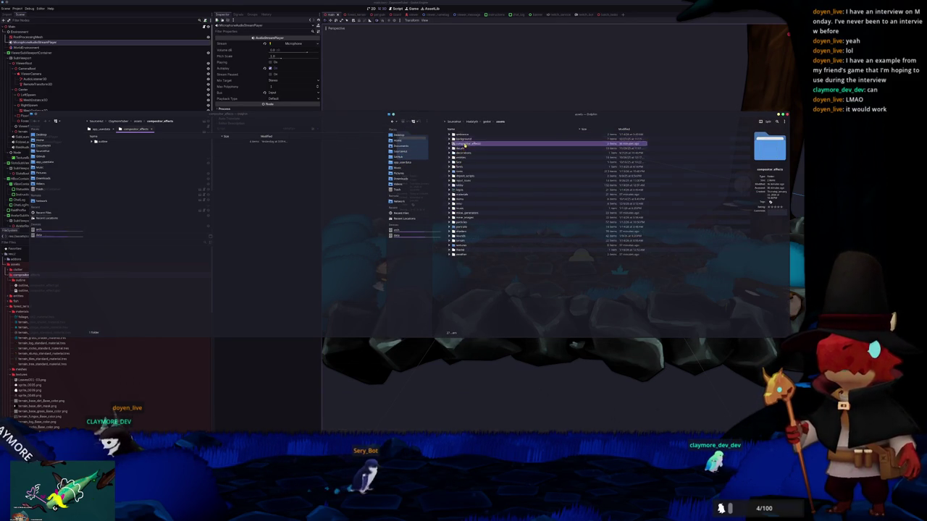
{"action": "double_click", "coordinate": [460, 138]}
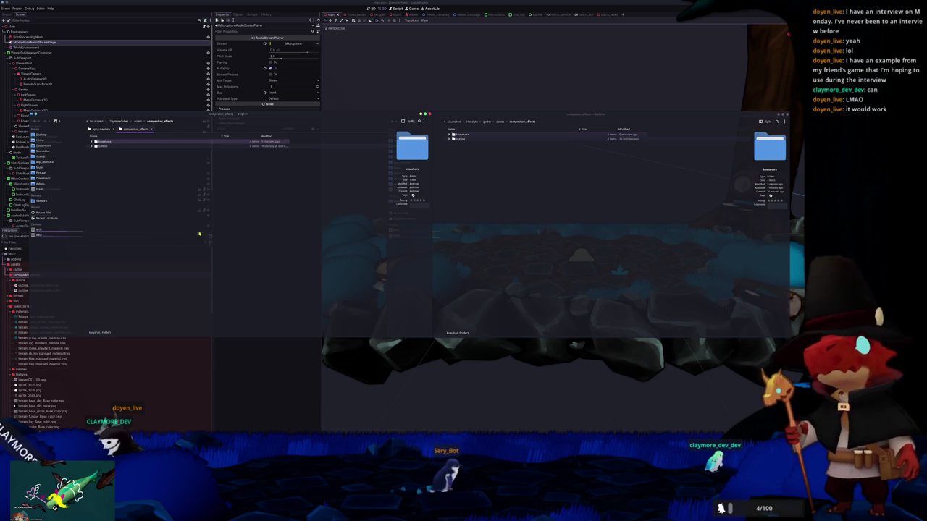
{"action": "left_click", "coordinate": [91, 69]}
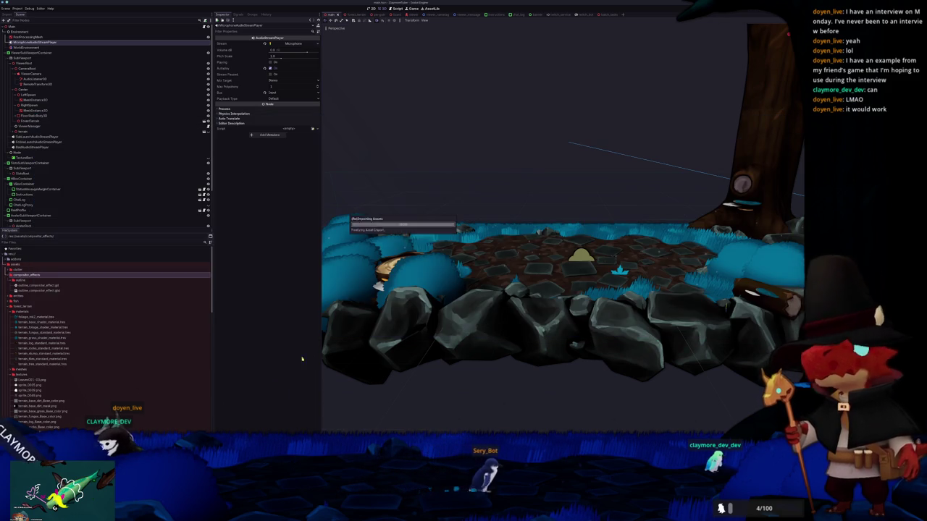
Load the Kuwahara effect into WorldEnvironment's Compositor Effects and move it ahead of Outline
{"action": "left_click", "coordinate": [48, 48]}
{"action": "left_click", "coordinate": [307, 145]}
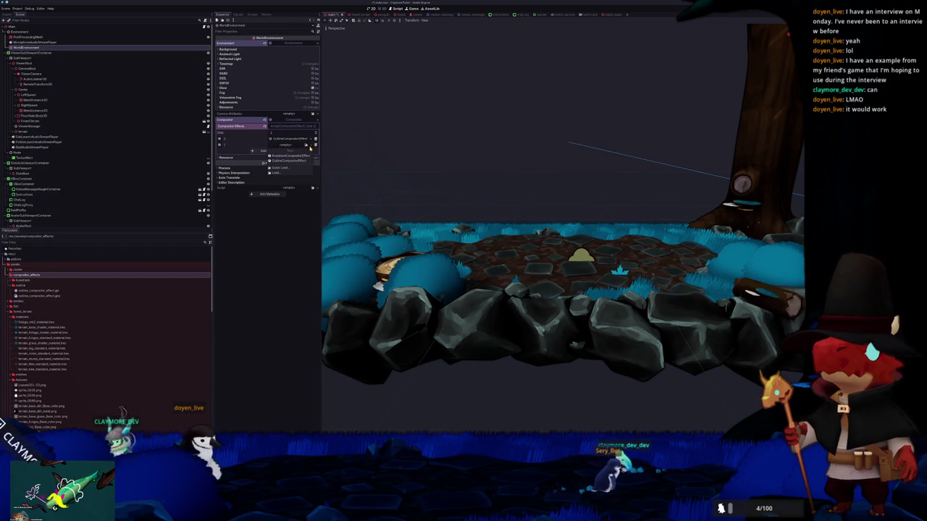
{"action": "left_click", "coordinate": [290, 155]}
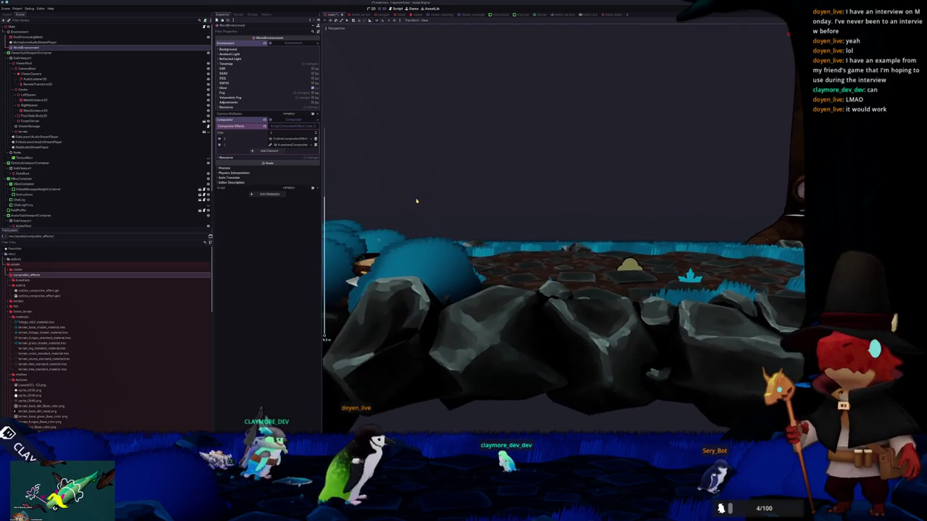
{"action": "left_click_drag", "start_coordinate": [219, 144], "coordinate": [219, 138]}
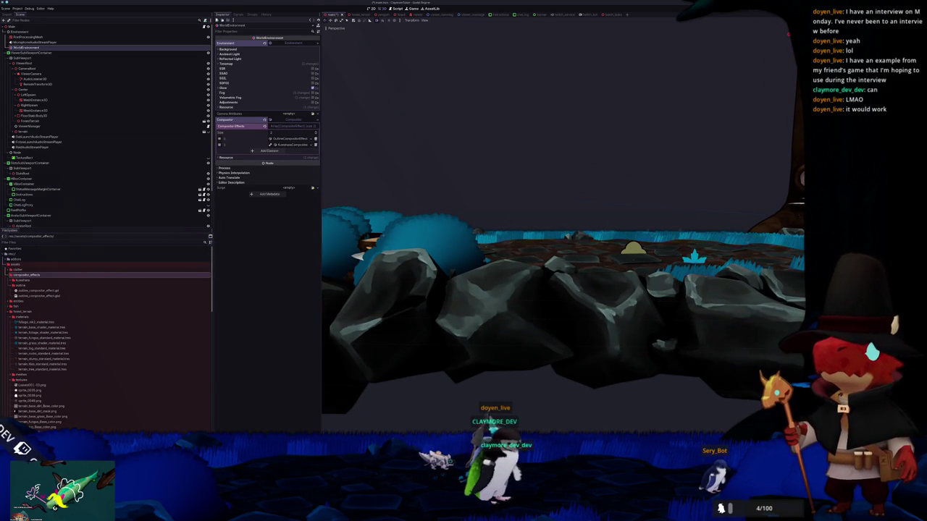
Deselect WorldEnvironment and orbit and zoom to view the island from higher up
{"action": "left_click", "coordinate": [518, 234]}
{"action": "scroll", "coordinate": [564, 178], "scroll_direction": "down", "scroll_amount": 5}
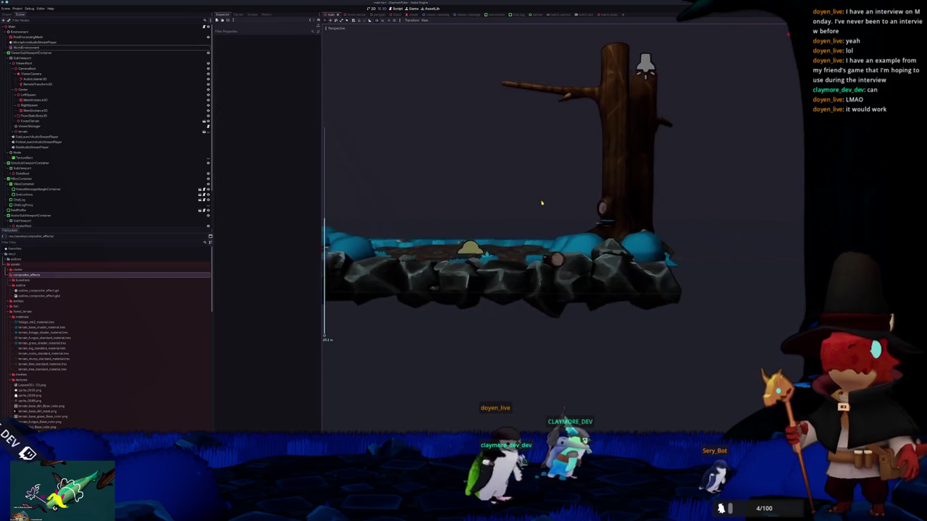
{"action": "mouse_move", "coordinate": [566, 203]}
{"action": "middle_mouse_down"}
{"action": "mouse_move", "coordinate": [627, 157]}
{"action": "mouse_move", "coordinate": [724, 108]}
{"action": "mouse_move", "coordinate": [729, 122]}
{"action": "middle_mouse_up"}
{"action": "scroll", "coordinate": [643, 157], "scroll_direction": "up", "scroll_amount": 2}
{"action": "scroll", "coordinate": [643, 157], "scroll_direction": "up", "scroll_amount": 1}
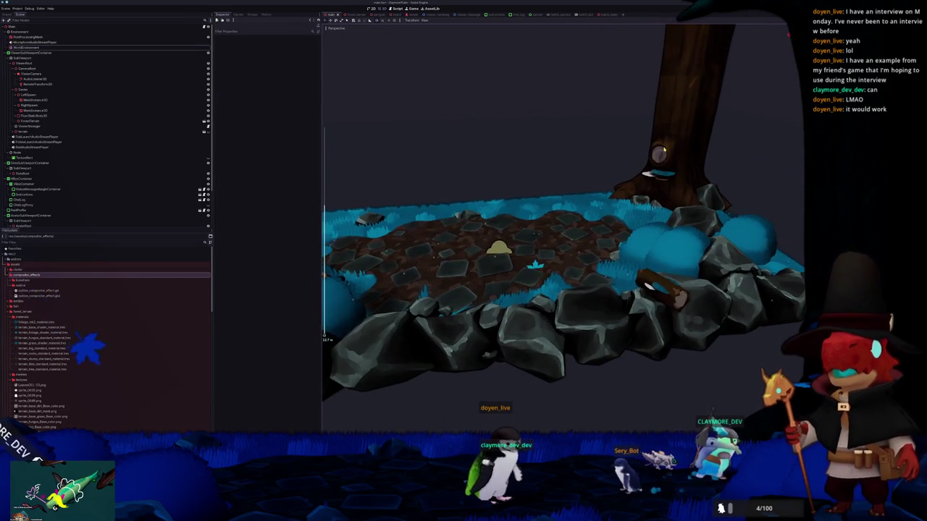
{"action": "scroll", "coordinate": [623, 170], "scroll_direction": "up", "scroll_amount": 2}
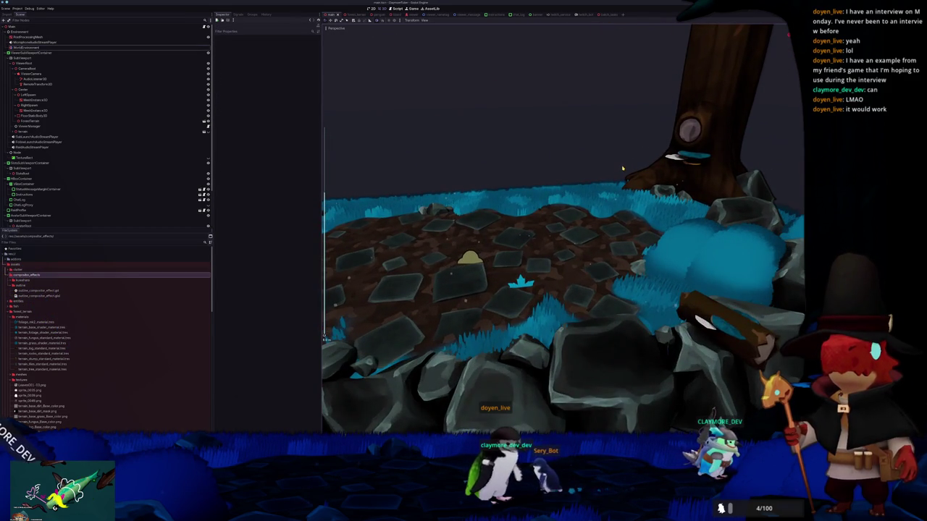
{"action": "scroll", "coordinate": [622, 168], "scroll_direction": "down", "scroll_amount": 3}
{"action": "scroll", "coordinate": [619, 168], "scroll_direction": "up", "scroll_amount": 1}
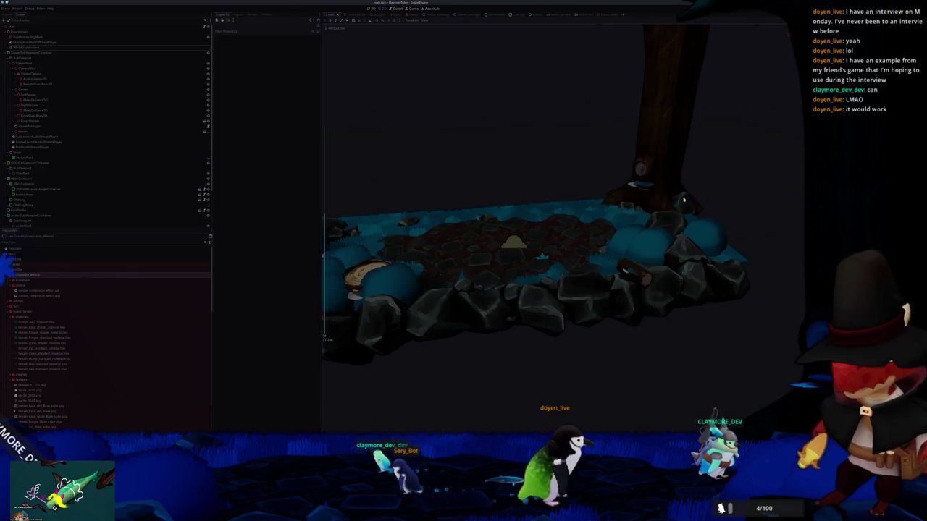
{"action": "key", "text": "super+2"}
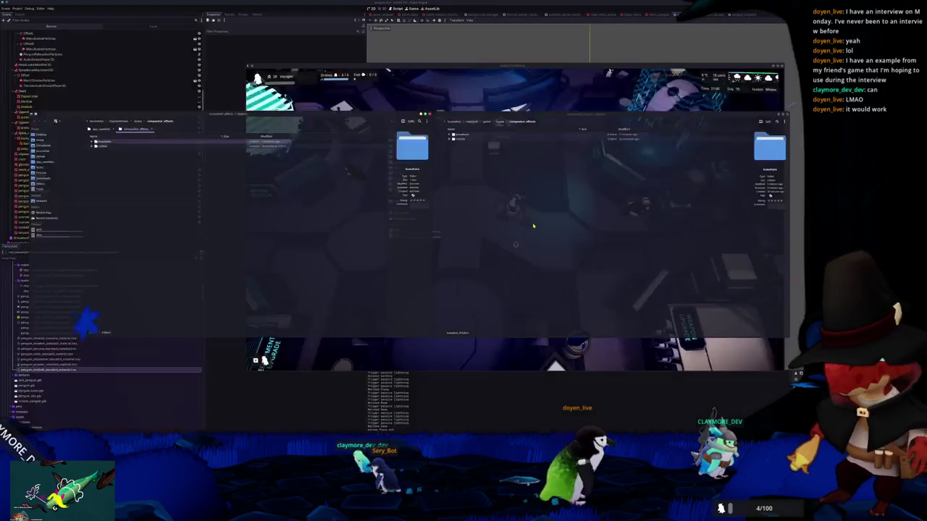
Switch to the workspace with the penguin project's Godot editor
{"action": "key", "text": "super+1"}
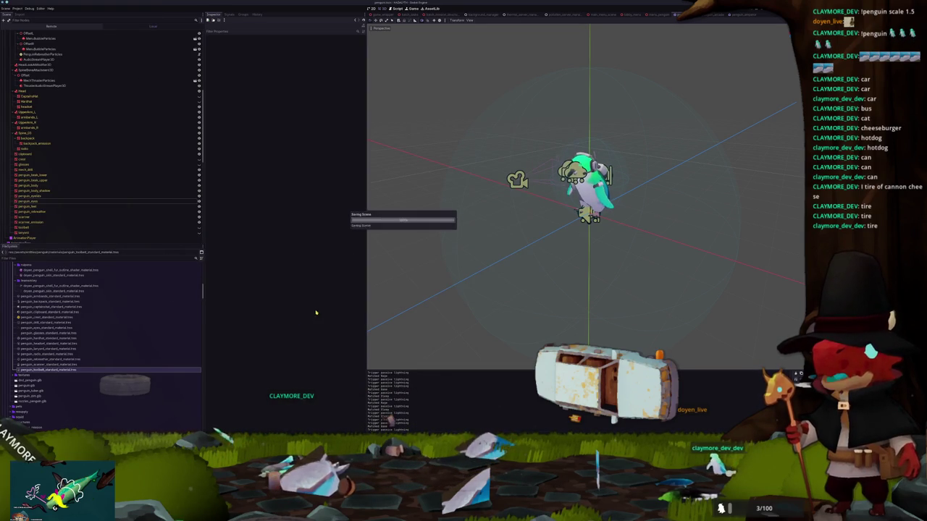
{"action": "scroll", "coordinate": [449, 286], "scroll_direction": "down", "scroll_amount": 3}
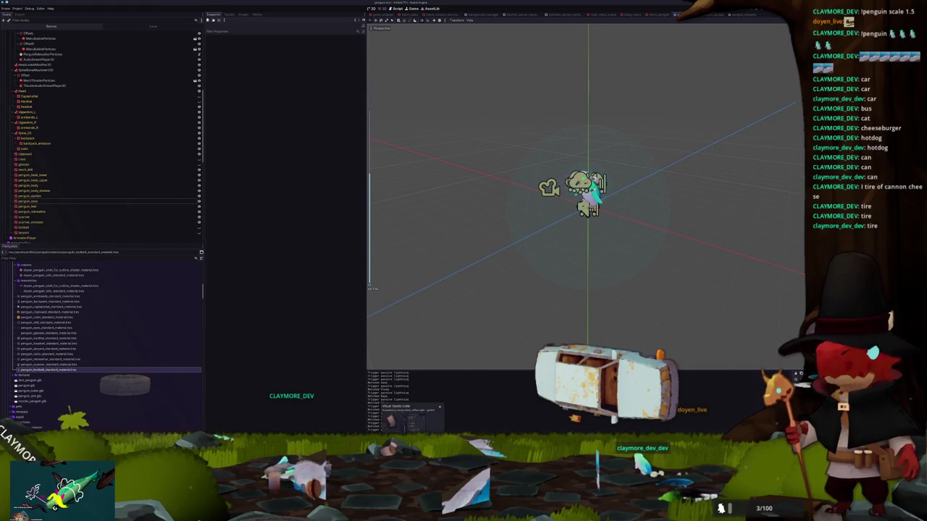
Back in Blender, use solid shading and orbit to face the penguin from the front
{"action": "key", "text": "alt+Tab"}
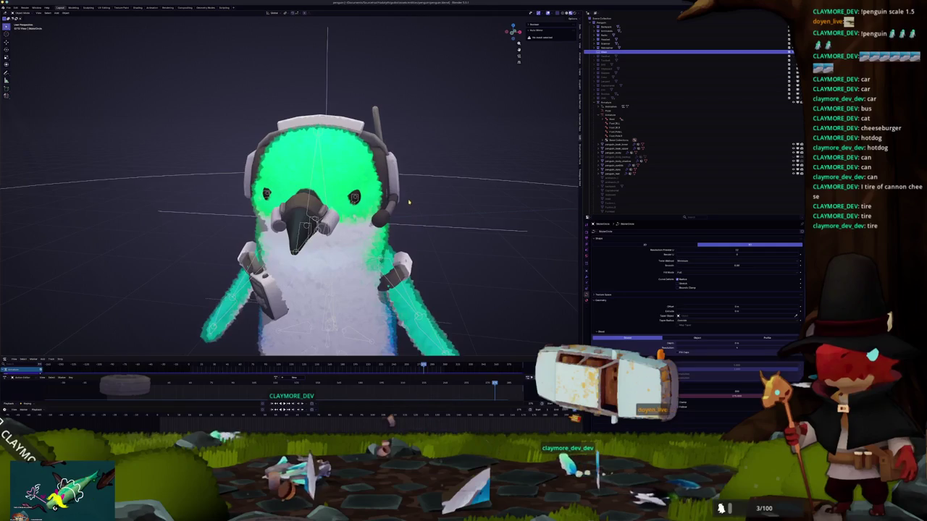
{"action": "scroll", "coordinate": [410, 202], "scroll_direction": "down", "scroll_amount": 3}
{"action": "scroll", "coordinate": [410, 201], "scroll_direction": "down", "scroll_amount": 2}
{"action": "left_click", "coordinate": [556, 13]}
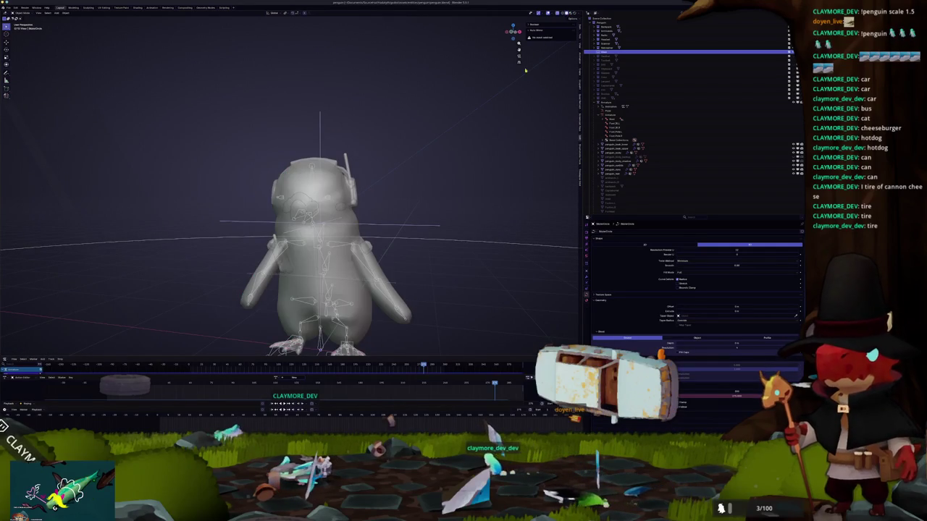
{"action": "left_click", "coordinate": [325, 186]}
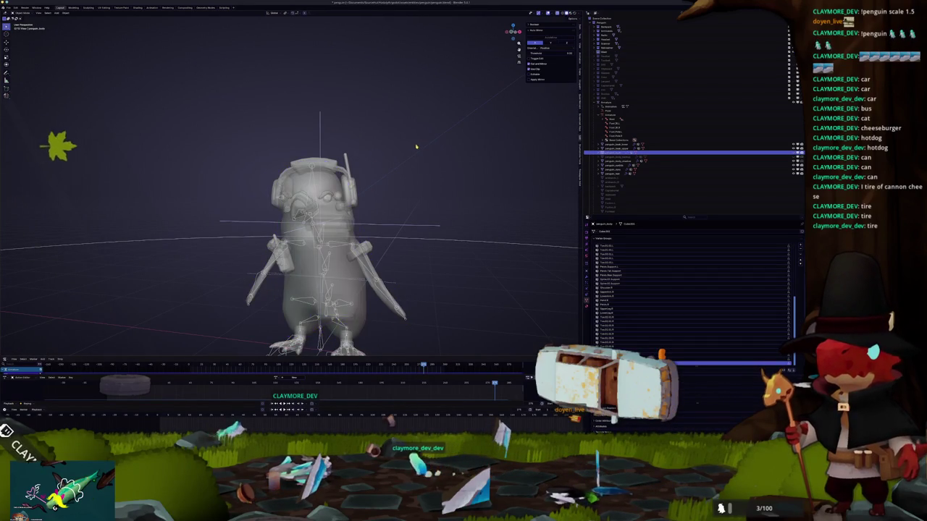
{"action": "middle_click_drag", "start_coordinate": [417, 150], "coordinate": [463, 167]}
{"action": "scroll", "coordinate": [417, 150], "scroll_direction": "up", "scroll_amount": 3}
{"action": "middle_click_drag", "start_coordinate": [405, 152], "coordinate": [377, 144]}
Add a plane mesh and rotate it 90° on X so it stands upright
{"action": "key", "text": "shift+a"}
{"action": "left_click", "coordinate": [416, 155]}
{"action": "middle_click_drag", "start_coordinate": [421, 155], "coordinate": [463, 152]}
{"action": "scroll", "coordinate": [468, 148], "scroll_direction": "down", "scroll_amount": 2}
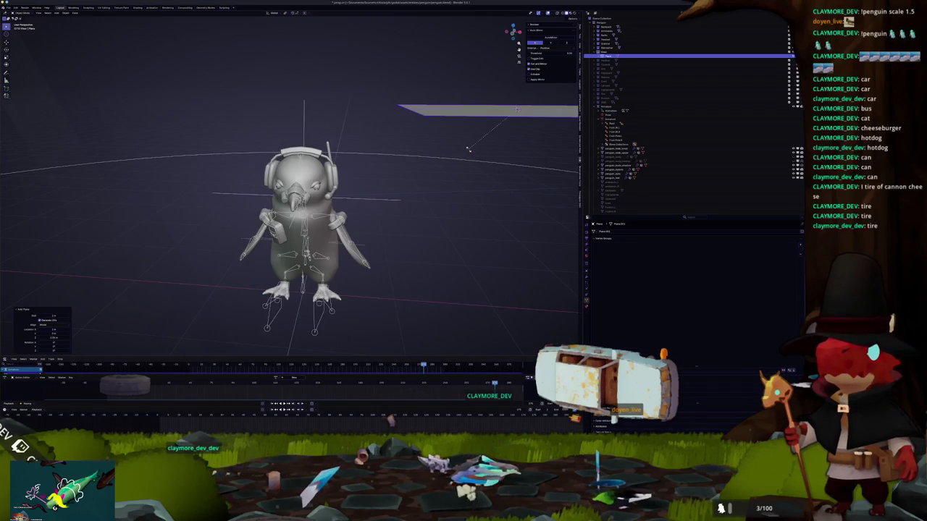
{"action": "key", "text": "r"}
{"action": "key", "text": "x"}
{"action": "key", "text": "9"}
{"action": "key", "text": "0"}
{"action": "key", "text": "Return"}
Raise the plane along Z to the penguin's eye level, checking front and side views
{"action": "key", "text": "KP_3"}
{"action": "key", "text": "KP_1"}
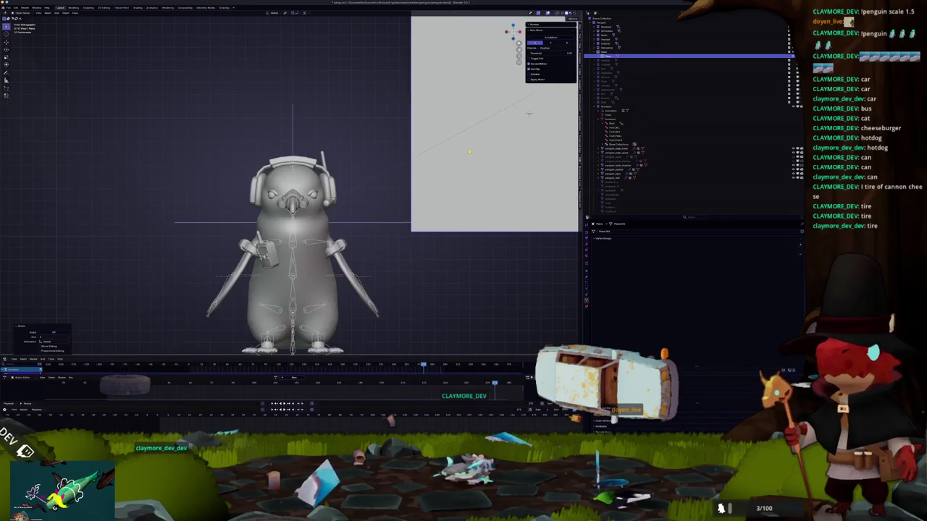
{"action": "scroll", "coordinate": [469, 151], "scroll_direction": "up", "scroll_amount": 2}
{"action": "scroll", "coordinate": [468, 151], "scroll_direction": "down", "scroll_amount": 2}
{"action": "key", "text": "g"}
{"action": "key", "text": "z"}
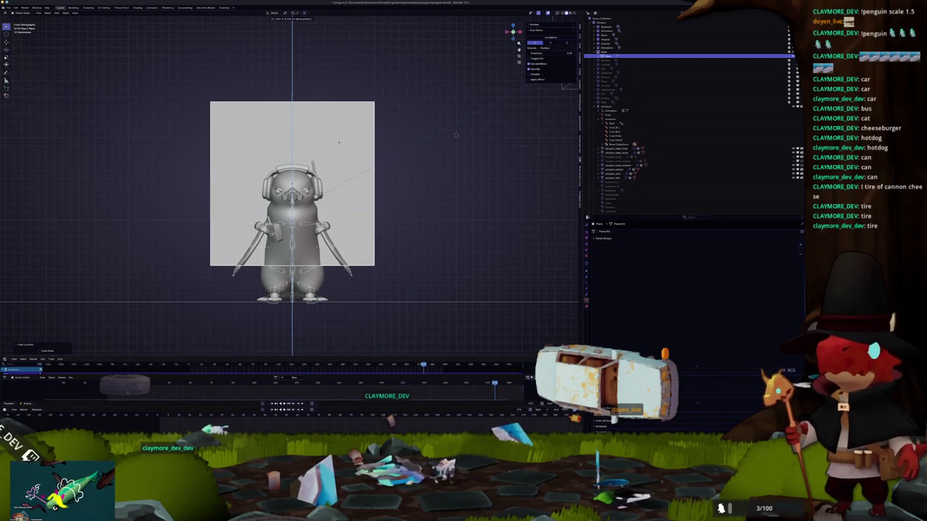
{"action": "left_click", "coordinate": [456, 134]}
{"action": "key", "text": "KP_3"}
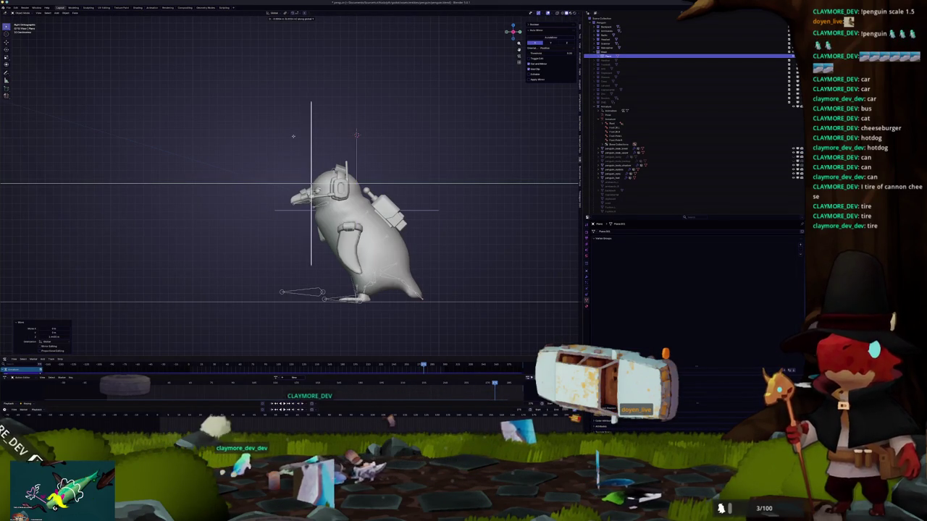
{"action": "key", "text": "z"}
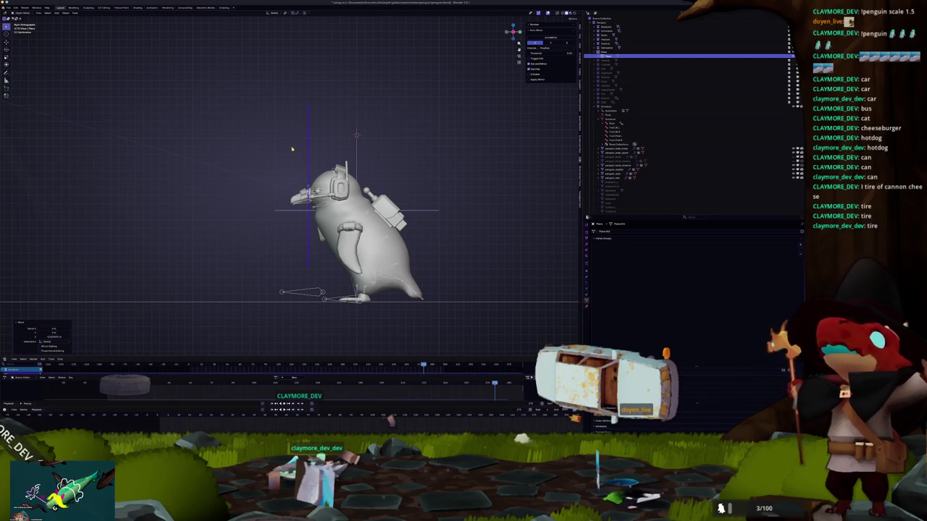
{"action": "left_click", "coordinate": [292, 149]}
{"action": "key", "text": "KP_7"}
In Edit Mode, scale the plane on Y and X into a head-width band
{"action": "key", "text": "Tab"}
{"action": "scroll", "coordinate": [510, 275], "scroll_direction": "up", "scroll_amount": 3}
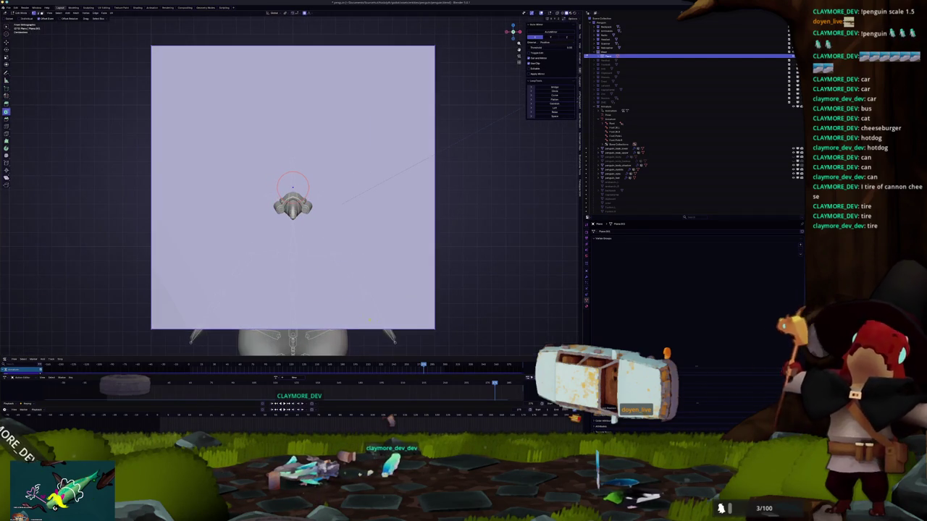
{"action": "key", "text": "s"}
{"action": "key", "text": "y"}
{"action": "key", "text": "Return"}
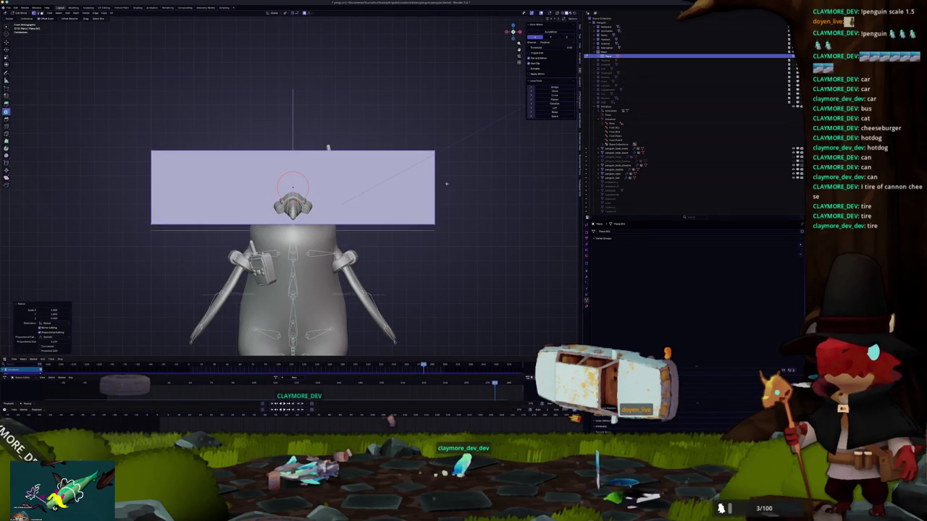
{"action": "key", "text": "s"}
{"action": "key", "text": "x"}
{"action": "key", "text": "Return"}
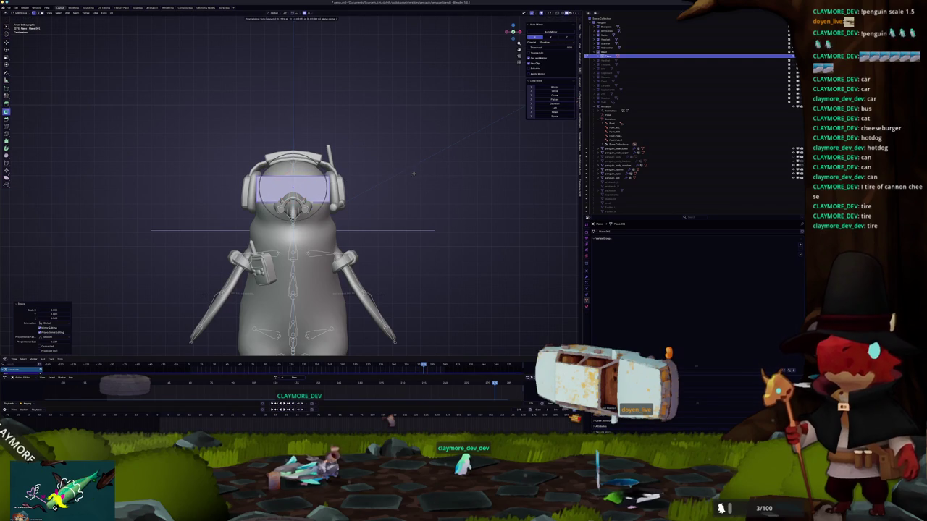
Bend the band around the head with a proportional-editing move from the side view
{"action": "mouse_move", "coordinate": [412, 208]}
{"action": "middle_mouse_down"}
{"action": "mouse_move", "coordinate": [397, 248]}
{"action": "mouse_move", "coordinate": [391, 231]}
{"action": "middle_mouse_up"}
{"action": "key", "text": "Tab"}
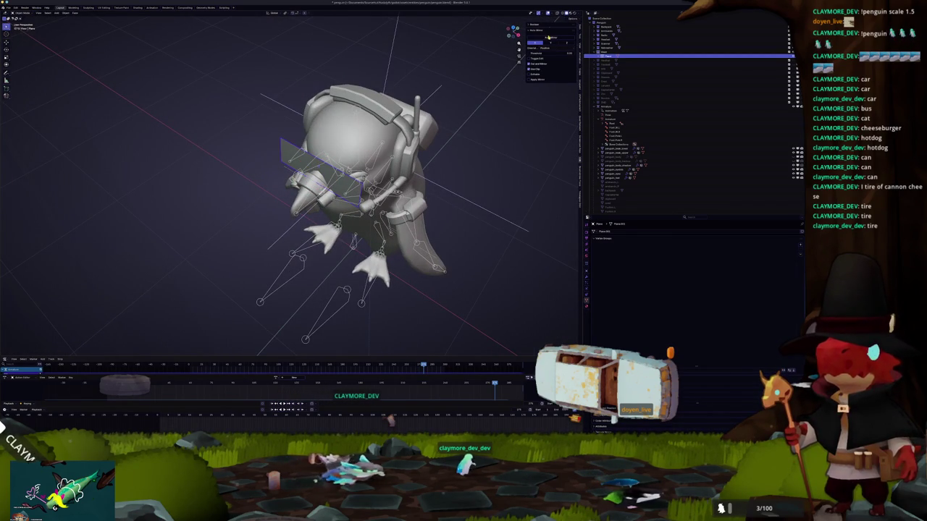
{"action": "key", "text": "Tab"}
{"action": "middle_click_drag", "start_coordinate": [406, 167], "coordinate": [373, 191]}
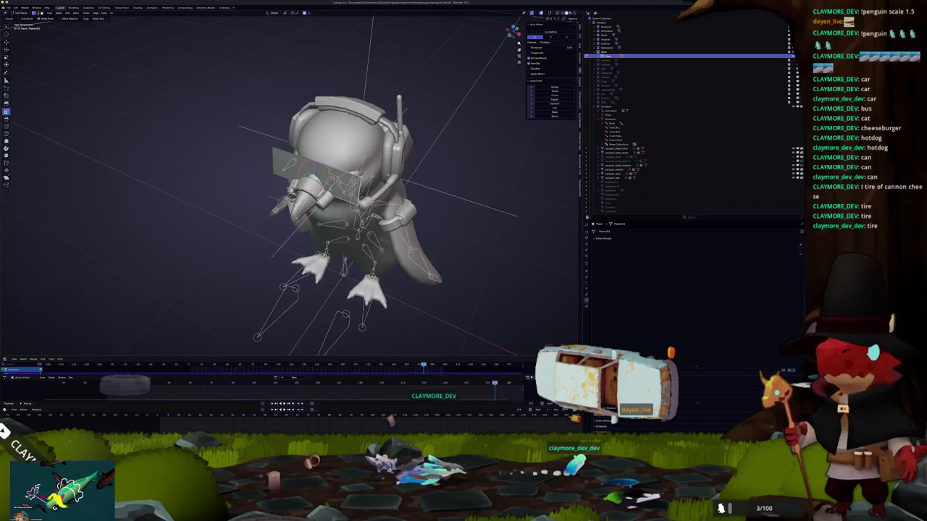
{"action": "key", "text": "KP_3"}
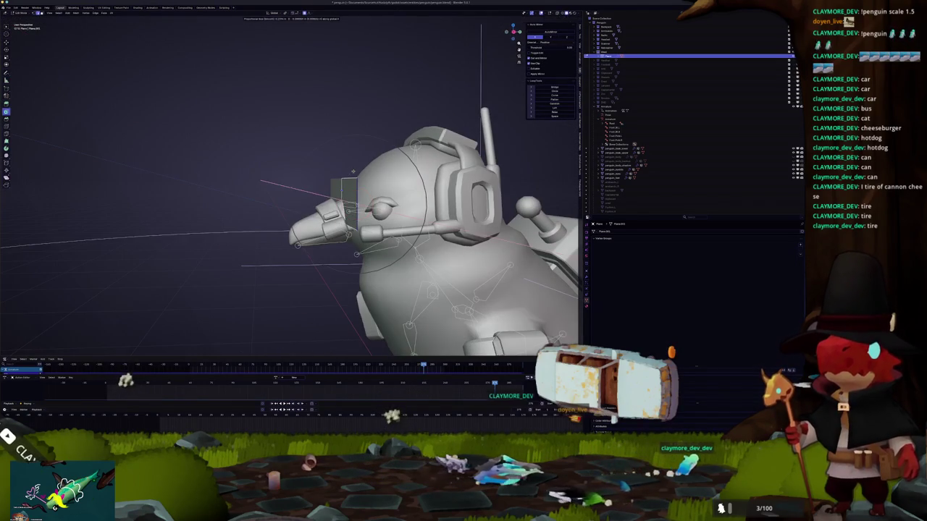
{"action": "key", "text": "g"}
{"action": "left_click", "coordinate": [402, 171]}
{"action": "middle_click_drag", "start_coordinate": [402, 171], "coordinate": [431, 213]}
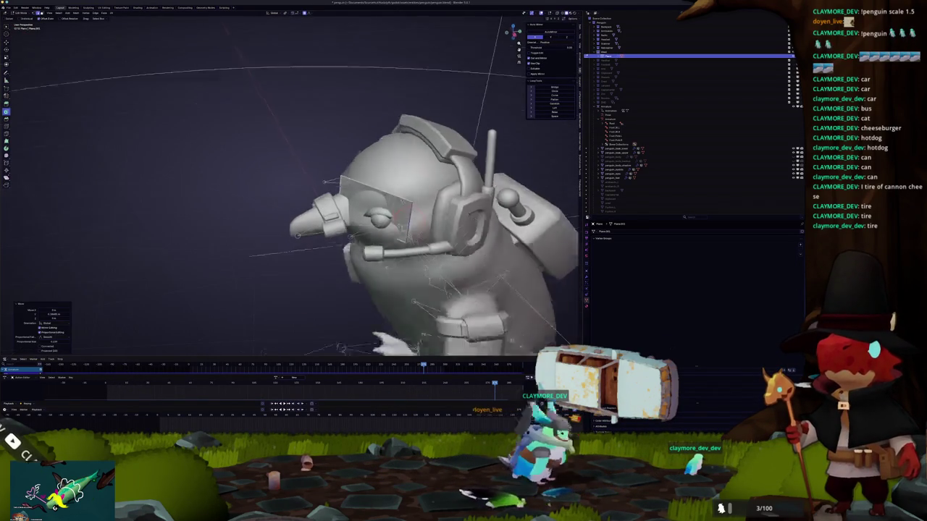
Add an edge loop across the visor and shape it with soft-falloff moves
{"action": "key", "text": "ctrl+r"}
{"action": "left_click", "coordinate": [354, 144]}
{"action": "middle_click_drag", "start_coordinate": [355, 145], "coordinate": [340, 164]}
{"action": "key", "text": "g"}
{"action": "key", "text": "Escape"}
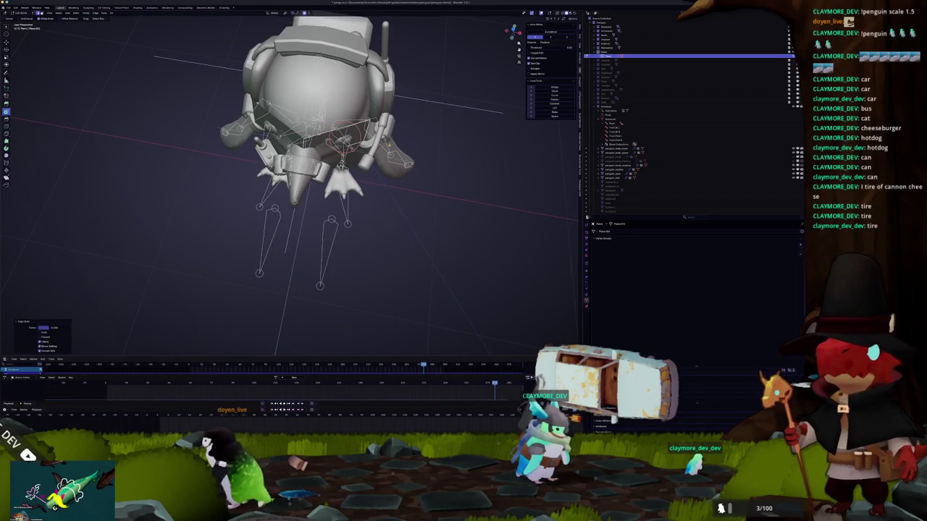
{"action": "middle_click_drag", "start_coordinate": [341, 163], "coordinate": [406, 107]}
{"action": "key", "text": "g"}
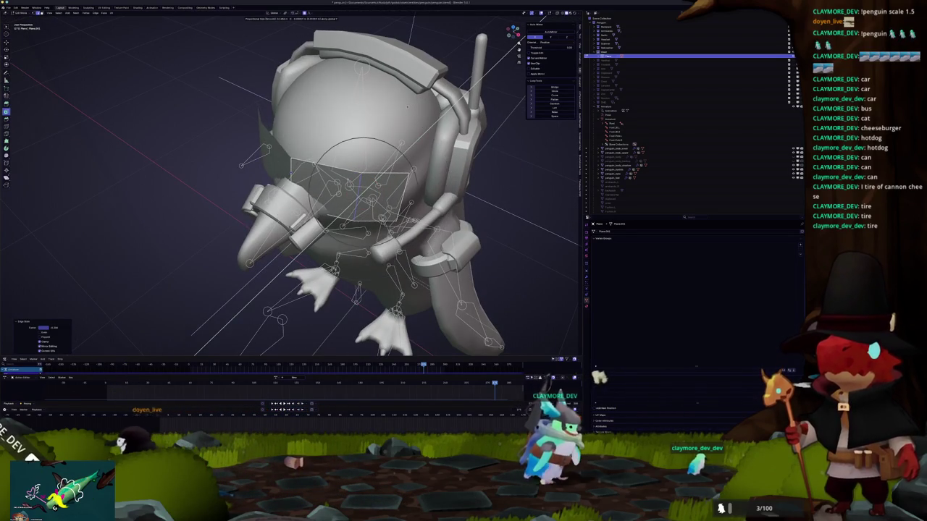
{"action": "left_click", "coordinate": [403, 108]}
Slide the visor edge loop and move its faces to refine the curve around the head
{"action": "middle_click_drag", "start_coordinate": [403, 107], "coordinate": [377, 116]}
{"action": "scroll", "coordinate": [376, 116], "scroll_direction": "up", "scroll_amount": 3}
{"action": "key", "text": "g"}
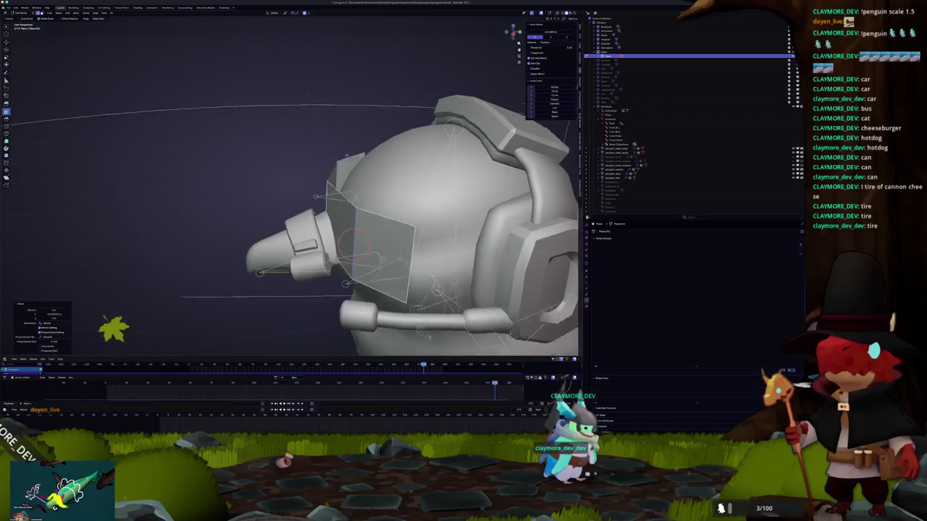
{"action": "mouse_move", "coordinate": [343, 156]}
{"action": "middle_mouse_down"}
{"action": "mouse_move", "coordinate": [290, 205]}
{"action": "mouse_move", "coordinate": [318, 196]}
{"action": "middle_mouse_up"}
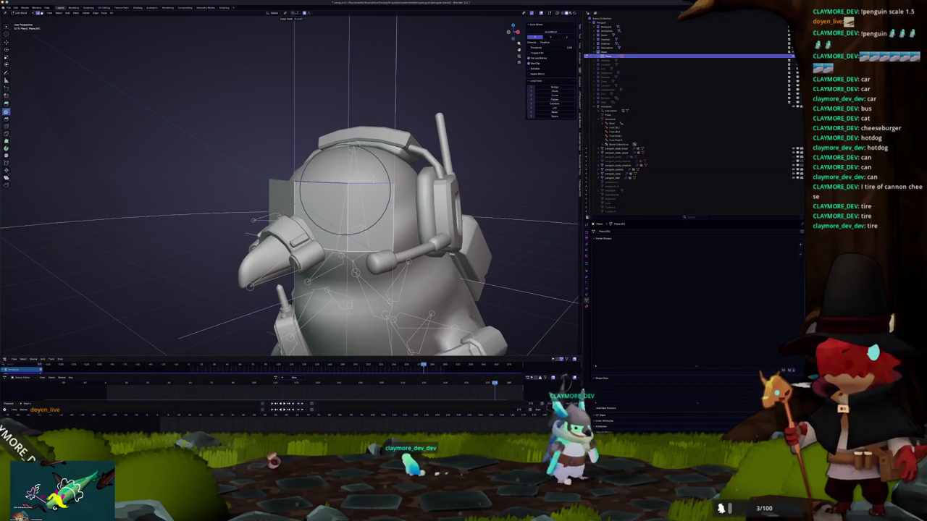
{"action": "left_click", "coordinate": [373, 182]}
{"action": "mouse_move", "coordinate": [372, 183]}
{"action": "middle_mouse_down"}
{"action": "mouse_move", "coordinate": [348, 200]}
{"action": "mouse_move", "coordinate": [352, 183]}
{"action": "middle_mouse_up"}
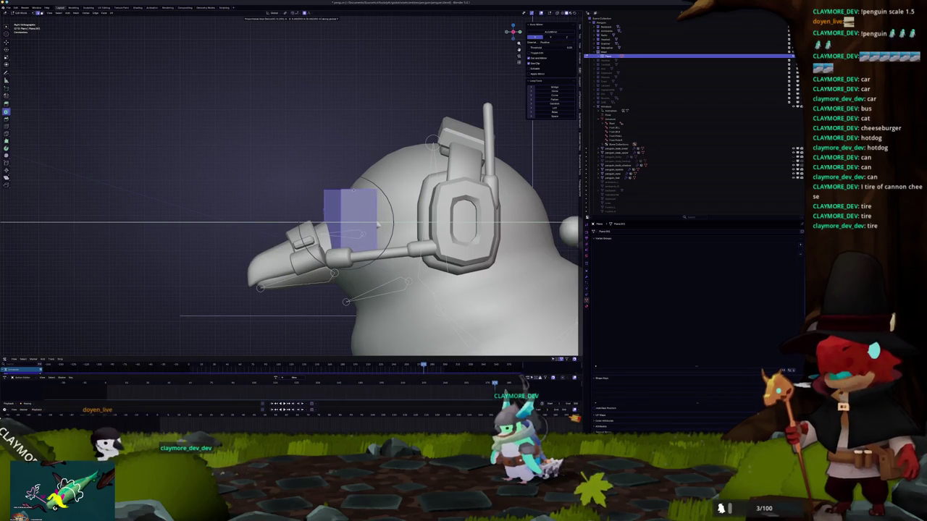
{"action": "left_click", "coordinate": [351, 192]}
{"action": "middle_click_drag", "start_coordinate": [351, 192], "coordinate": [387, 171]}
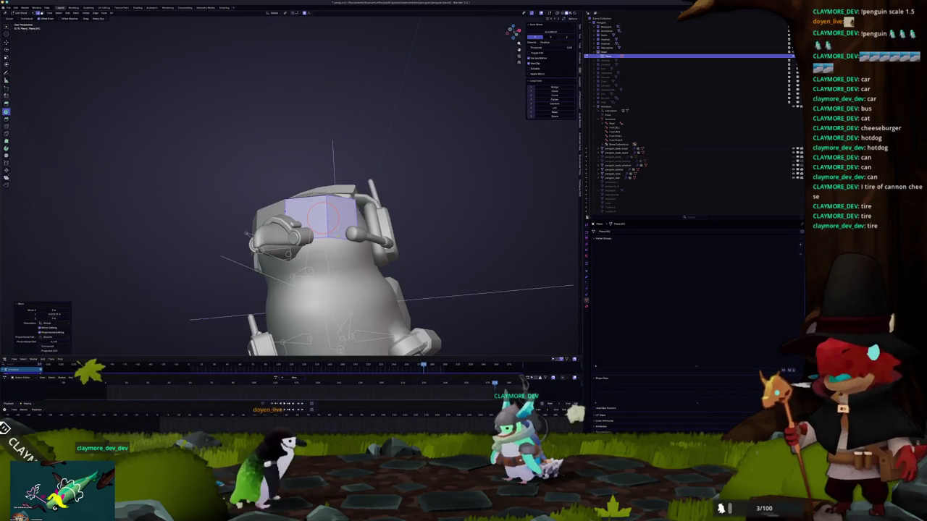
Move the visor vertically along Z so it sits over the penguin's eyes
{"action": "key", "text": "Tab"}
{"action": "middle_click_drag", "start_coordinate": [388, 171], "coordinate": [290, 165]}
{"action": "key", "text": "z"}
{"action": "scroll", "coordinate": [331, 194], "scroll_direction": "down", "scroll_amount": 3}
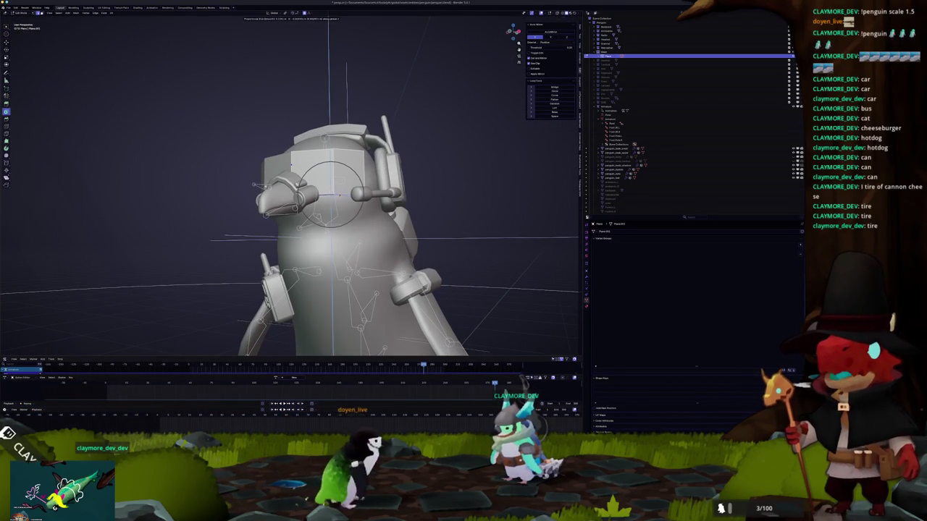
{"action": "left_click", "coordinate": [331, 194]}
{"action": "middle_click_drag", "start_coordinate": [331, 194], "coordinate": [329, 189]}
{"action": "key", "text": "g"}
{"action": "key", "text": "z"}
{"action": "left_click", "coordinate": [332, 195]}
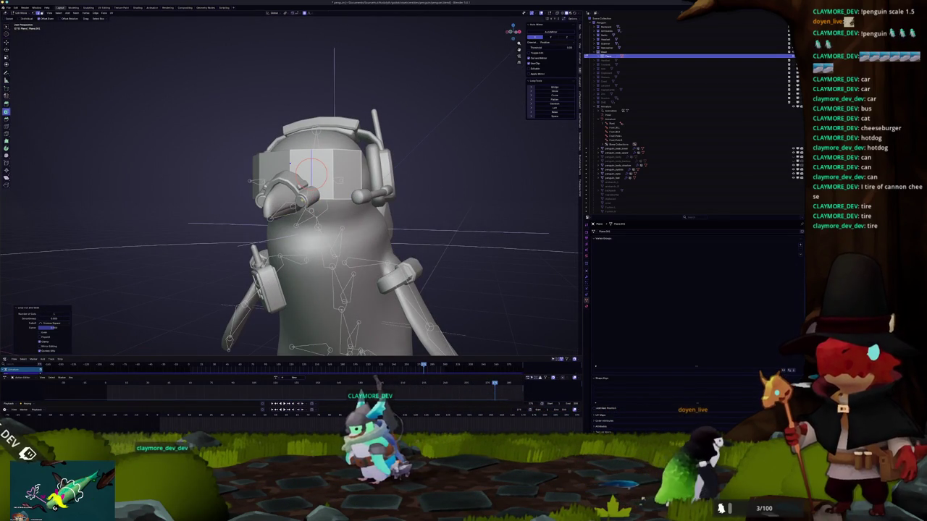
With X-ray on, add a loop cut splitting the visor into more vertical strips
{"action": "key", "text": "alt+z"}
{"action": "key", "text": "ctrl+r"}
{"action": "left_click", "coordinate": [289, 163]}
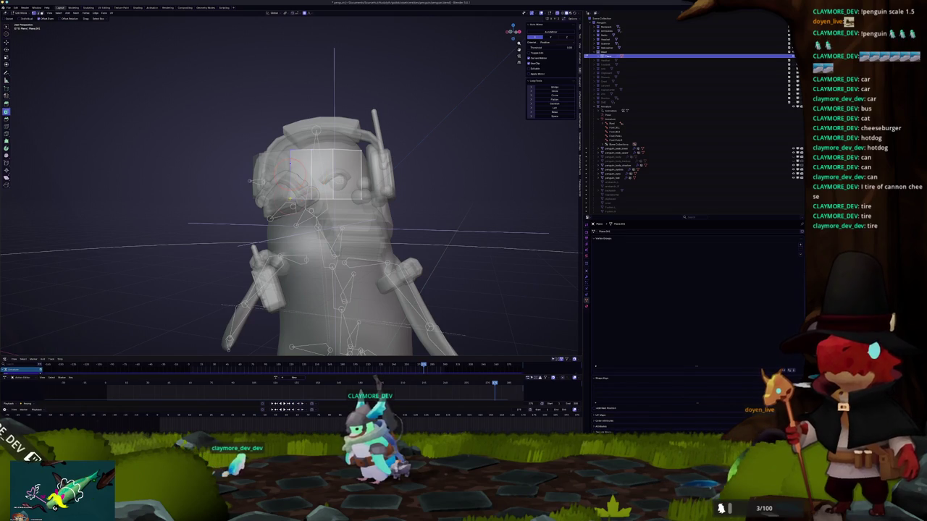
{"action": "middle_click_drag", "start_coordinate": [290, 164], "coordinate": [298, 199]}
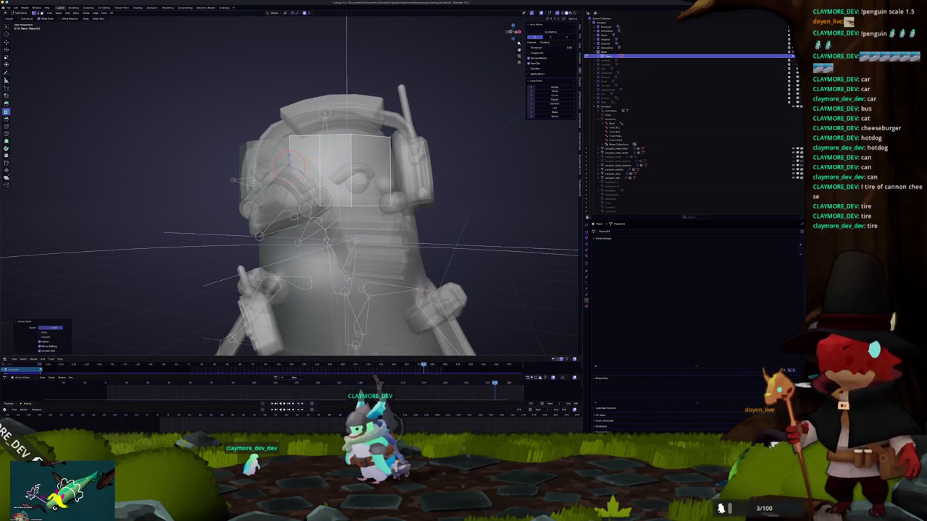
{"action": "right_click", "coordinate": [319, 205]}
{"action": "key", "text": "alt+z"}
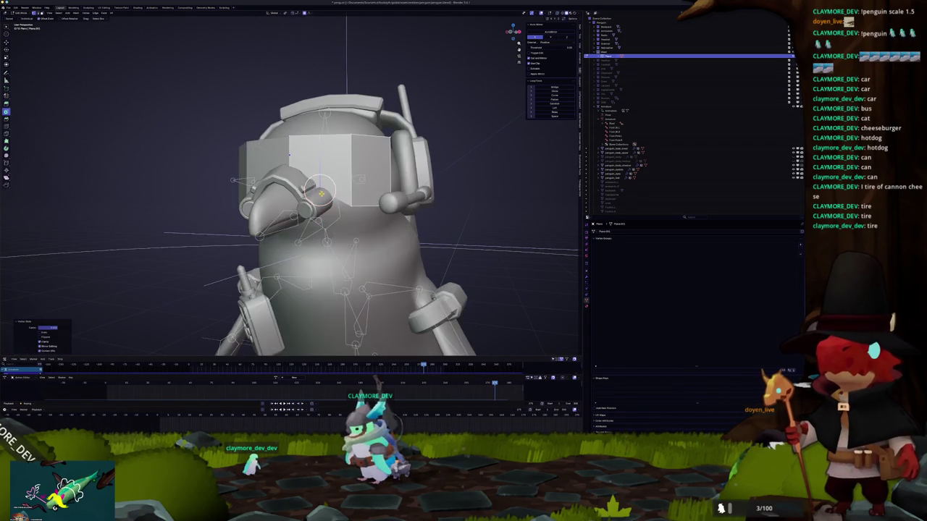
{"action": "middle_click_drag", "start_coordinate": [319, 205], "coordinate": [334, 193]}
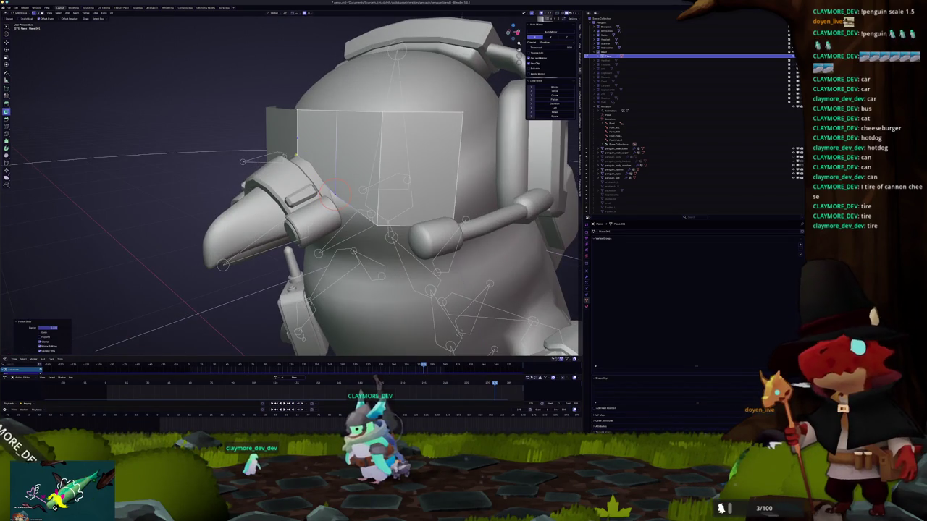
Circle-select visor vertices and move them with proportional falloff to curve the band
{"action": "key", "text": "c"}
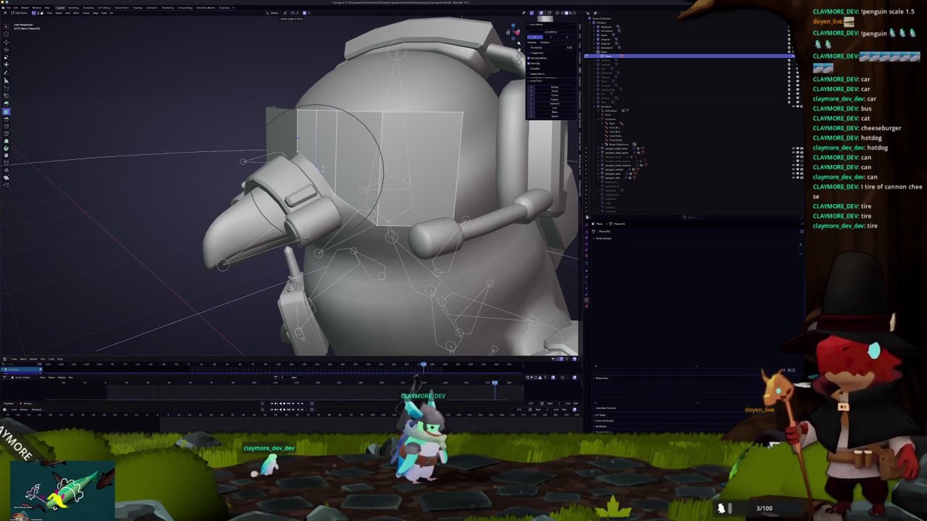
{"action": "key", "text": "g"}
{"action": "mouse_move", "coordinate": [313, 165]}
{"action": "middle_mouse_down"}
{"action": "mouse_move", "coordinate": [338, 187]}
{"action": "mouse_move", "coordinate": [328, 192]}
{"action": "middle_mouse_up"}
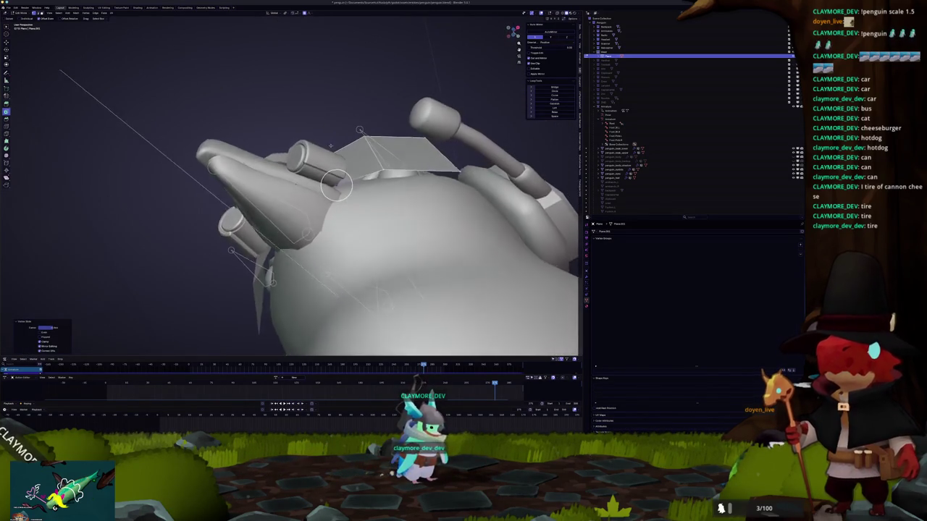
{"action": "middle_click_drag", "start_coordinate": [335, 201], "coordinate": [365, 206]}
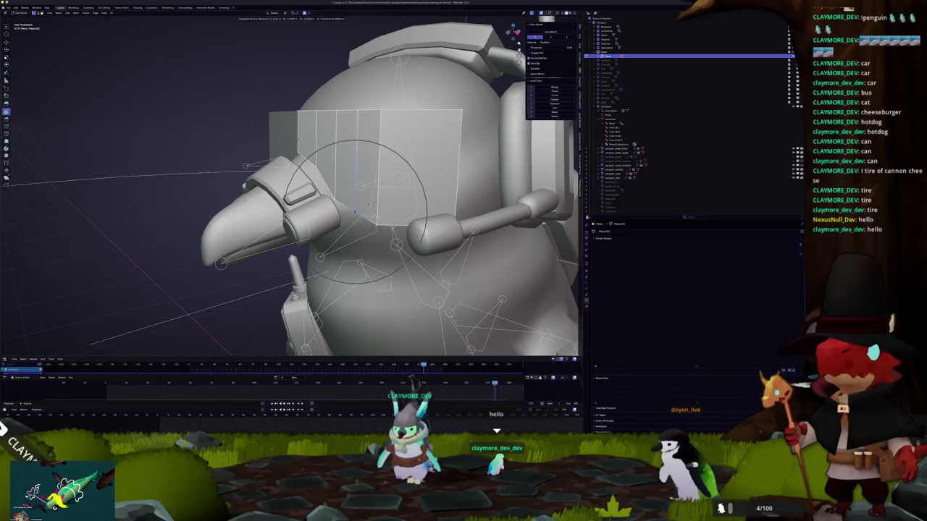
{"action": "right_click", "coordinate": [356, 216], "text": "shift"}
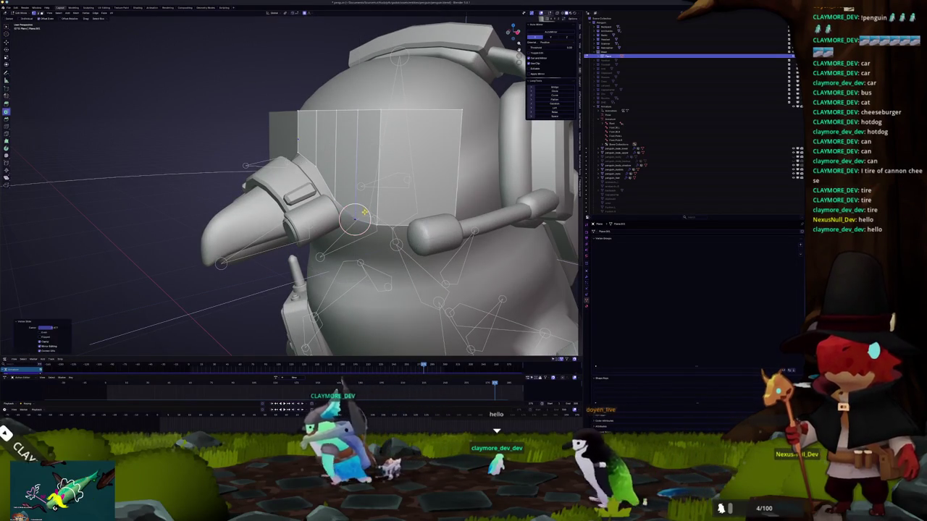
{"action": "scroll", "coordinate": [356, 216], "scroll_direction": "down", "scroll_amount": 3}
{"action": "middle_click_drag", "start_coordinate": [355, 216], "coordinate": [340, 145]}
{"action": "mouse_move", "coordinate": [340, 189]}
{"action": "middle_mouse_down"}
{"action": "mouse_move", "coordinate": [347, 173]}
{"action": "mouse_move", "coordinate": [358, 196]}
{"action": "mouse_move", "coordinate": [348, 167]}
{"action": "mouse_move", "coordinate": [356, 158]}
{"action": "mouse_move", "coordinate": [402, 174]}
{"action": "middle_mouse_up"}
{"action": "scroll", "coordinate": [340, 189], "scroll_direction": "up", "scroll_amount": 3}
Move the visor geometry along Z with soft falloff to wrap it across the eyes
{"action": "key", "text": "Tab"}
{"action": "key", "text": "Tab"}
{"action": "scroll", "coordinate": [362, 174], "scroll_direction": "up", "scroll_amount": 3}
{"action": "key", "text": "Tab"}
{"action": "mouse_move", "coordinate": [293, 130]}
{"action": "middle_mouse_down"}
{"action": "mouse_move", "coordinate": [320, 158]}
{"action": "mouse_move", "coordinate": [335, 158]}
{"action": "mouse_move", "coordinate": [325, 145]}
{"action": "middle_mouse_up"}
{"action": "key", "text": "Tab"}
{"action": "key", "text": "Tab"}
{"action": "key", "text": "g"}
{"action": "key", "text": "z"}
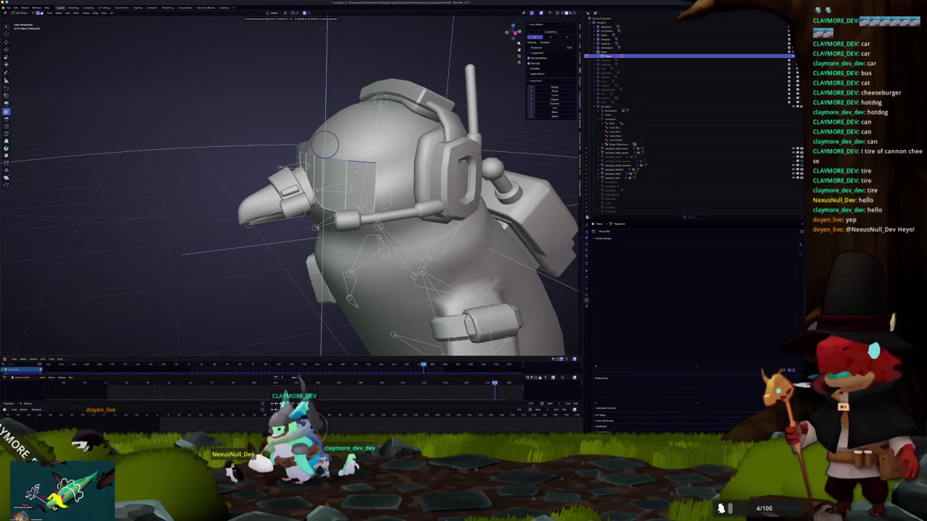
Select two adjacent columns of visor faces, then the visor object
{"action": "middle_click_drag", "start_coordinate": [325, 160], "coordinate": [361, 178]}
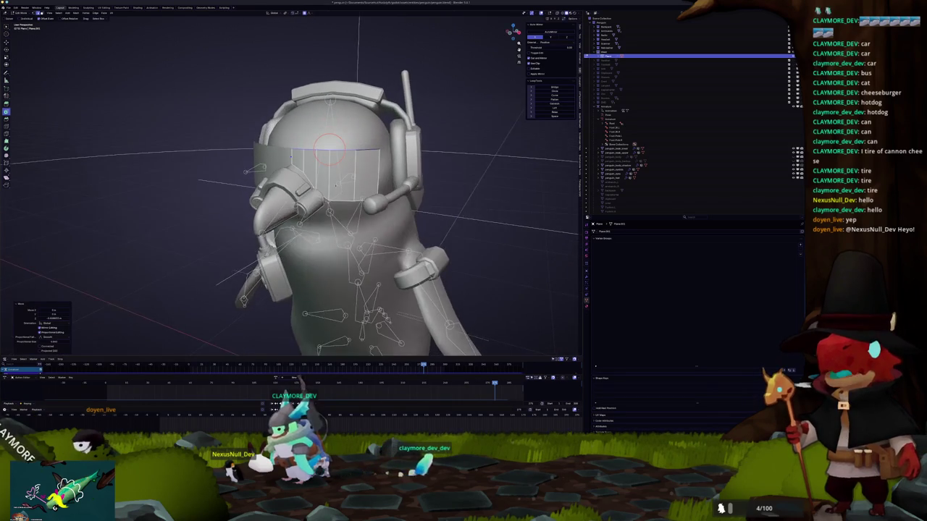
{"action": "left_click", "coordinate": [362, 178]}
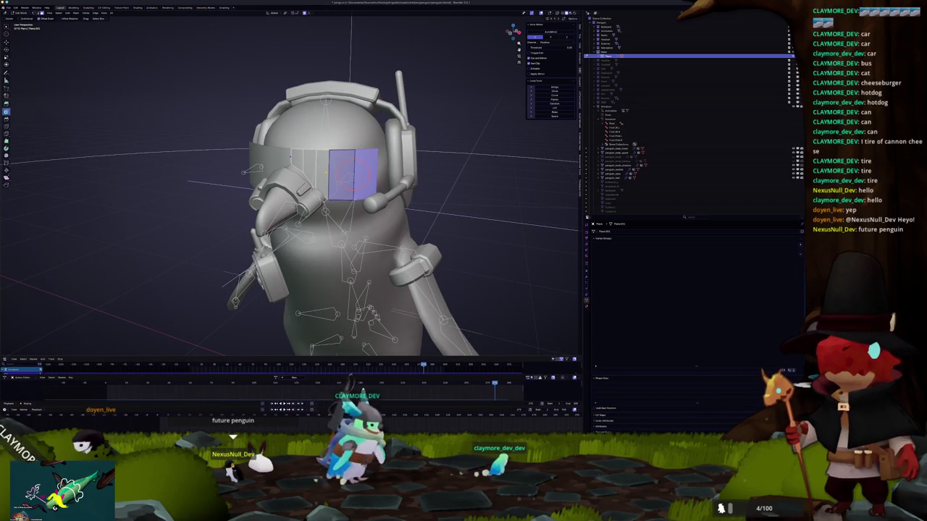
{"action": "left_click", "coordinate": [315, 173], "text": "shift"}
{"action": "mouse_move", "coordinate": [297, 157]}
{"action": "middle_mouse_down"}
{"action": "mouse_move", "coordinate": [273, 183]}
{"action": "mouse_move", "coordinate": [414, 140]}
{"action": "mouse_move", "coordinate": [330, 175]}
{"action": "middle_mouse_up"}
{"action": "left_click", "coordinate": [329, 174]}
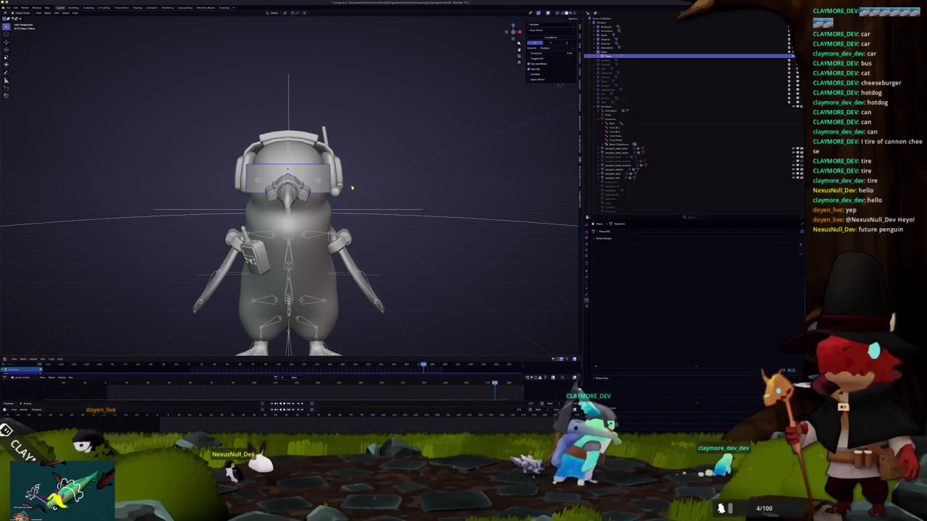
In front view Edit Mode, knife-cut an angled lower edge on the visor and commit it
{"action": "key", "text": "KP_1"}
{"action": "scroll", "coordinate": [330, 174], "scroll_direction": "up", "scroll_amount": 3}
{"action": "key", "text": "Tab"}
{"action": "scroll", "coordinate": [368, 197], "scroll_direction": "up", "scroll_amount": 2}
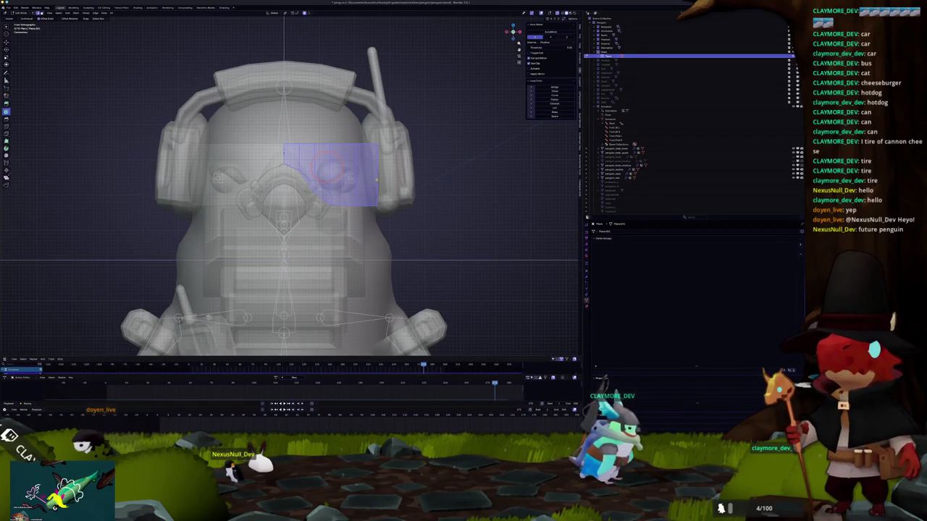
{"action": "scroll", "coordinate": [375, 179], "scroll_direction": "up", "scroll_amount": 2}
{"action": "key", "text": "alt+a"}
{"action": "scroll", "coordinate": [346, 167], "scroll_direction": "down", "scroll_amount": 3, "text": "ctrl"}
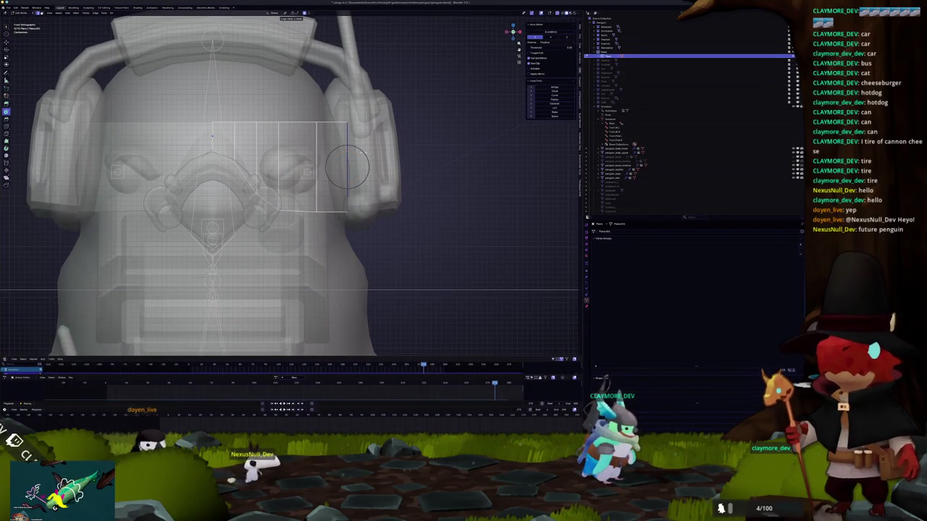
{"action": "key", "text": "k"}
{"action": "left_click", "coordinate": [279, 165]}
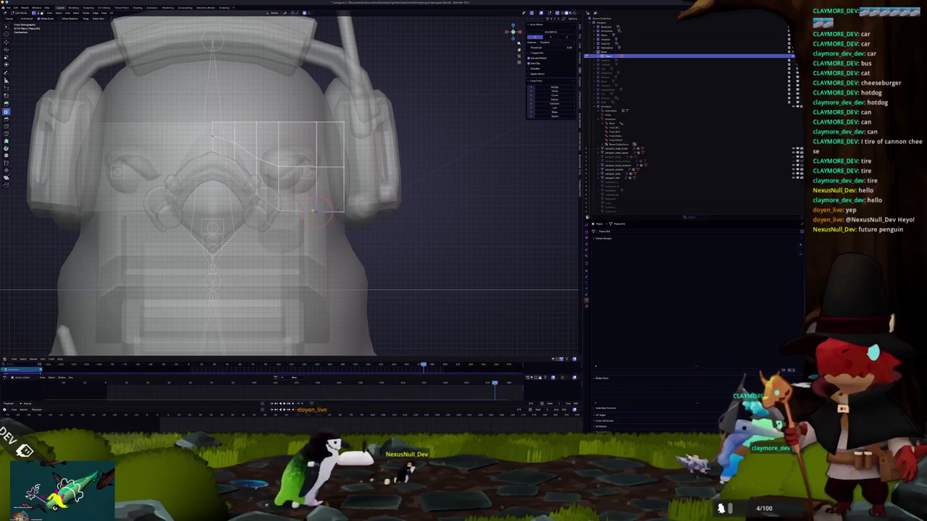
{"action": "key", "text": "Return"}
{"action": "mouse_move", "coordinate": [308, 211]}
{"action": "middle_mouse_down"}
{"action": "mouse_move", "coordinate": [319, 139]}
{"action": "mouse_move", "coordinate": [333, 152]}
{"action": "mouse_move", "coordinate": [311, 167]}
{"action": "mouse_move", "coordinate": [343, 179]}
{"action": "middle_mouse_up"}
{"action": "scroll", "coordinate": [343, 179], "scroll_direction": "up", "scroll_amount": 2}
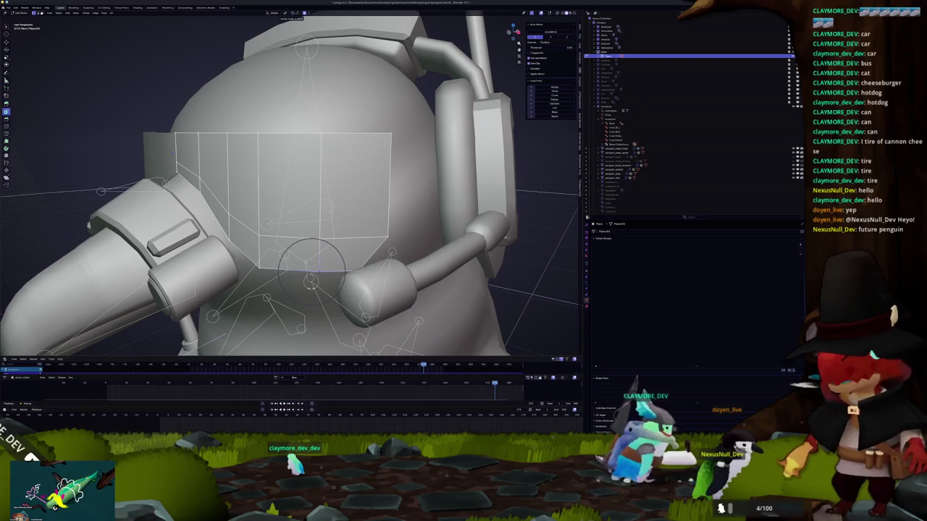
{"action": "key", "text": "Tab"}
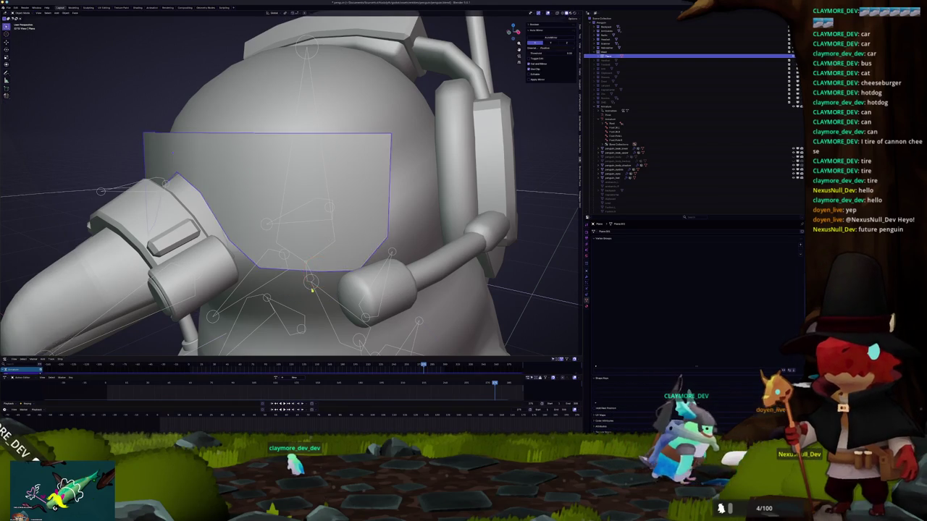
Slide the visor edge into place, checking it from a frontal view of the head
{"action": "scroll", "coordinate": [290, 181], "scroll_direction": "down", "scroll_amount": 3}
{"action": "mouse_move", "coordinate": [290, 181]}
{"action": "middle_mouse_down"}
{"action": "mouse_move", "coordinate": [333, 188]}
{"action": "mouse_move", "coordinate": [304, 232]}
{"action": "mouse_move", "coordinate": [290, 188]}
{"action": "middle_mouse_up"}
{"action": "scroll", "coordinate": [290, 181], "scroll_direction": "up", "scroll_amount": 4}
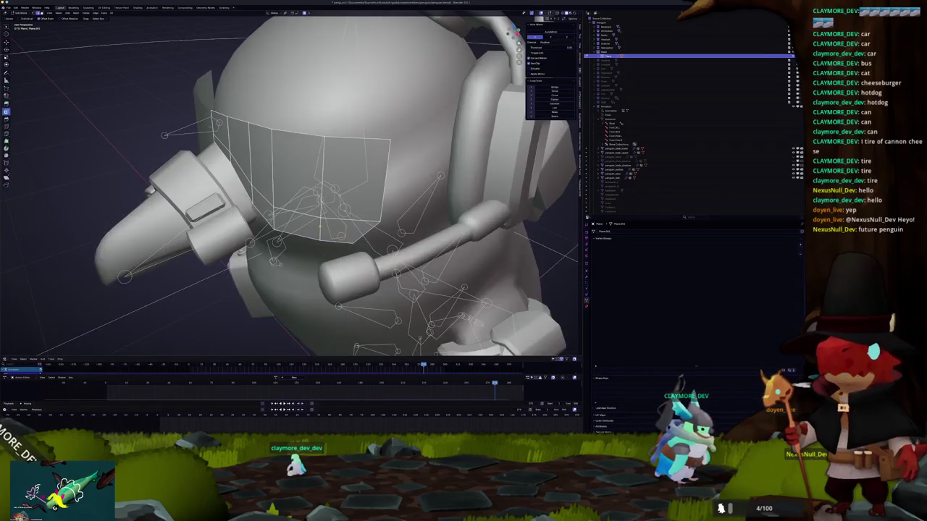
{"action": "scroll", "coordinate": [290, 181], "scroll_direction": "up", "scroll_amount": 3}
{"action": "scroll", "coordinate": [289, 181], "scroll_direction": "down", "scroll_amount": 1}
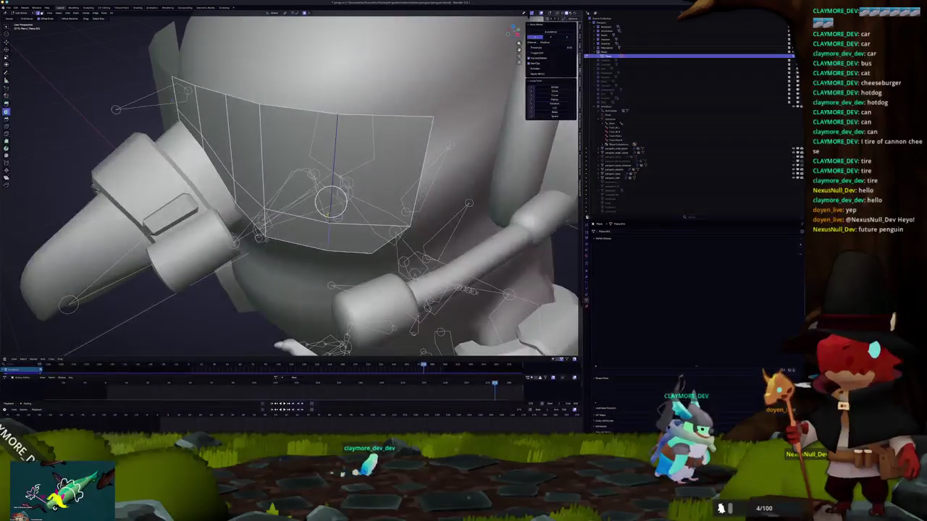
{"action": "left_click", "coordinate": [326, 215]}
{"action": "mouse_move", "coordinate": [327, 215]}
{"action": "middle_mouse_down"}
{"action": "mouse_move", "coordinate": [299, 230]}
{"action": "mouse_move", "coordinate": [304, 217]}
{"action": "mouse_move", "coordinate": [326, 228]}
{"action": "middle_mouse_up"}
{"action": "scroll", "coordinate": [304, 217], "scroll_direction": "down", "scroll_amount": 3}
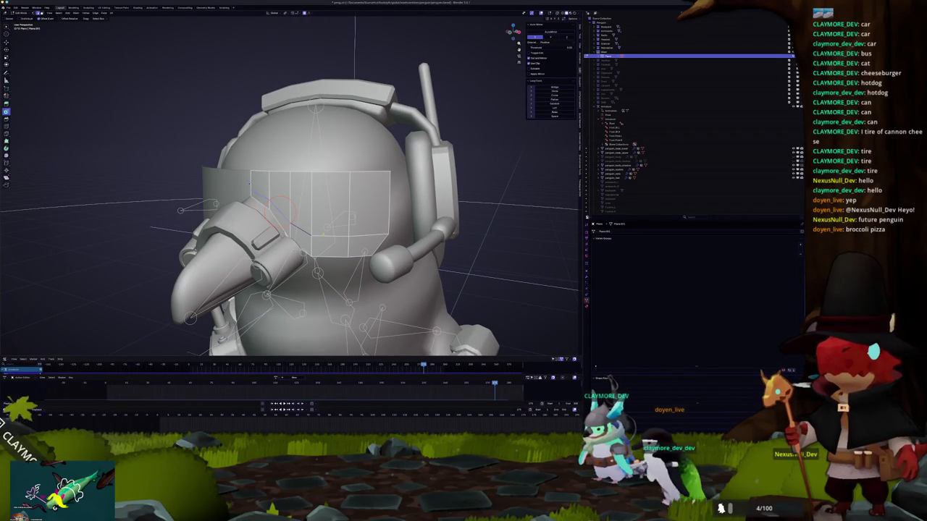
{"action": "middle_click_drag", "start_coordinate": [323, 236], "coordinate": [325, 246]}
{"action": "left_click", "coordinate": [326, 235]}
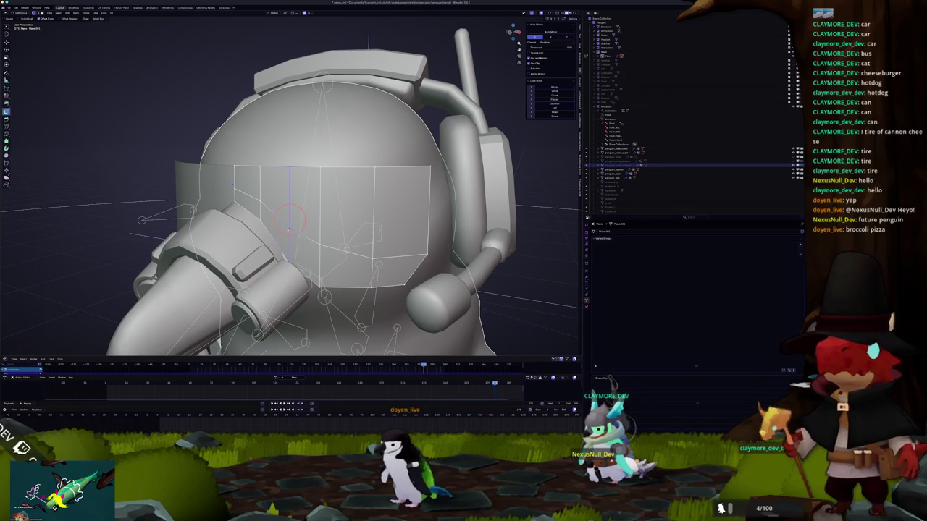
Place the 3D cursor on the visor, then test snapping and shifting the point, undoing both
{"action": "middle_click_drag", "start_coordinate": [290, 229], "coordinate": [311, 228]}
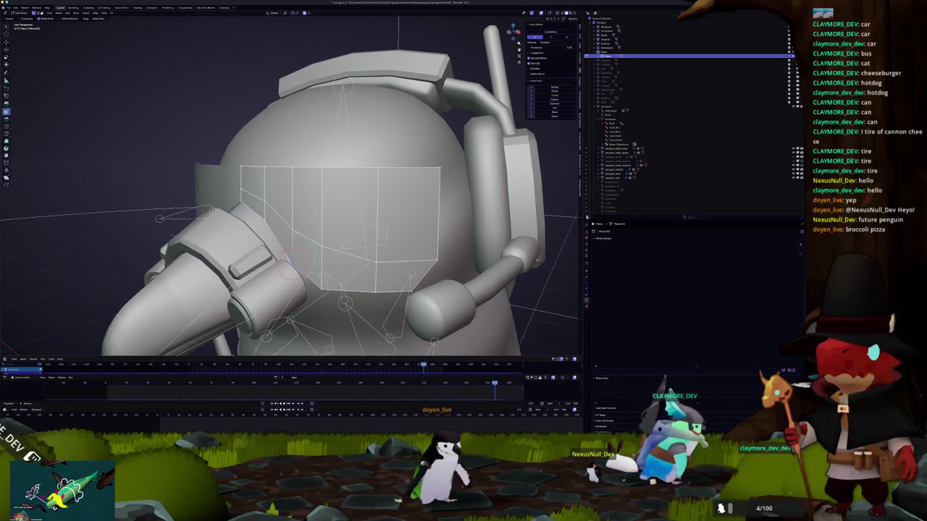
{"action": "left_click", "coordinate": [322, 235]}
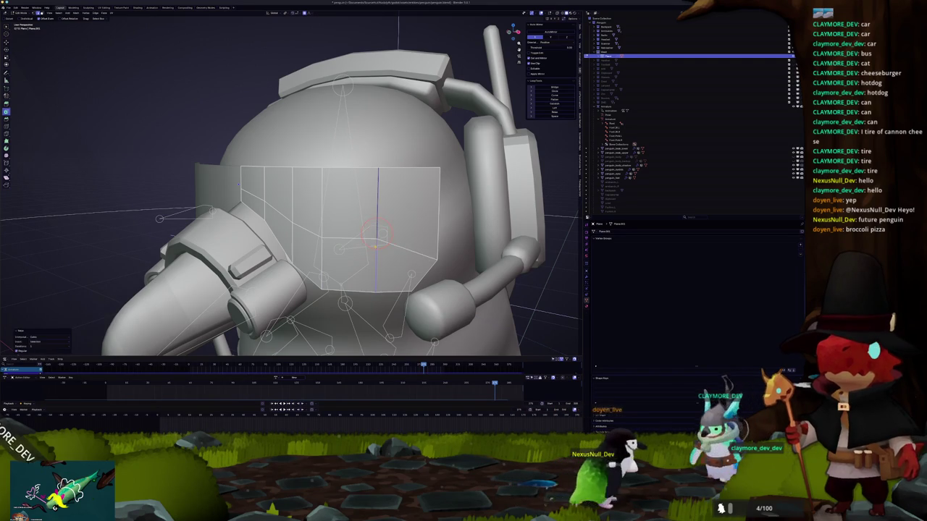
{"action": "key", "text": "shift+s"}
{"action": "key", "text": "ctrl+z"}
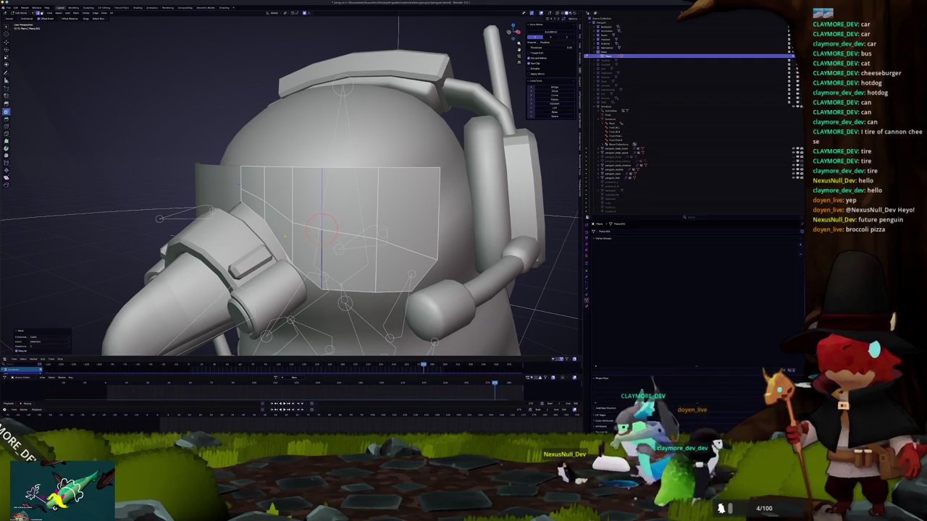
{"action": "key", "text": "ctrl+z"}
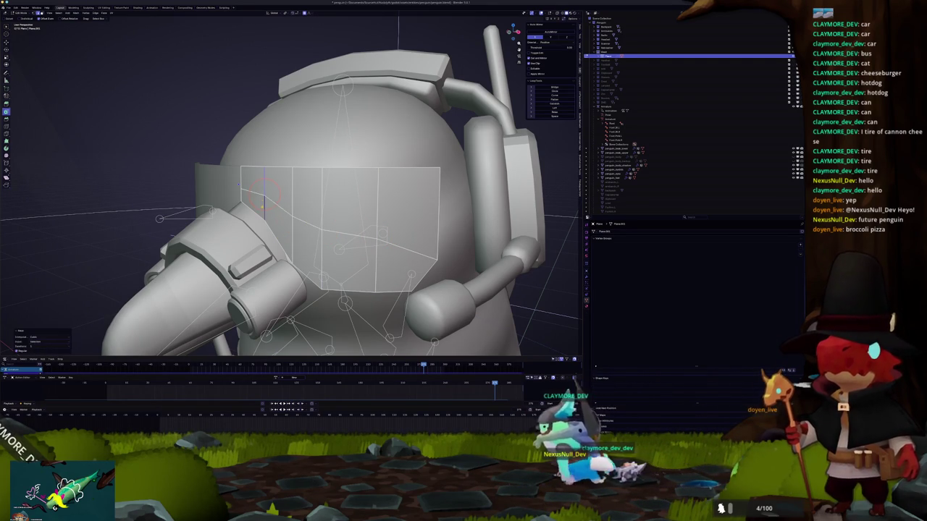
{"action": "key", "text": "ctrl+shift+z"}
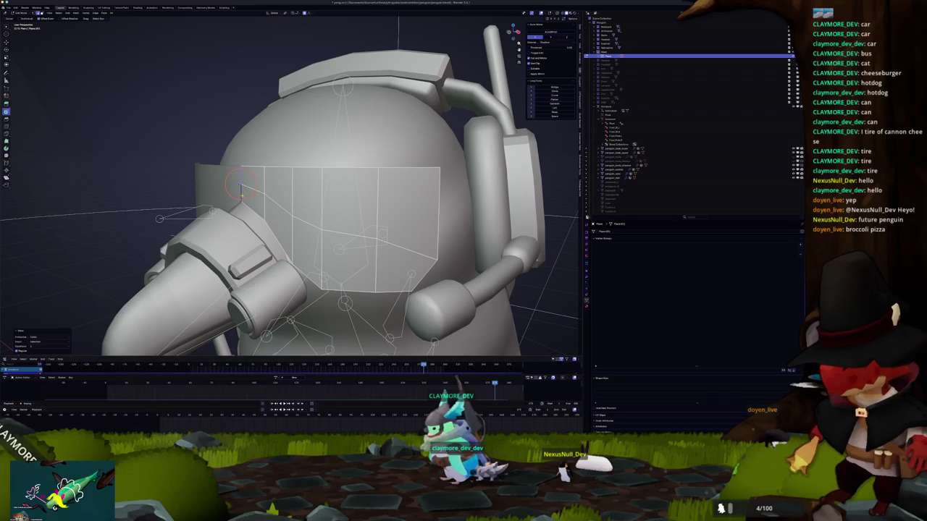
{"action": "middle_click_drag", "start_coordinate": [290, 181], "coordinate": [377, 181]}
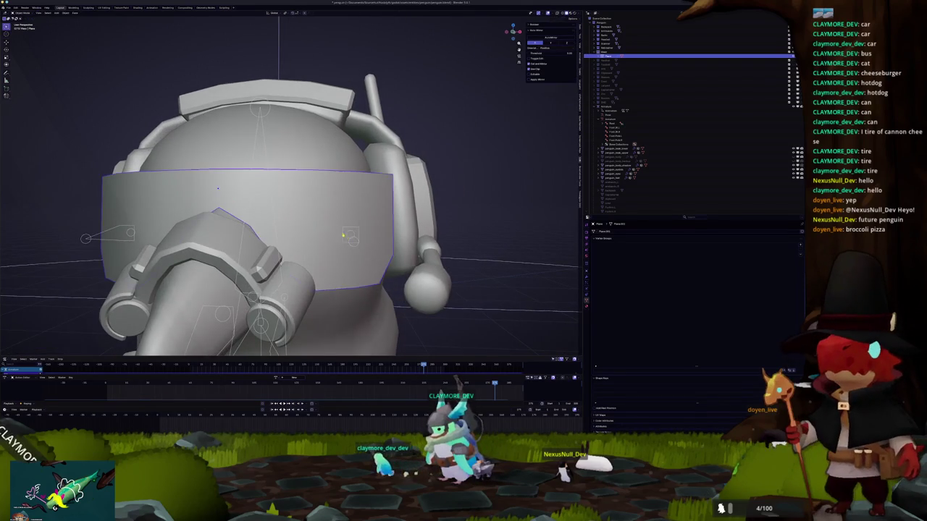
Inset the selected visor faces, spreading the inset across the whole visor
{"action": "scroll", "coordinate": [290, 181], "scroll_direction": "down", "scroll_amount": 2}
{"action": "middle_click_drag", "start_coordinate": [290, 181], "coordinate": [319, 173]}
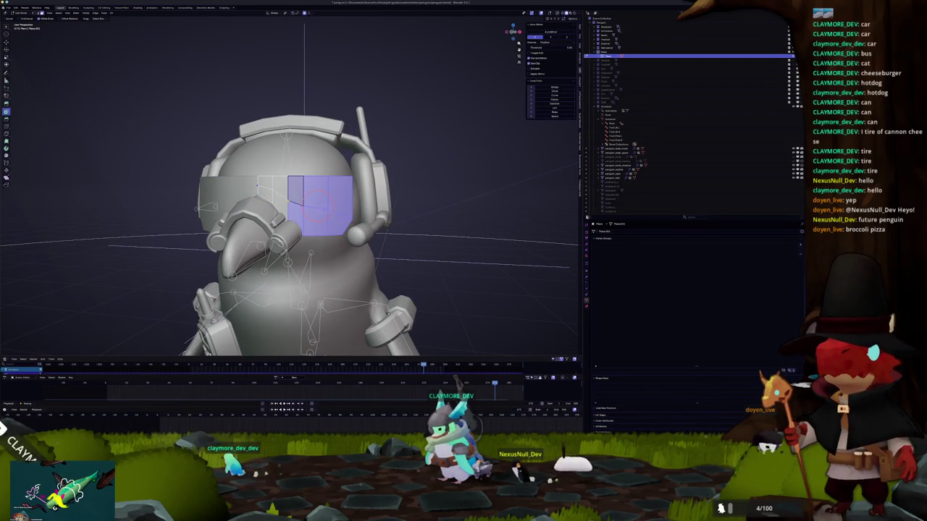
{"action": "key", "text": "i"}
{"action": "left_click", "coordinate": [216, 267]}
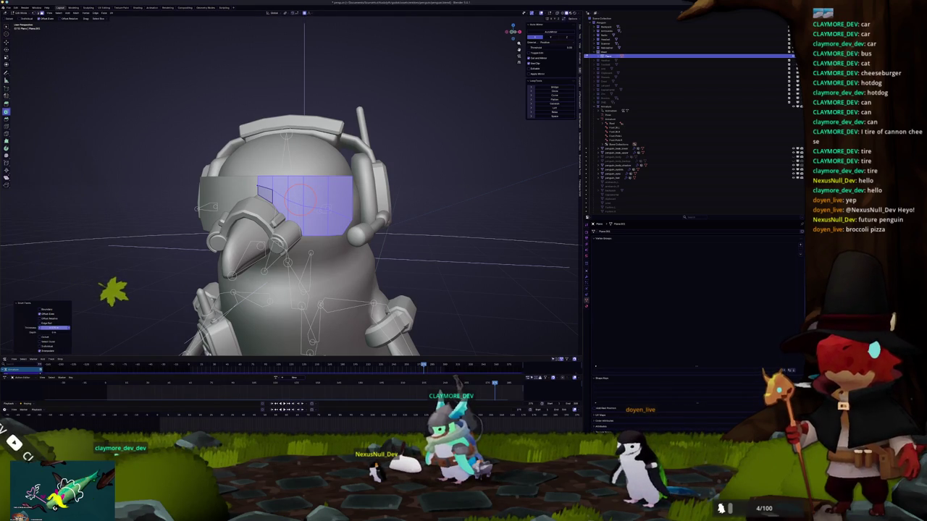
{"action": "key", "text": "KP_Decimal"}
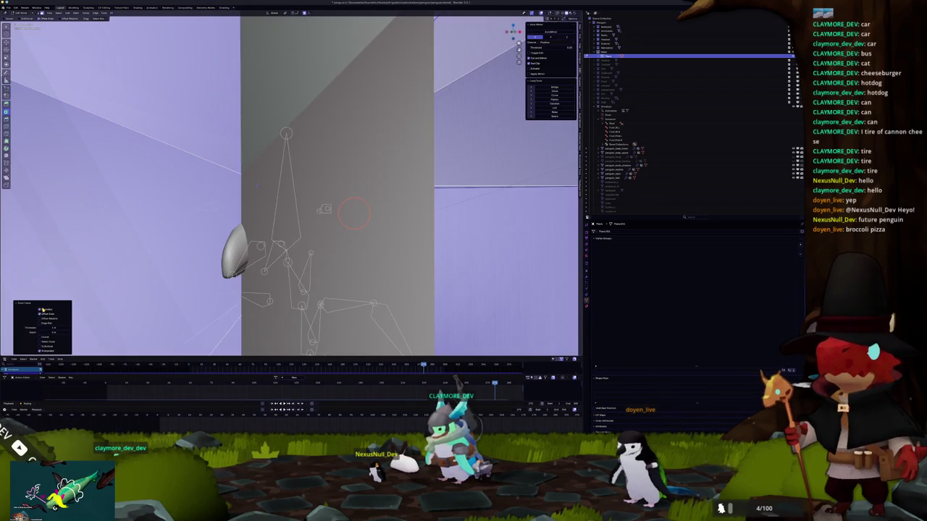
{"action": "left_click", "coordinate": [42, 310]}
{"action": "scroll", "coordinate": [290, 180], "scroll_direction": "down", "scroll_amount": 3}
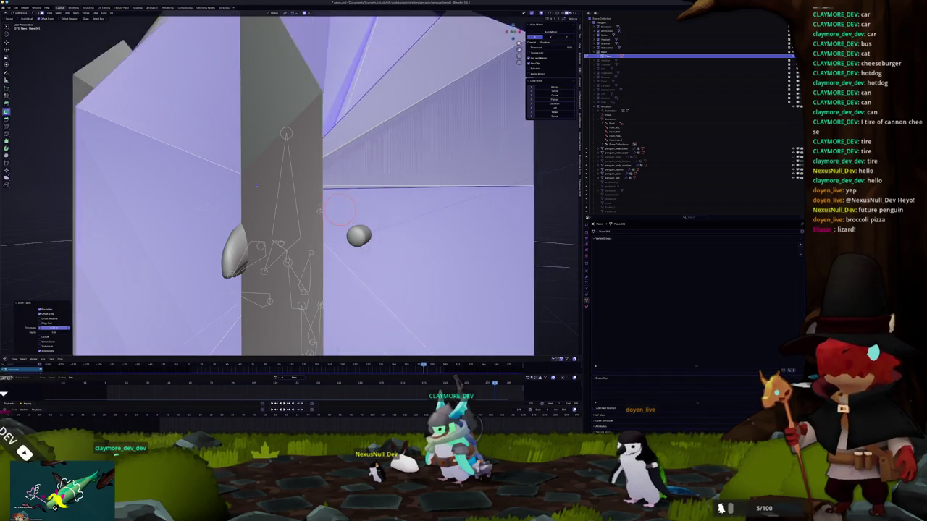
{"action": "scroll", "coordinate": [289, 181], "scroll_direction": "down", "scroll_amount": 5}
{"action": "scroll", "coordinate": [290, 181], "scroll_direction": "down", "scroll_amount": 5}
{"action": "scroll", "coordinate": [289, 181], "scroll_direction": "down", "scroll_amount": 2}
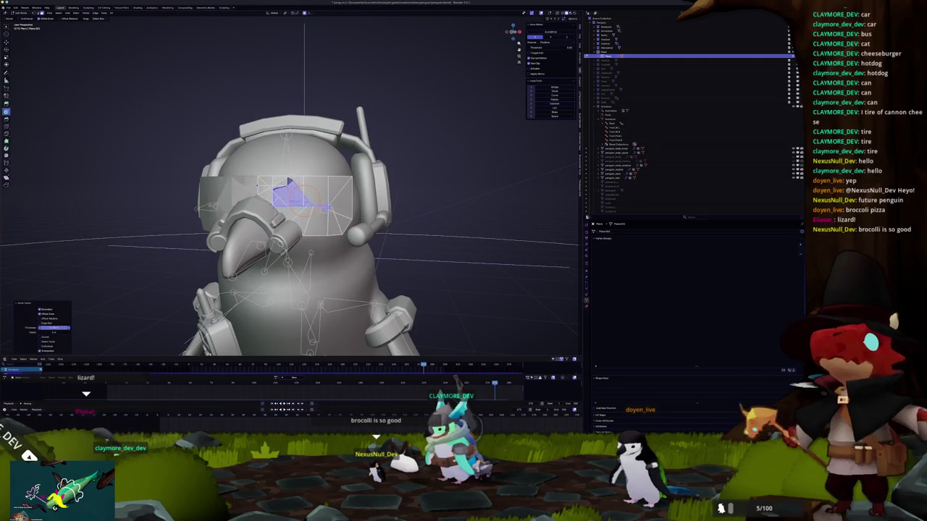
{"action": "left_click_drag", "start_coordinate": [54, 327], "coordinate": [45, 319]}
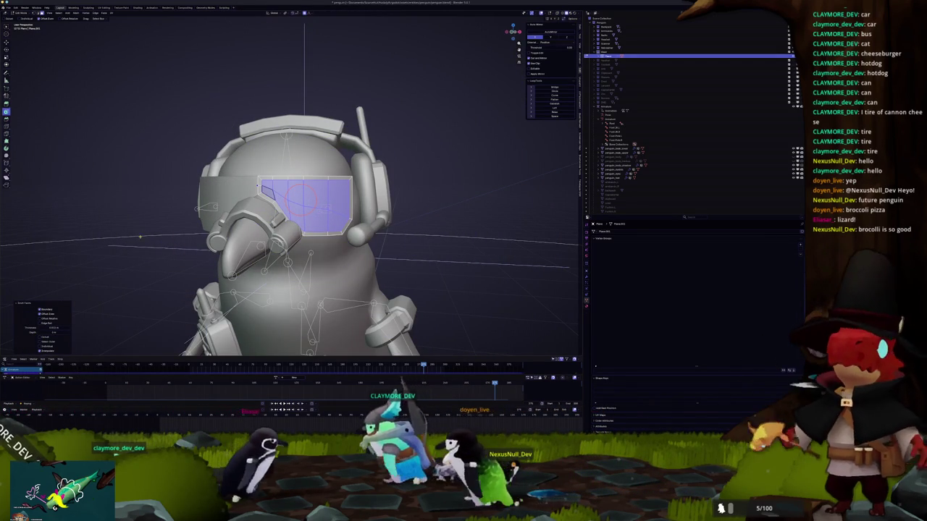
{"action": "scroll", "coordinate": [290, 181], "scroll_direction": "up", "scroll_amount": 3}
Adjust the inset thickness, checking it in front and side views
{"action": "middle_click_drag", "start_coordinate": [290, 181], "coordinate": [246, 173]}
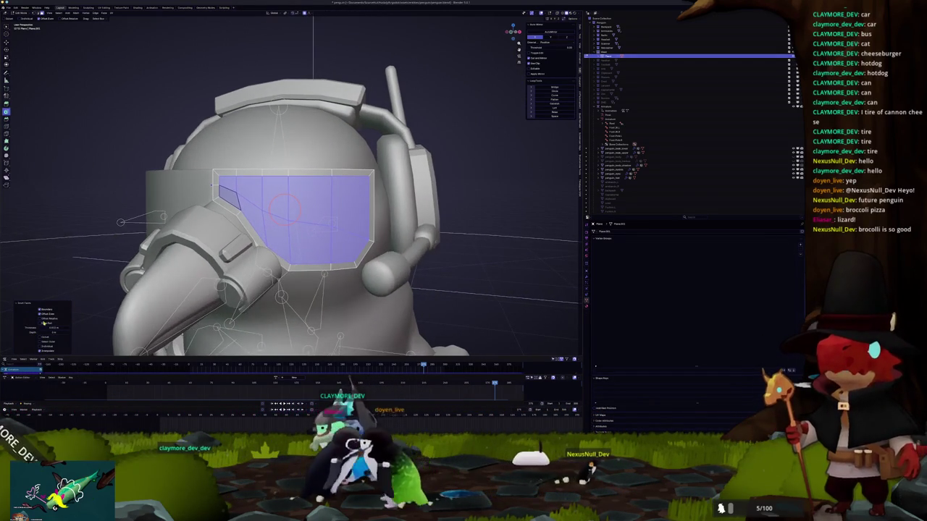
{"action": "left_click", "coordinate": [53, 327]}
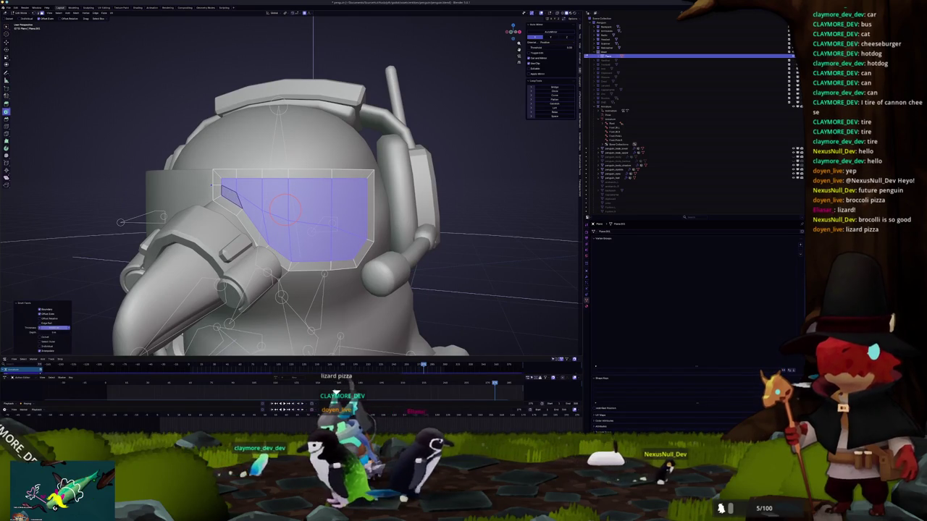
{"action": "scroll", "coordinate": [289, 181], "scroll_direction": "down", "scroll_amount": 2}
{"action": "scroll", "coordinate": [289, 181], "scroll_direction": "down", "scroll_amount": 1}
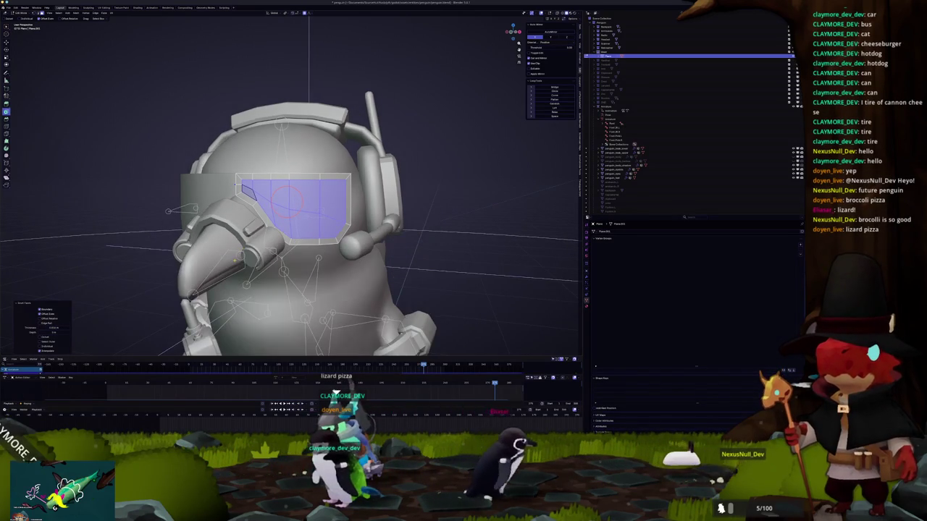
{"action": "key", "text": "KP_1"}
{"action": "key", "text": "KP_3"}
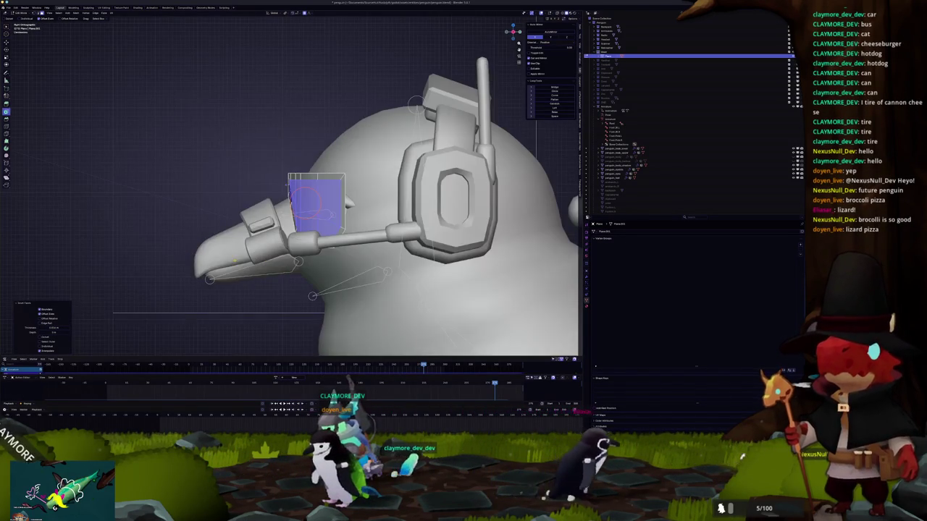
{"action": "key", "text": "KP_1"}
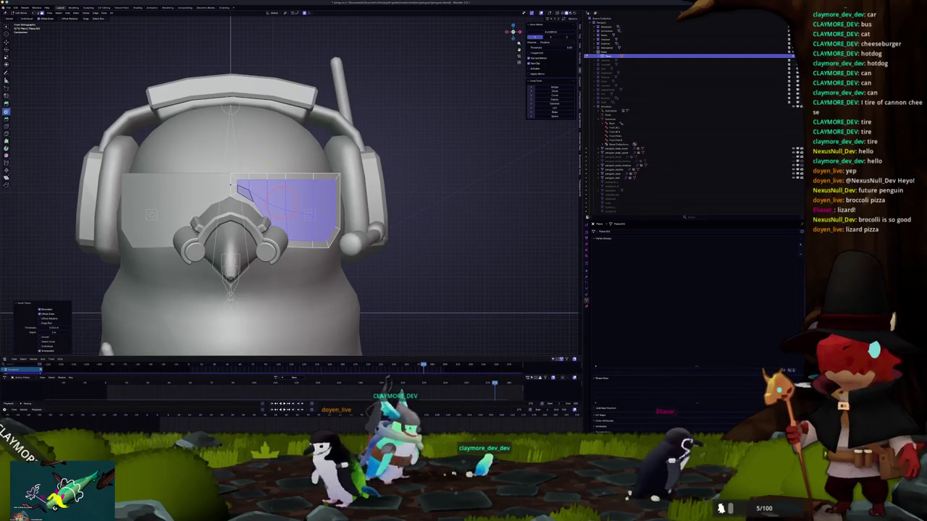
{"action": "key", "text": "ctrl+z"}
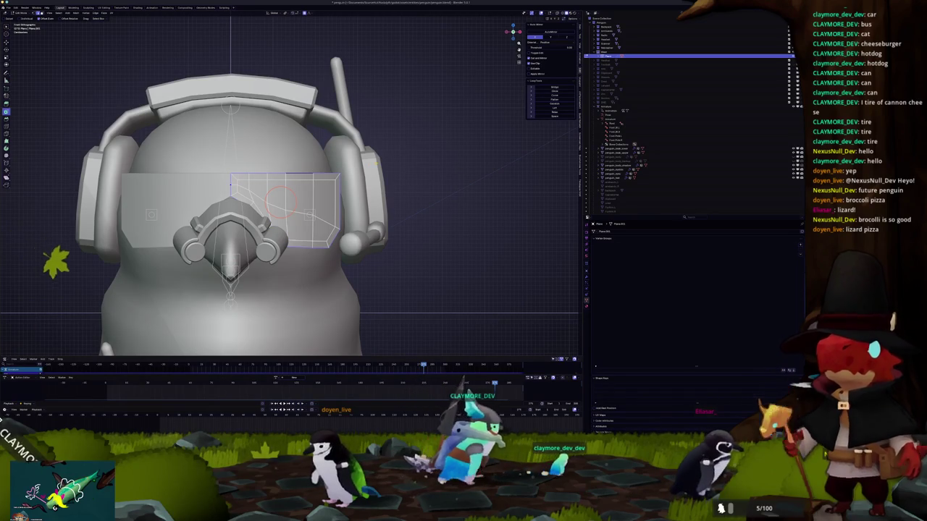
Scale the visor faces wider on both sides and check the result outside Edit Mode
{"action": "key", "text": "s"}
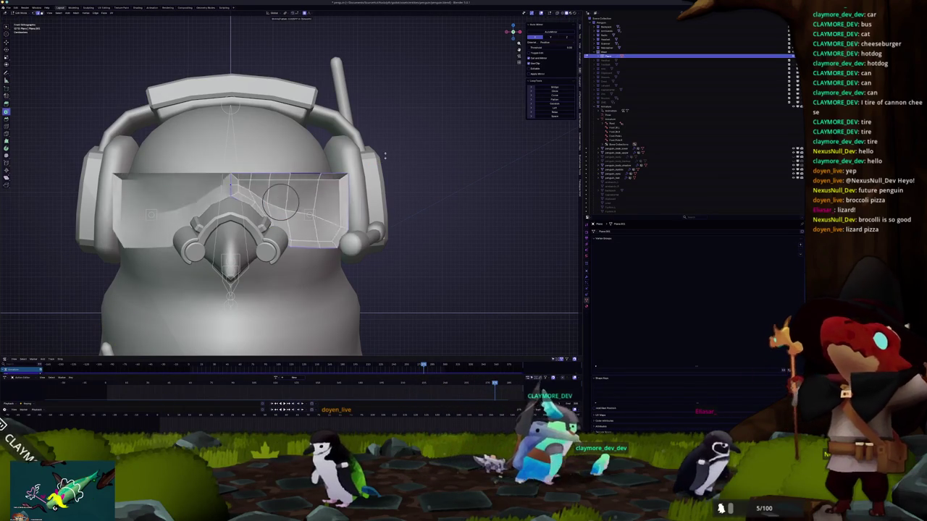
{"action": "left_click", "coordinate": [383, 156]}
{"action": "mouse_move", "coordinate": [383, 156]}
{"action": "middle_mouse_down"}
{"action": "mouse_move", "coordinate": [370, 155]}
{"action": "mouse_move", "coordinate": [374, 169]}
{"action": "mouse_move", "coordinate": [304, 181]}
{"action": "mouse_move", "coordinate": [330, 211]}
{"action": "mouse_move", "coordinate": [351, 213]}
{"action": "mouse_move", "coordinate": [364, 194]}
{"action": "middle_mouse_up"}
{"action": "key", "text": "Tab"}
{"action": "key", "text": "Tab"}
{"action": "key", "text": "alt+a"}
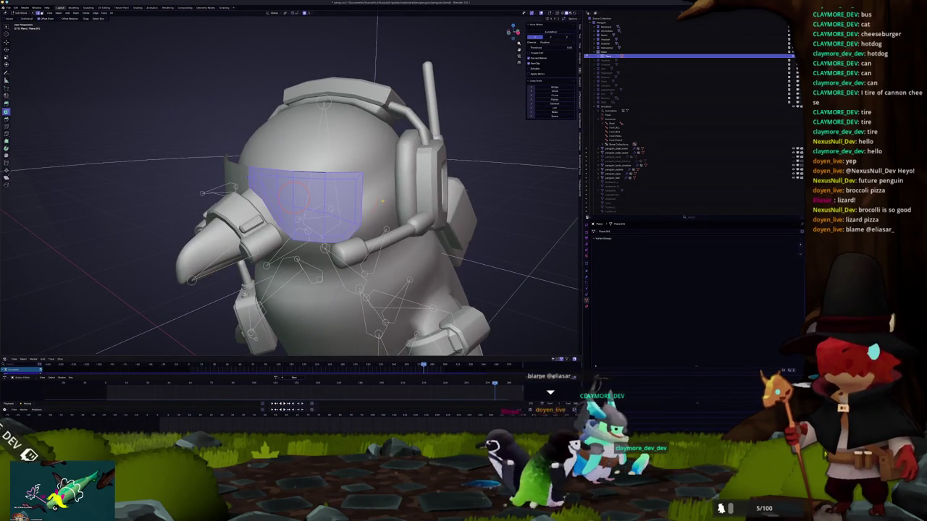
Confirm the proportional resize of the visor, viewed from the front
{"action": "key", "text": "Tab"}
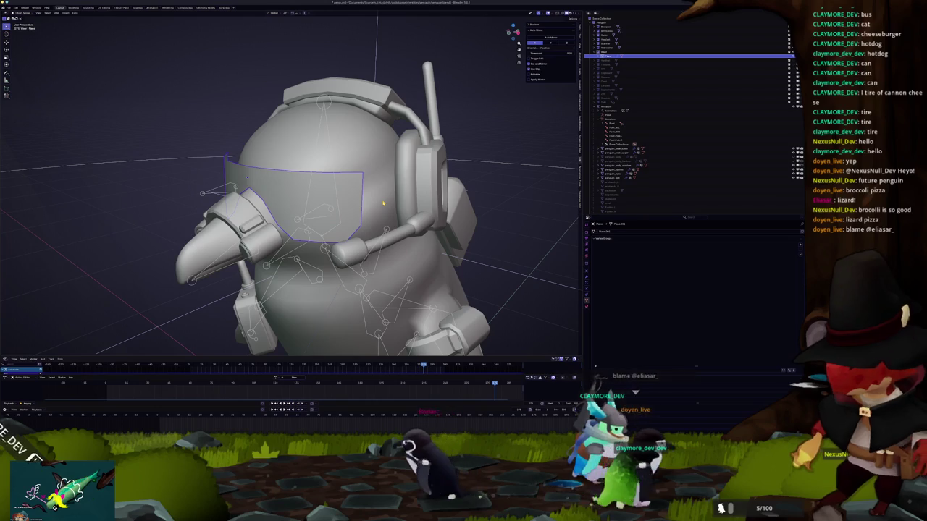
{"action": "key", "text": "Tab"}
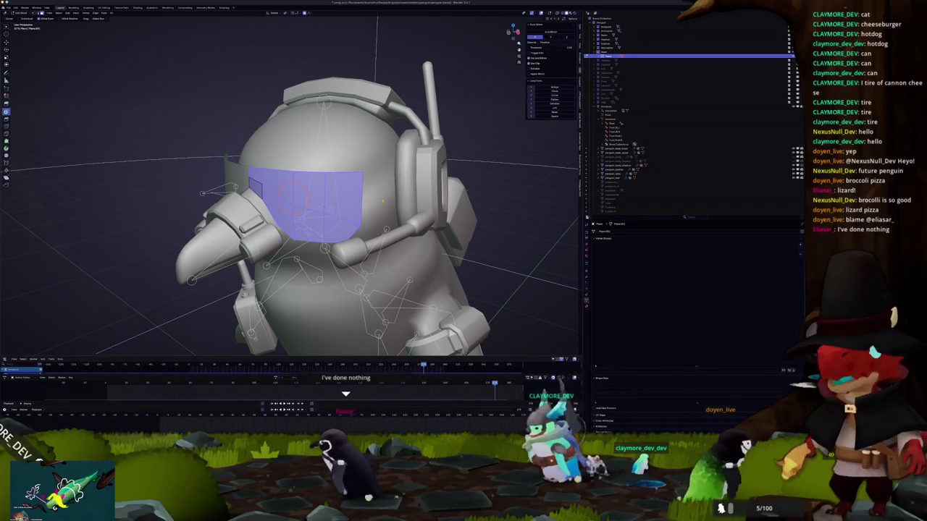
{"action": "middle_click_drag", "start_coordinate": [382, 201], "coordinate": [326, 194]}
{"action": "scroll", "coordinate": [343, 194], "scroll_direction": "down", "scroll_amount": 2}
{"action": "scroll", "coordinate": [343, 194], "scroll_direction": "up", "scroll_amount": 2}
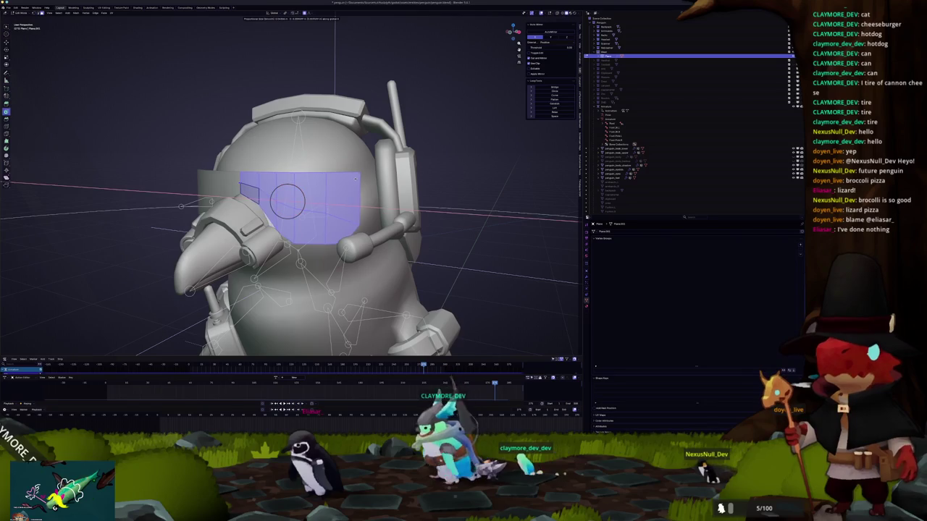
{"action": "left_click", "coordinate": [355, 177]}
{"action": "mouse_move", "coordinate": [355, 176]}
{"action": "middle_mouse_down"}
{"action": "mouse_move", "coordinate": [340, 203]}
{"action": "mouse_move", "coordinate": [295, 165]}
{"action": "middle_mouse_up"}
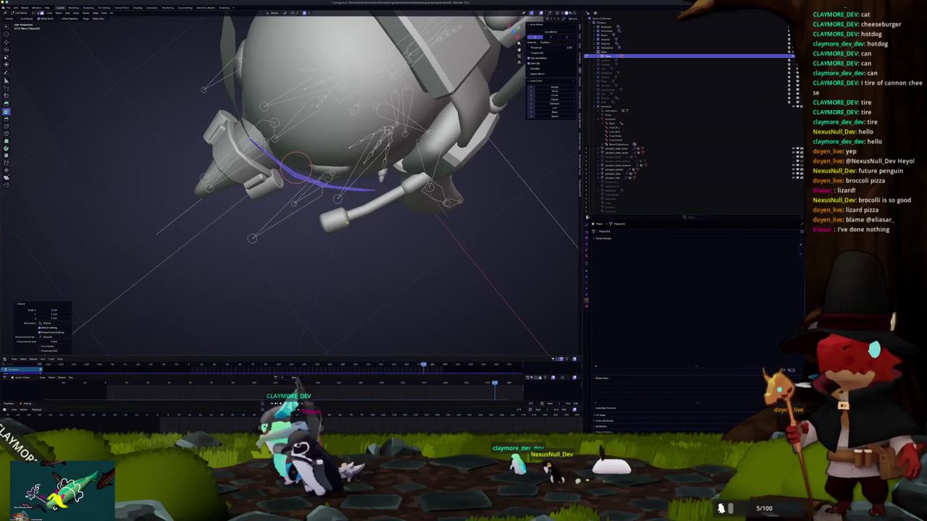
{"action": "key", "text": "KP_1"}
{"action": "middle_click_drag", "start_coordinate": [374, 203], "coordinate": [374, 214]}
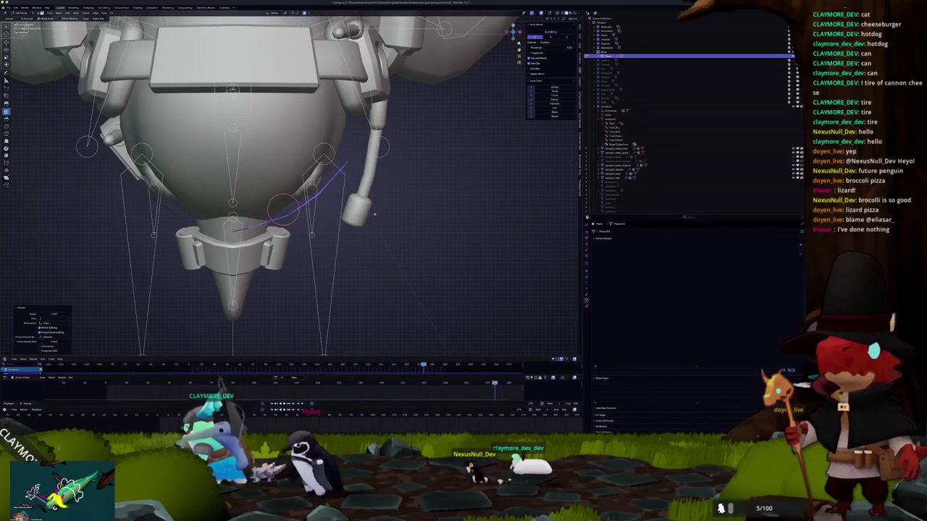
Rotate and scale the visor's lower edge to follow the head
{"action": "key", "text": "g"}
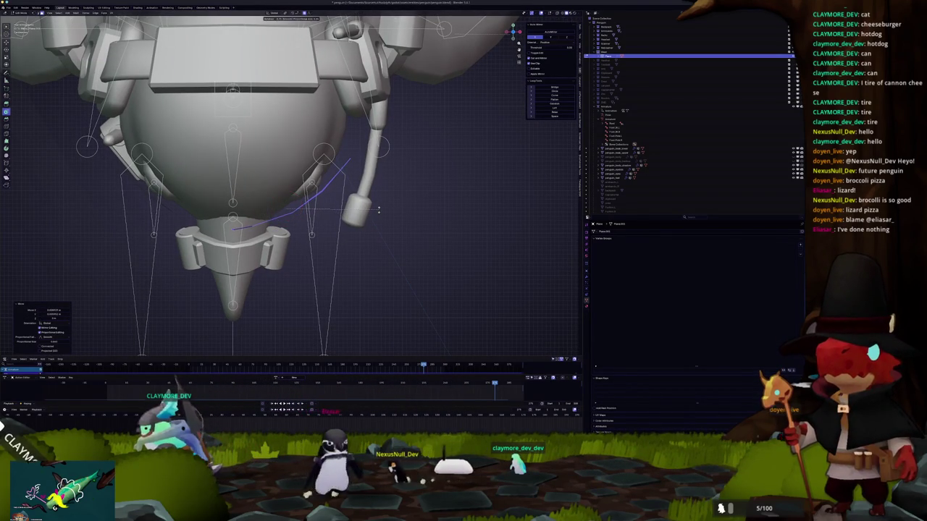
{"action": "left_click", "coordinate": [378, 208]}
{"action": "mouse_move", "coordinate": [378, 208]}
{"action": "middle_mouse_down"}
{"action": "mouse_move", "coordinate": [309, 206]}
{"action": "mouse_move", "coordinate": [352, 168]}
{"action": "mouse_move", "coordinate": [312, 181]}
{"action": "mouse_move", "coordinate": [340, 217]}
{"action": "mouse_move", "coordinate": [320, 186]}
{"action": "middle_mouse_up"}
{"action": "key", "text": "s"}
{"action": "left_click", "coordinate": [353, 168]}
Move the selected visor points along X to fit the curve over the beak
{"action": "key", "text": "Tab"}
{"action": "scroll", "coordinate": [314, 183], "scroll_direction": "up", "scroll_amount": 3}
{"action": "middle_click_drag", "start_coordinate": [314, 182], "coordinate": [373, 173]}
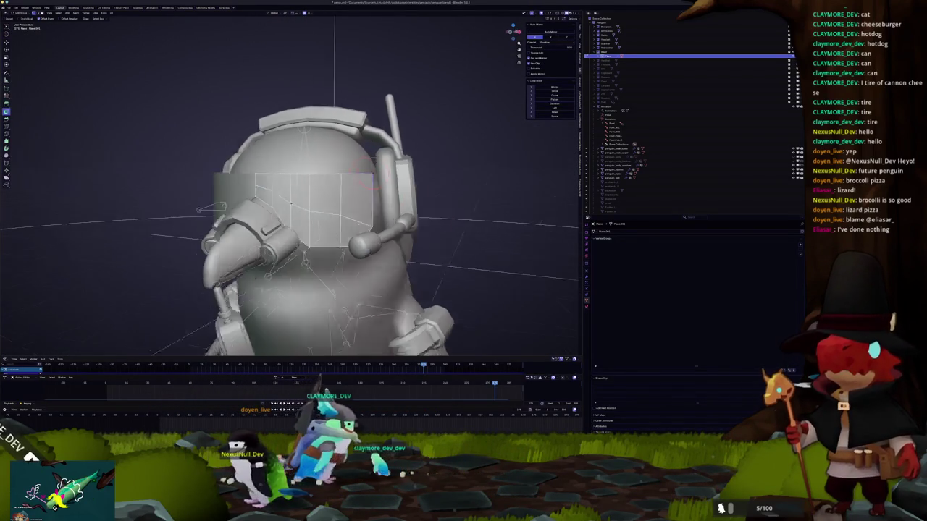
{"action": "scroll", "coordinate": [326, 188], "scroll_direction": "up", "scroll_amount": 2}
{"action": "key", "text": "g"}
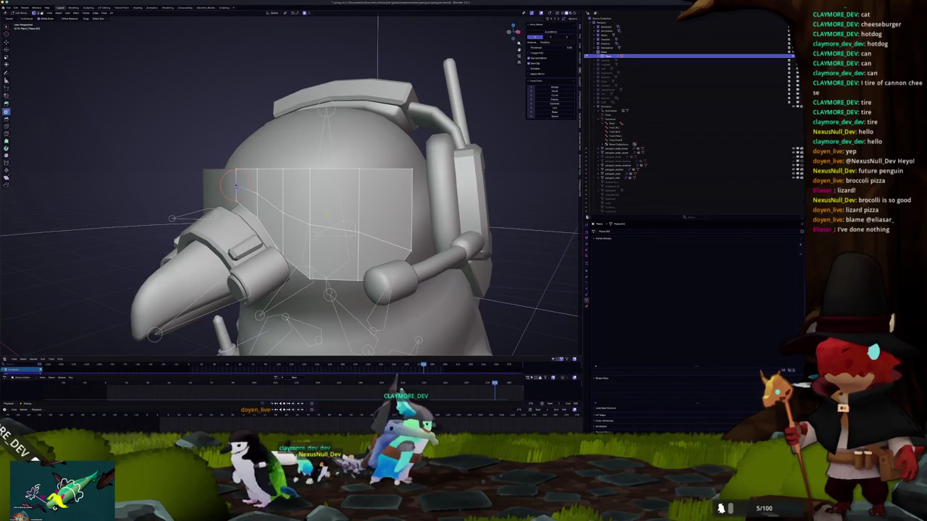
{"action": "middle_click_drag", "start_coordinate": [236, 186], "coordinate": [262, 210]}
{"action": "key", "text": "KP_1"}
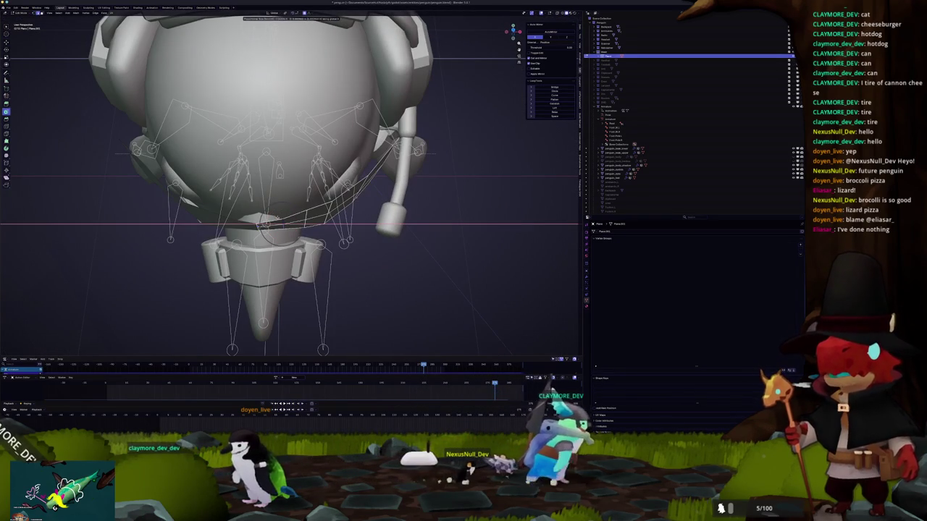
{"action": "mouse_move", "coordinate": [266, 223]}
{"action": "middle_mouse_down"}
{"action": "mouse_move", "coordinate": [244, 230]}
{"action": "mouse_move", "coordinate": [275, 189]}
{"action": "mouse_move", "coordinate": [258, 175]}
{"action": "middle_mouse_up"}
{"action": "left_click", "coordinate": [244, 230]}
{"action": "key", "text": "KP_1"}
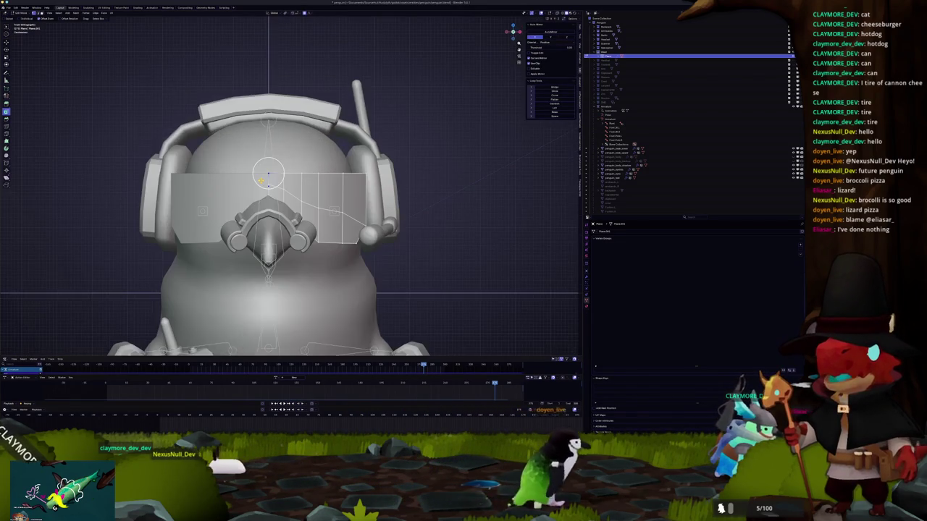
Move a visor edge with snapping and soft falloff, lowering it slightly against the head
{"action": "scroll", "coordinate": [289, 184], "scroll_direction": "up", "scroll_amount": 2}
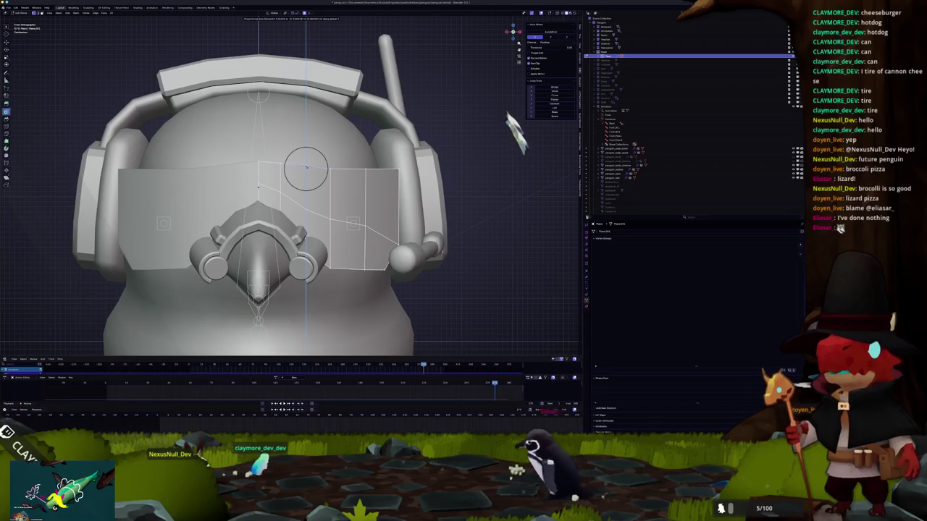
{"action": "left_click", "coordinate": [306, 166]}
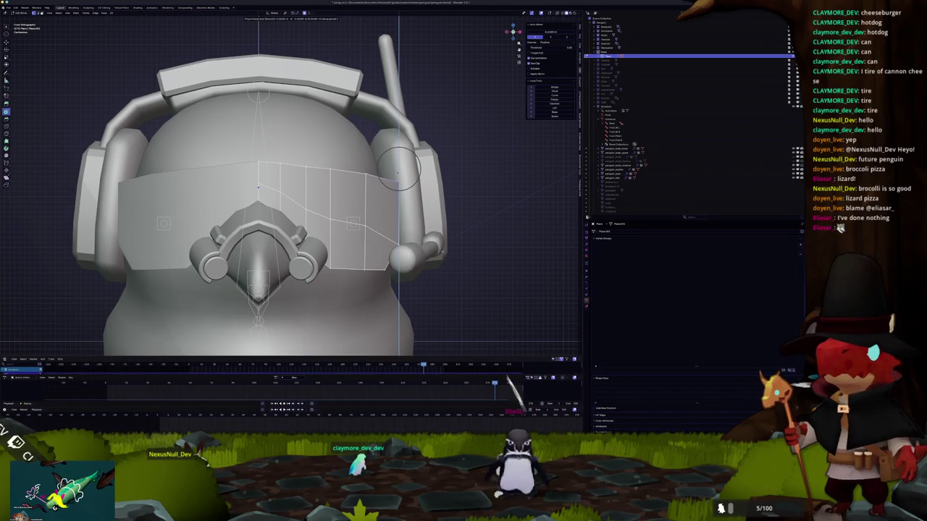
{"action": "left_click", "coordinate": [318, 170]}
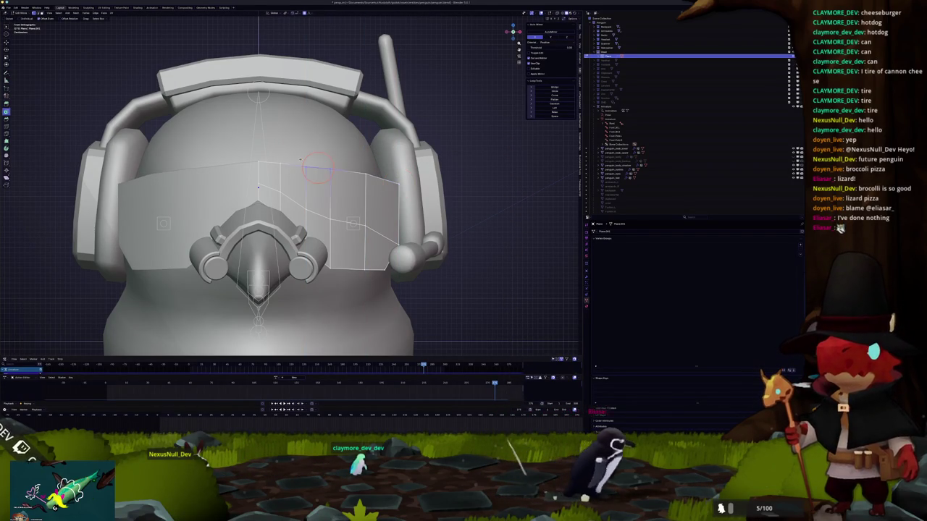
{"action": "left_click", "coordinate": [302, 157]}
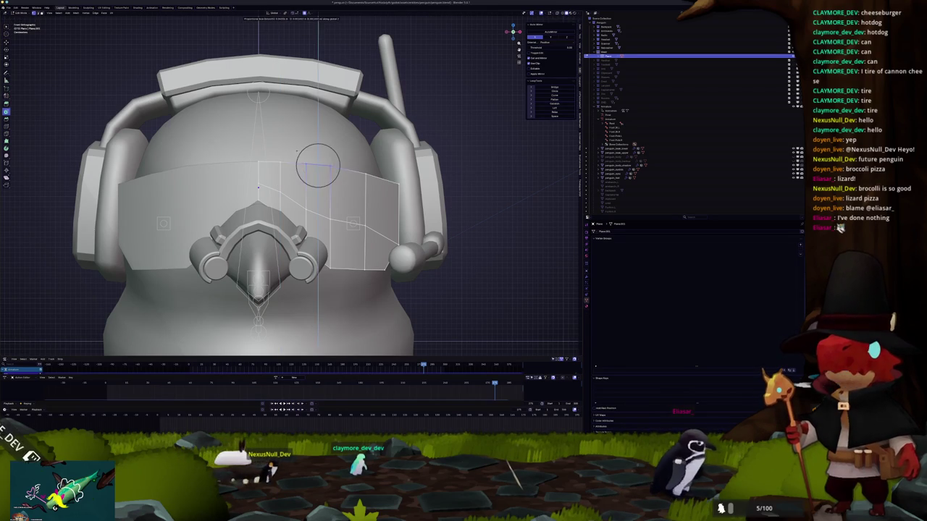
{"action": "key", "text": "alt+z"}
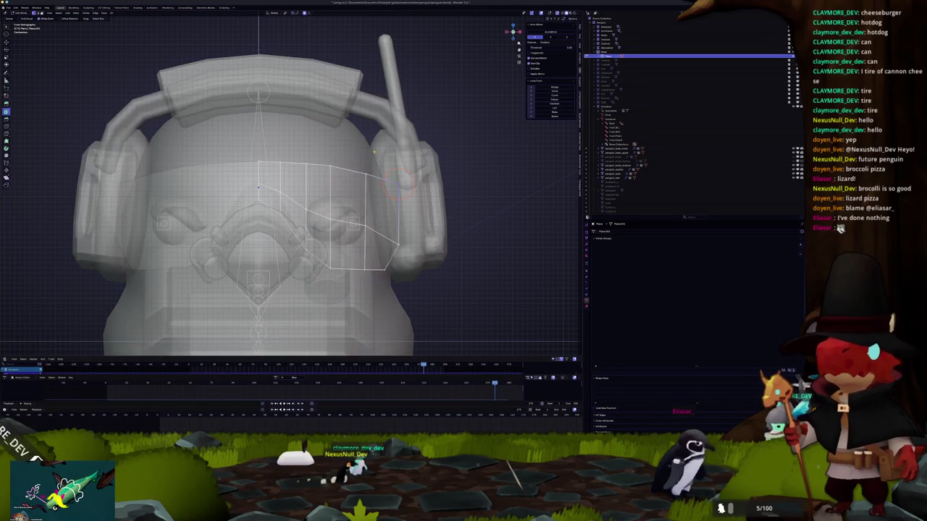
{"action": "key", "text": "alt+z"}
{"action": "key", "text": "Return"}
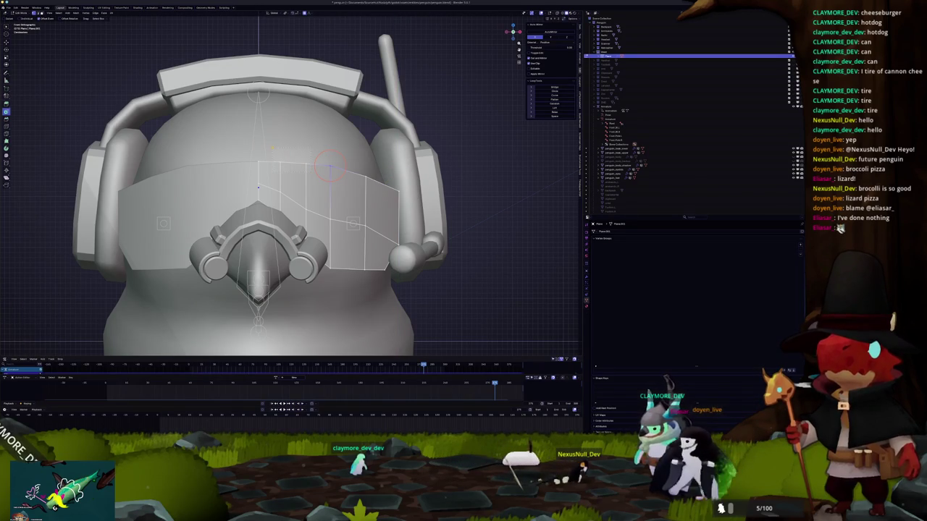
{"action": "key", "text": "Return"}
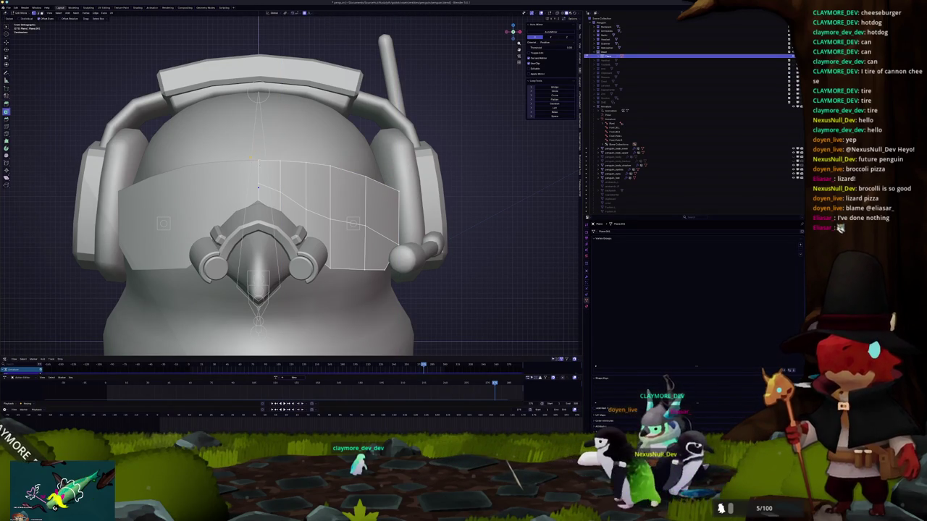
Nudge a visor vertex slightly down with proportional editing
{"action": "scroll", "coordinate": [246, 154], "scroll_direction": "down", "scroll_amount": 5}
{"action": "mouse_move", "coordinate": [247, 154]}
{"action": "middle_mouse_down"}
{"action": "mouse_move", "coordinate": [300, 178]}
{"action": "mouse_move", "coordinate": [235, 174]}
{"action": "mouse_move", "coordinate": [220, 202]}
{"action": "mouse_move", "coordinate": [228, 186]}
{"action": "middle_mouse_up"}
{"action": "key", "text": "Tab"}
{"action": "scroll", "coordinate": [249, 167], "scroll_direction": "up", "scroll_amount": 4}
{"action": "scroll", "coordinate": [217, 208], "scroll_direction": "up", "scroll_amount": 2}
{"action": "scroll", "coordinate": [226, 190], "scroll_direction": "up", "scroll_amount": 2}
{"action": "key", "text": "g"}
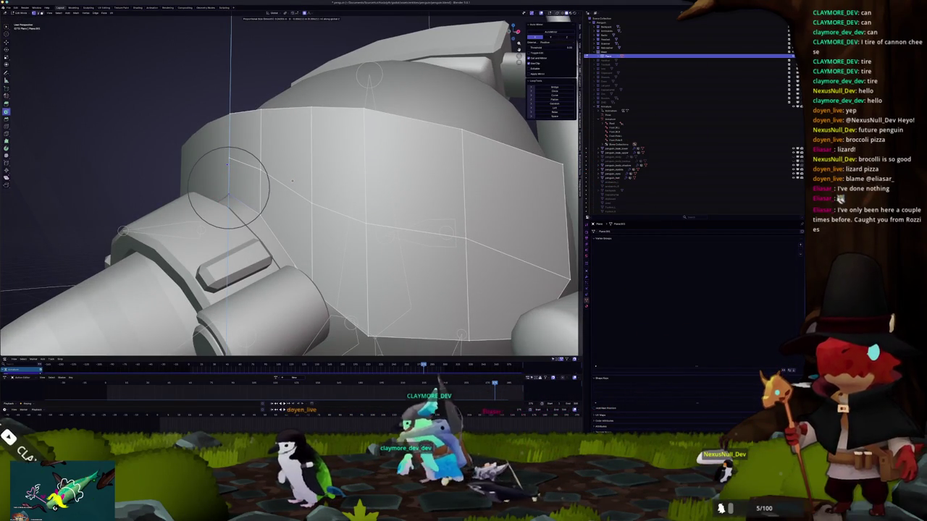
{"action": "left_click", "coordinate": [227, 194]}
Move the visor vertices along Z so the side end hugs the head
{"action": "scroll", "coordinate": [289, 188], "scroll_direction": "down", "scroll_amount": 2}
{"action": "middle_click_drag", "start_coordinate": [290, 188], "coordinate": [348, 181]}
{"action": "middle_click_drag", "start_coordinate": [317, 214], "coordinate": [289, 208]}
{"action": "key", "text": "g"}
{"action": "key", "text": "z"}
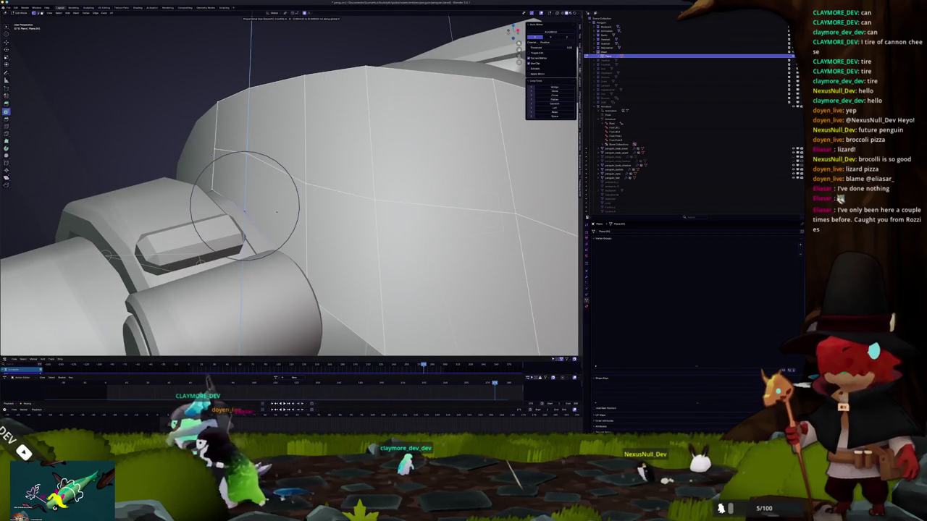
{"action": "left_click", "coordinate": [275, 204]}
{"action": "mouse_move", "coordinate": [275, 204]}
{"action": "middle_mouse_down"}
{"action": "mouse_move", "coordinate": [268, 218]}
{"action": "mouse_move", "coordinate": [275, 204]}
{"action": "mouse_move", "coordinate": [304, 239]}
{"action": "middle_mouse_up"}
{"action": "scroll", "coordinate": [301, 228], "scroll_direction": "down", "scroll_amount": 3}
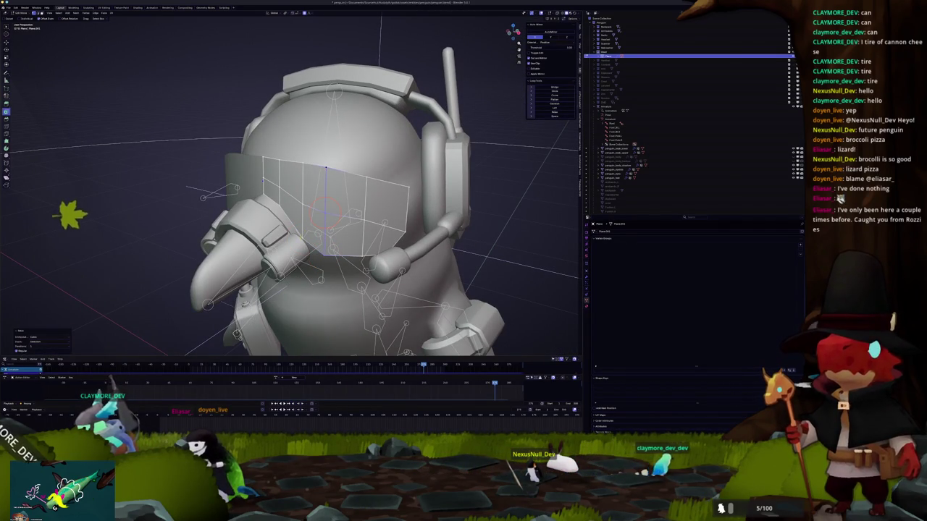
Leave the rig's weight paint mode, select the visor band and enter Edit Mode
{"action": "mouse_move", "coordinate": [140, 212]}
{"action": "middle_mouse_down"}
{"action": "mouse_move", "coordinate": [207, 217]}
{"action": "mouse_move", "coordinate": [251, 243]}
{"action": "middle_mouse_up"}
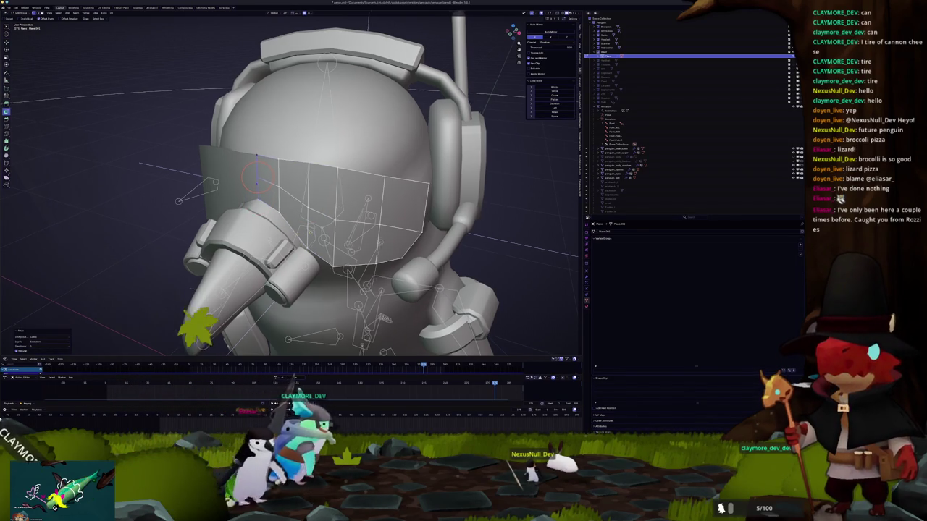
{"action": "middle_click_drag", "start_coordinate": [290, 217], "coordinate": [247, 217]}
{"action": "middle_click_drag", "start_coordinate": [235, 152], "coordinate": [289, 217]}
{"action": "left_click", "coordinate": [310, 250]}
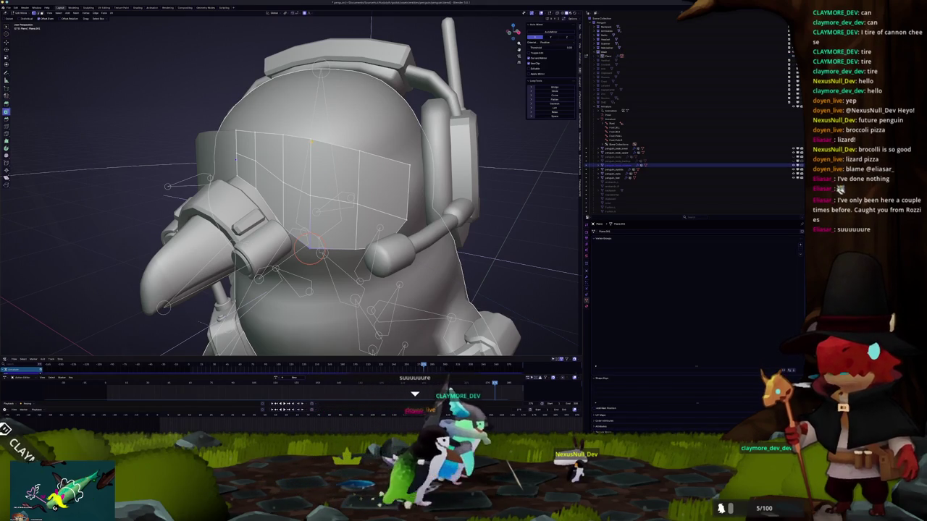
{"action": "key", "text": "ctrl+Tab"}
{"action": "left_click", "coordinate": [312, 191]}
{"action": "key", "text": "Tab"}
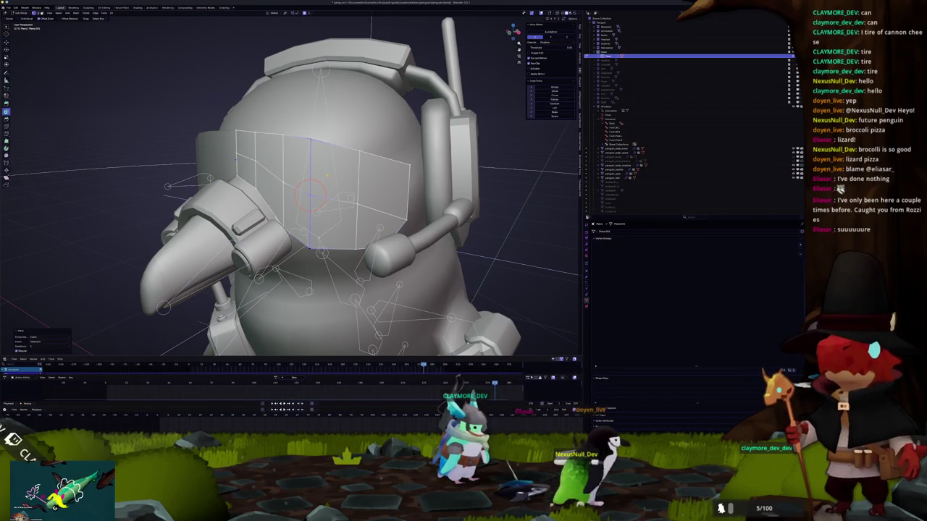
{"action": "left_click_drag", "start_coordinate": [354, 250], "coordinate": [351, 199]}
Reselect the goggles visor, re-enter Edit Mode and brush-select all its faces
{"action": "mouse_move", "coordinate": [351, 199]}
{"action": "middle_mouse_down"}
{"action": "mouse_move", "coordinate": [324, 220]}
{"action": "mouse_move", "coordinate": [253, 200]}
{"action": "middle_mouse_up"}
{"action": "scroll", "coordinate": [325, 220], "scroll_direction": "down", "scroll_amount": 2}
{"action": "scroll", "coordinate": [275, 210], "scroll_direction": "down", "scroll_amount": 3}
{"action": "scroll", "coordinate": [224, 203], "scroll_direction": "up", "scroll_amount": 2}
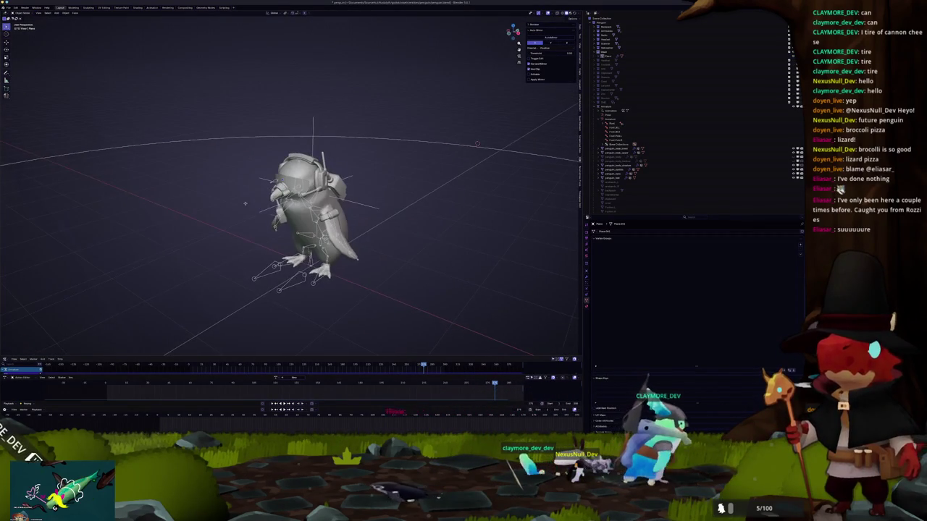
{"action": "scroll", "coordinate": [252, 200], "scroll_direction": "up", "scroll_amount": 3}
{"action": "left_click", "coordinate": [323, 191]}
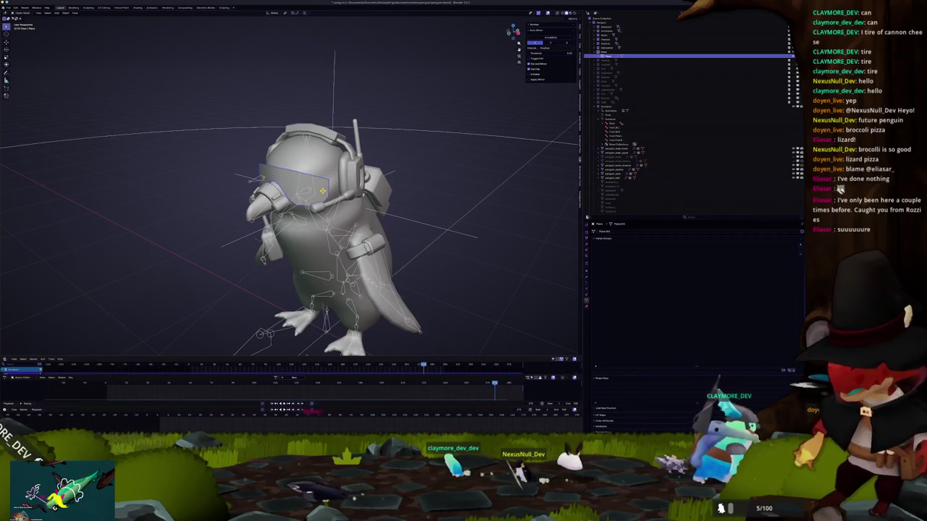
{"action": "scroll", "coordinate": [319, 188], "scroll_direction": "up", "scroll_amount": 2}
{"action": "key", "text": "Tab"}
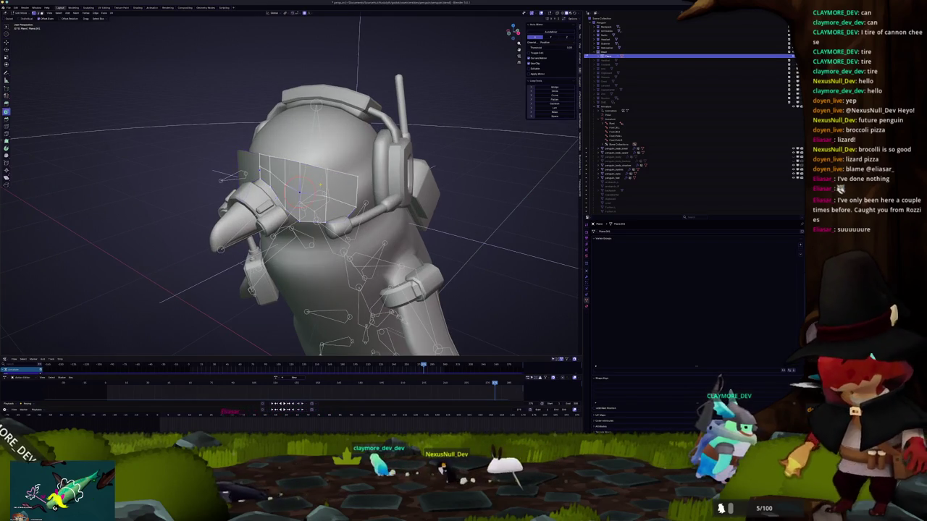
{"action": "scroll", "coordinate": [319, 189], "scroll_direction": "up", "scroll_amount": 2}
{"action": "left_click_drag", "start_coordinate": [360, 223], "coordinate": [304, 186]}
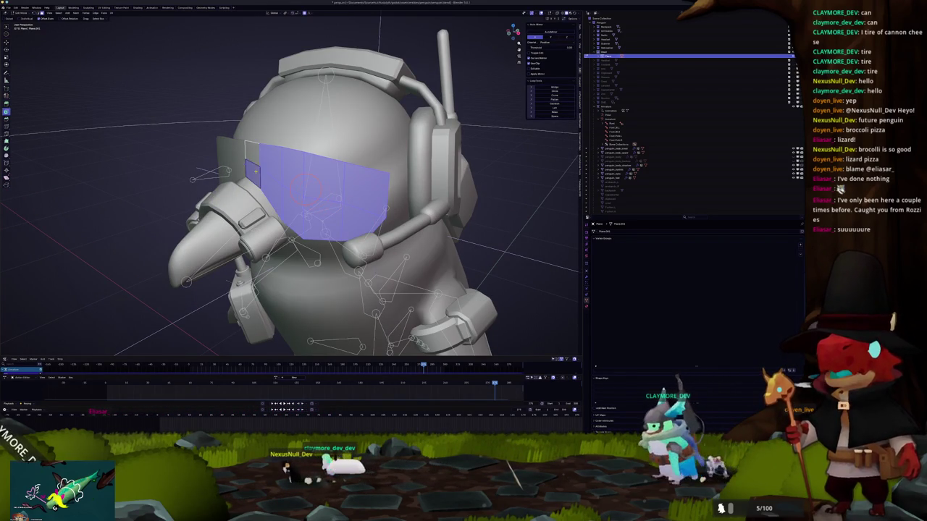
Inset the visor faces into a narrow border ring, restoring it after an undo, then deselect all
{"action": "middle_click_drag", "start_coordinate": [302, 187], "coordinate": [304, 181]}
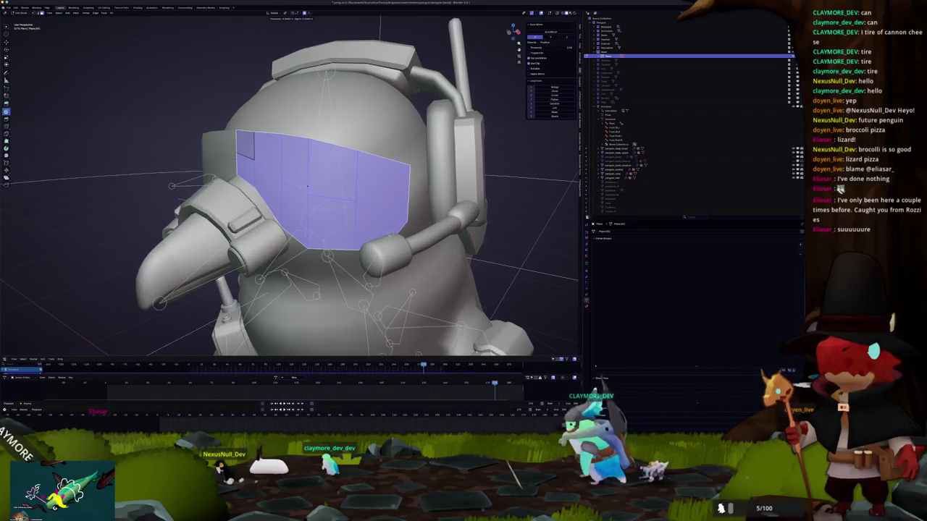
{"action": "left_click_drag", "start_coordinate": [54, 326], "coordinate": [59, 328]}
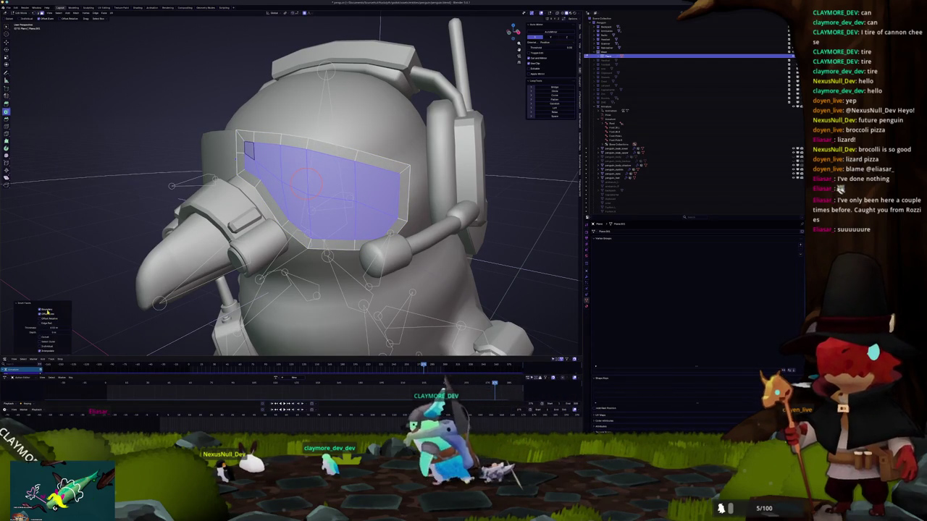
{"action": "key", "text": "ctrl+z"}
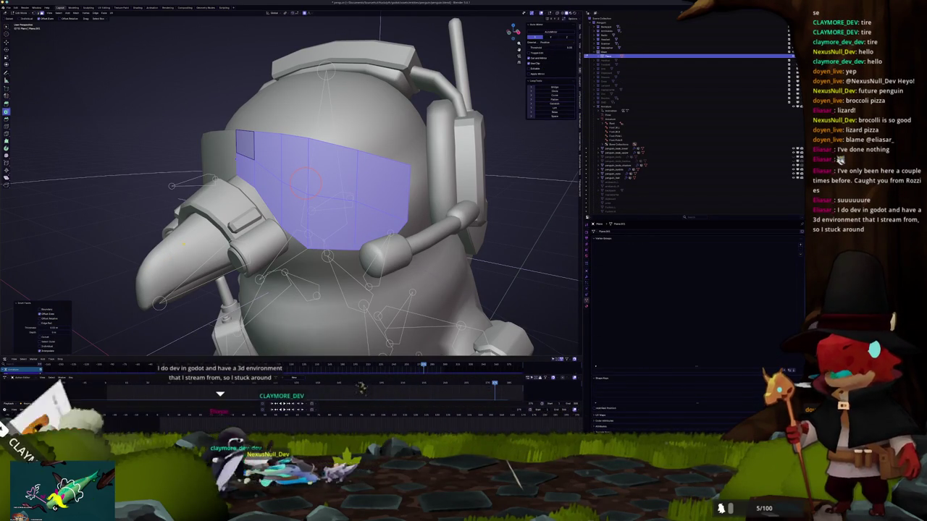
{"action": "key", "text": "ctrl+shift+z"}
{"action": "middle_click_drag", "start_coordinate": [304, 181], "coordinate": [340, 185]}
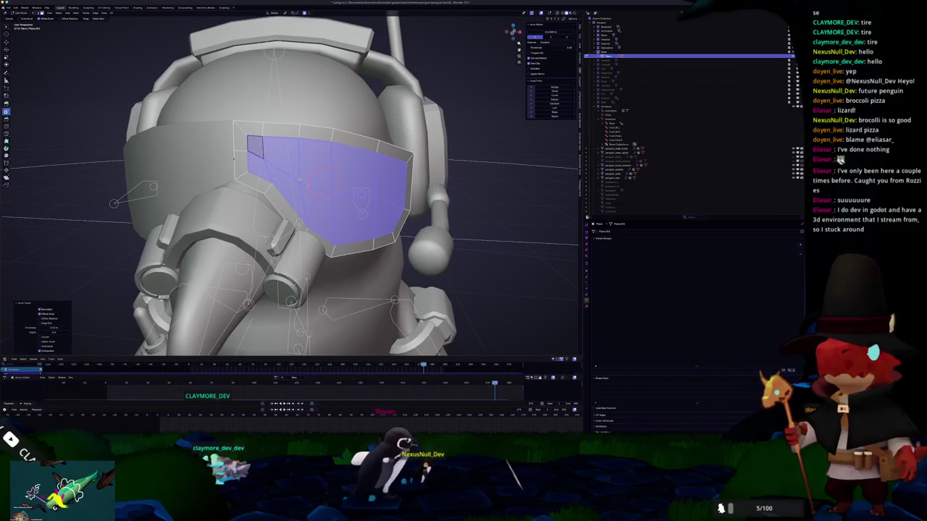
{"action": "key", "text": "ctrl+shift+z"}
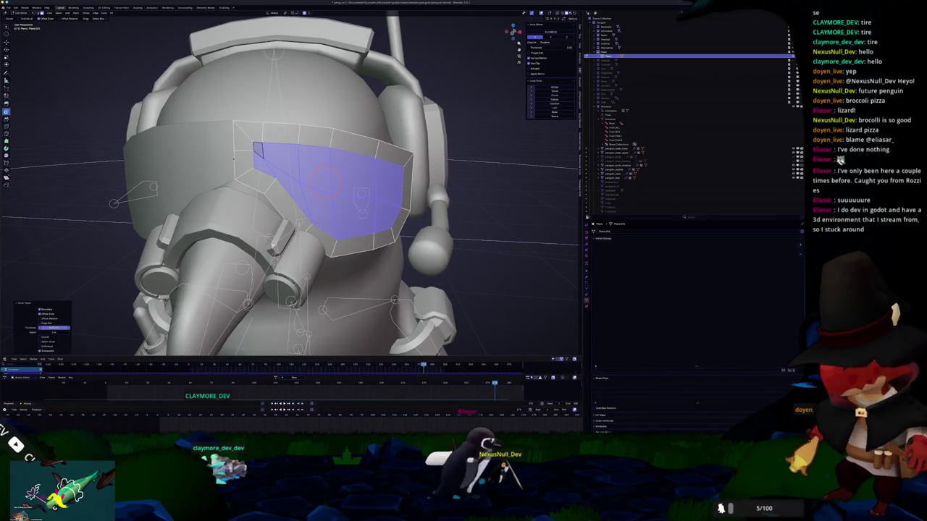
{"action": "key", "text": "alt+a"}
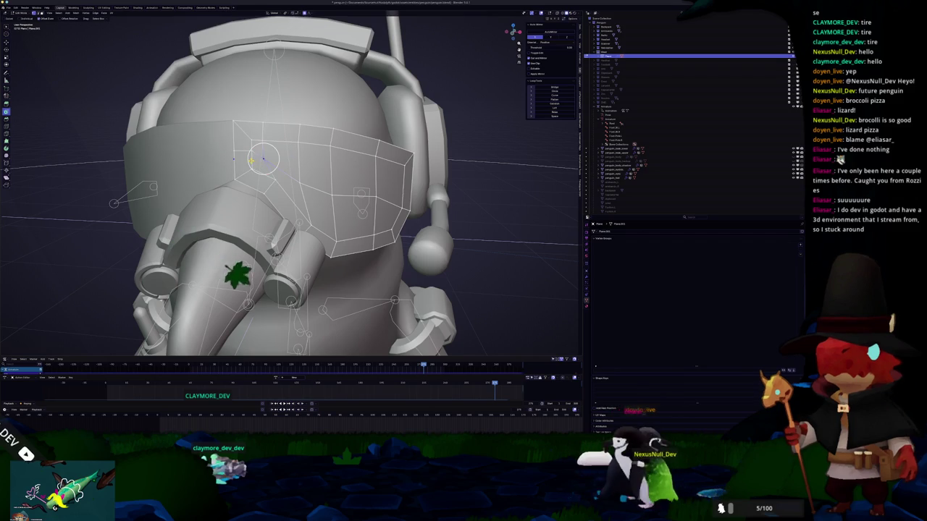
Merge the overlapping border vertices and switch to circle selection
{"action": "scroll", "coordinate": [262, 158], "scroll_direction": "up", "scroll_amount": 3}
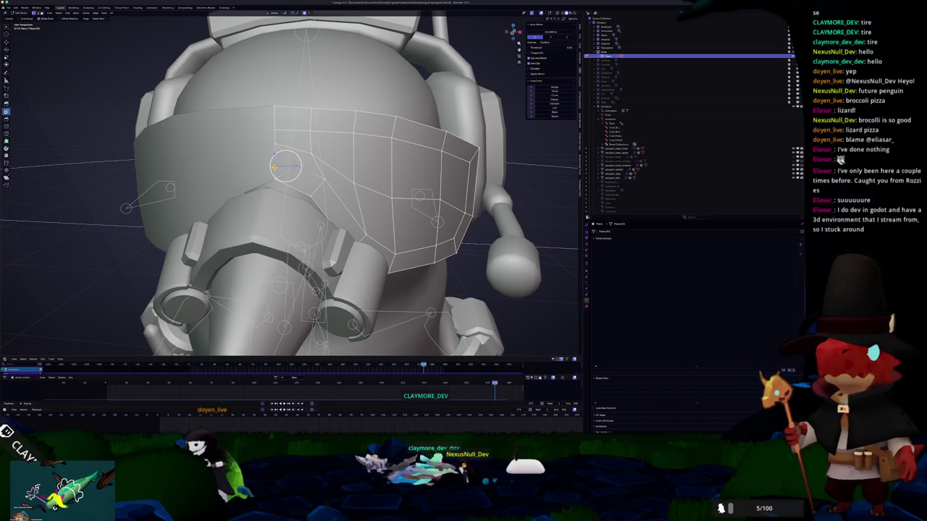
{"action": "left_click", "coordinate": [275, 168]}
{"action": "mouse_move", "coordinate": [275, 169]}
{"action": "middle_mouse_down"}
{"action": "mouse_move", "coordinate": [273, 186]}
{"action": "mouse_move", "coordinate": [290, 170]}
{"action": "middle_mouse_up"}
{"action": "left_click", "coordinate": [309, 178]}
{"action": "key", "text": "c"}
{"action": "scroll", "coordinate": [305, 158], "scroll_direction": "up", "scroll_amount": 5}
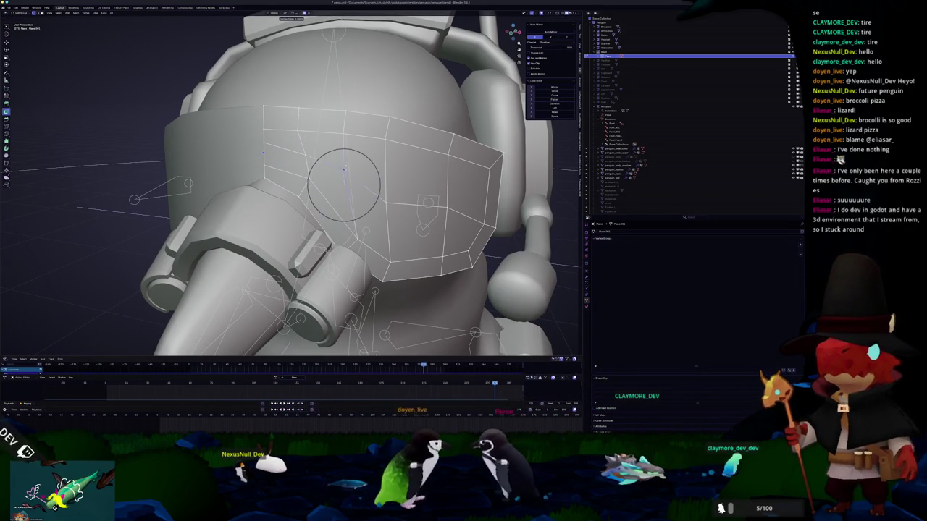
{"action": "scroll", "coordinate": [377, 187], "scroll_direction": "down", "scroll_amount": 4}
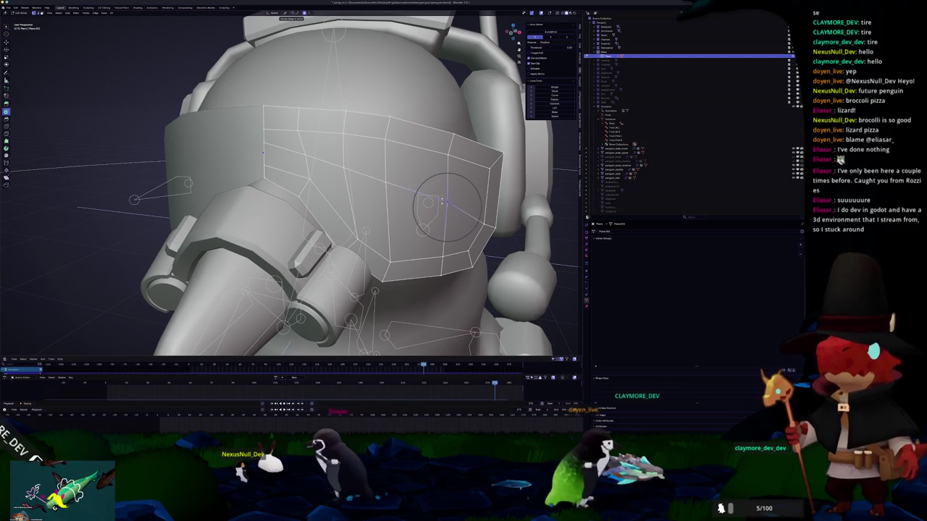
Toggle out to Object Mode to check the visor, then return to its mesh
{"action": "middle_click_drag", "start_coordinate": [445, 204], "coordinate": [405, 181]}
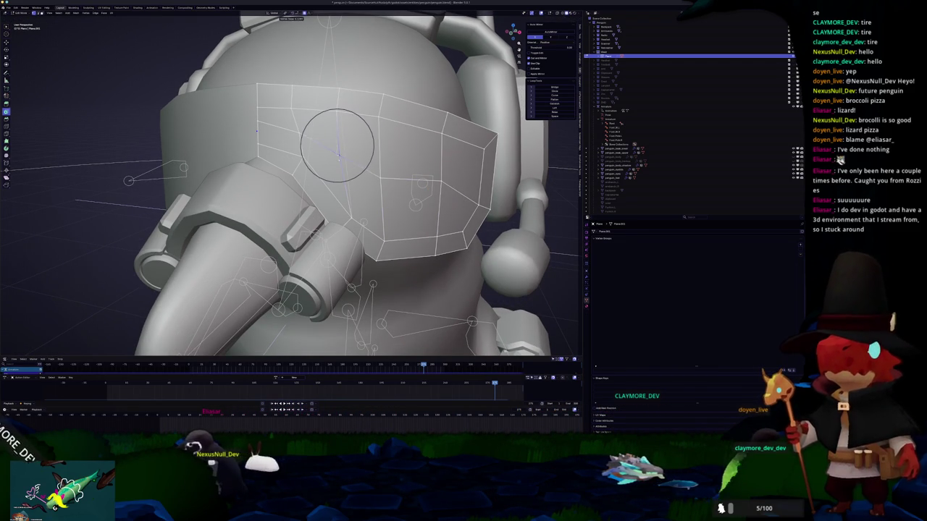
{"action": "middle_click_drag", "start_coordinate": [339, 159], "coordinate": [347, 137]}
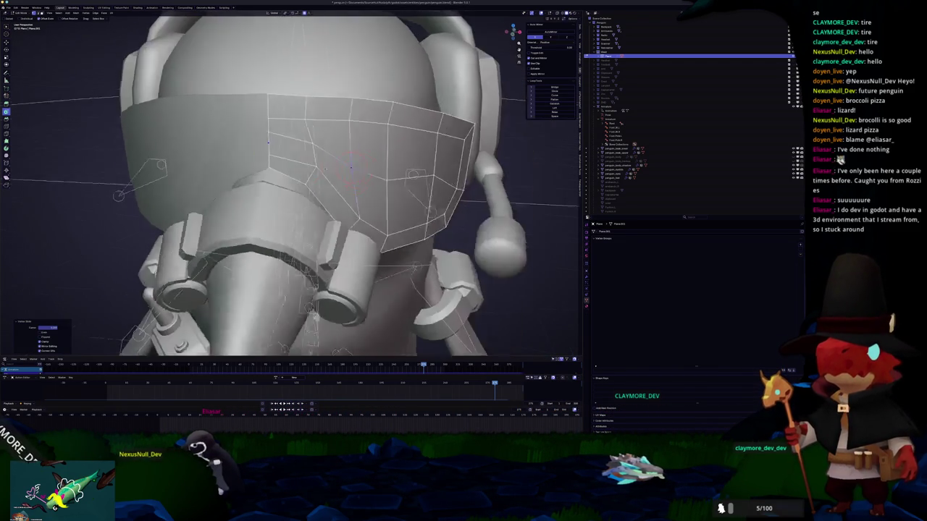
{"action": "key", "text": "q"}
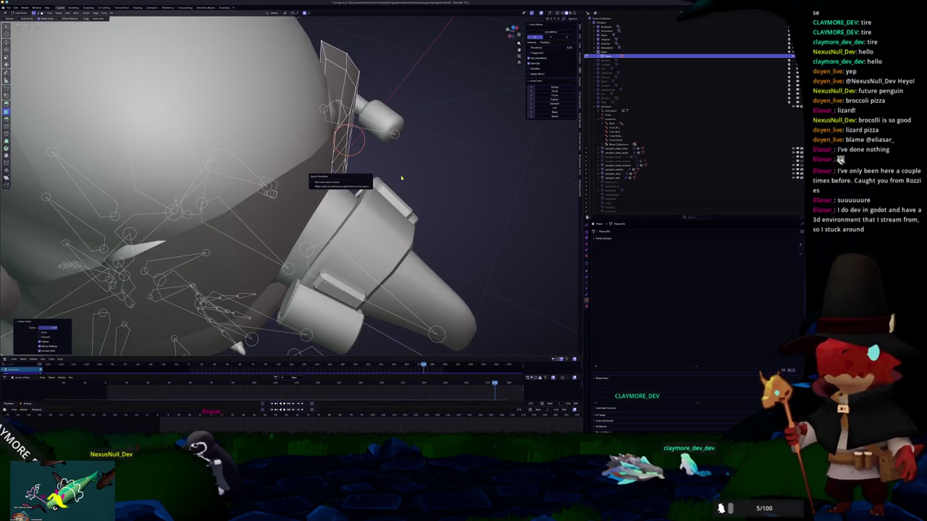
{"action": "key", "text": "Tab"}
{"action": "scroll", "coordinate": [393, 179], "scroll_direction": "down", "scroll_amount": 5}
{"action": "mouse_move", "coordinate": [393, 179]}
{"action": "middle_mouse_down"}
{"action": "mouse_move", "coordinate": [378, 164]}
{"action": "mouse_move", "coordinate": [352, 198]}
{"action": "middle_mouse_up"}
{"action": "scroll", "coordinate": [378, 164], "scroll_direction": "up", "scroll_amount": 4}
{"action": "key", "text": "Tab"}
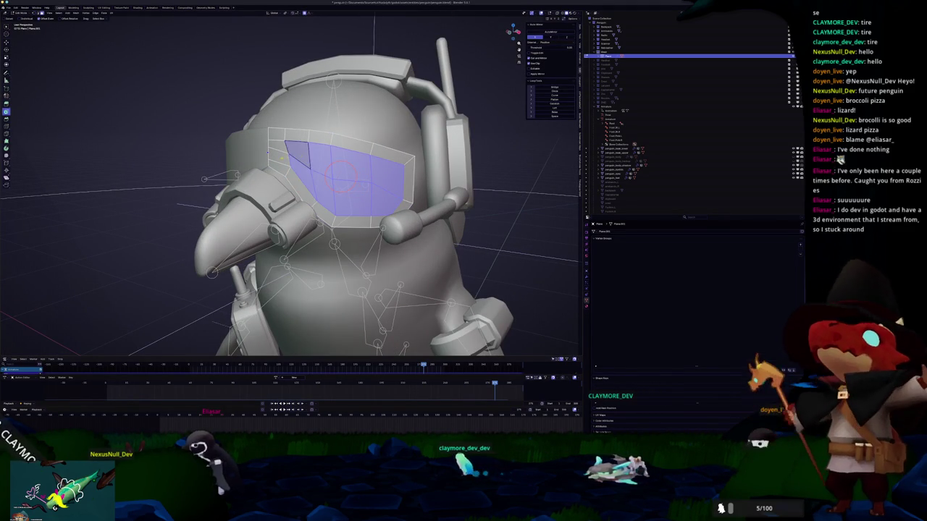
Select the visor band's border faces and separate them into their own object
{"action": "left_click", "coordinate": [331, 138]}
{"action": "left_click", "coordinate": [409, 177], "text": "ctrl"}
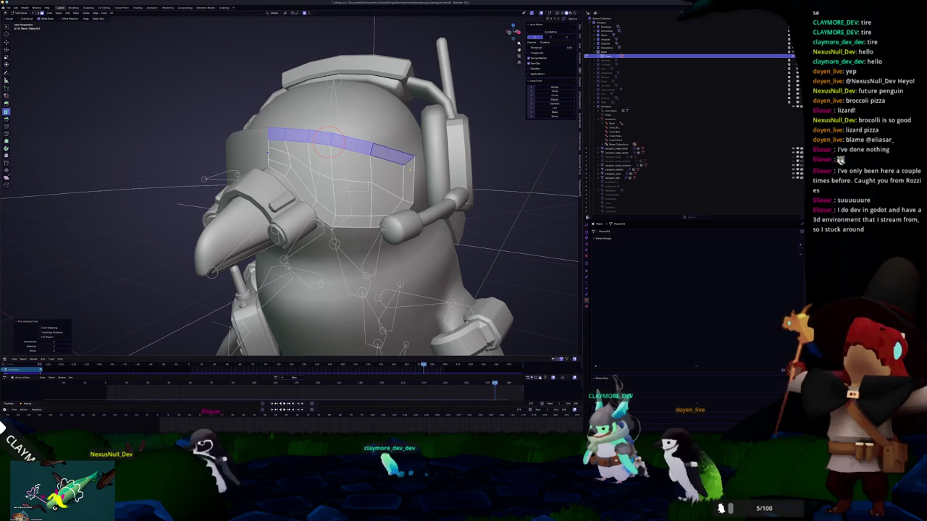
{"action": "left_click", "coordinate": [293, 177], "text": "ctrl"}
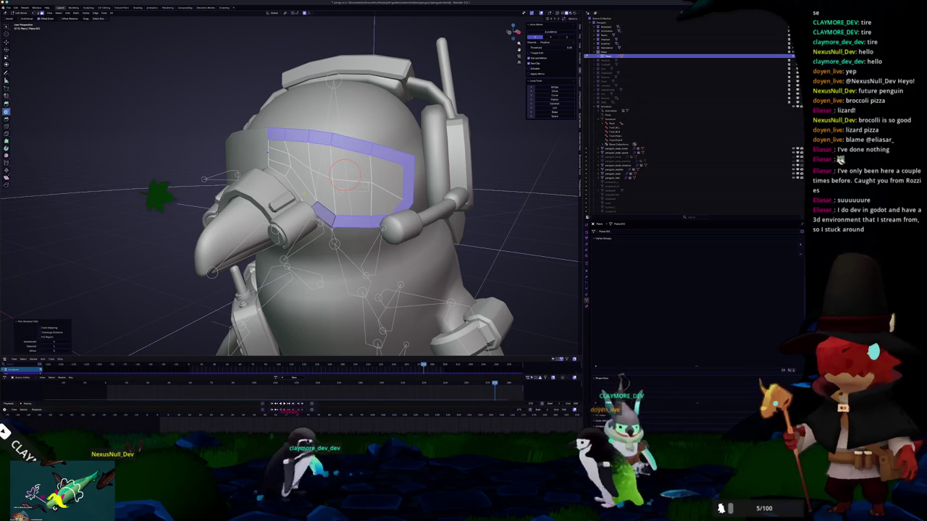
{"action": "middle_click_drag", "start_coordinate": [325, 192], "coordinate": [217, 202]}
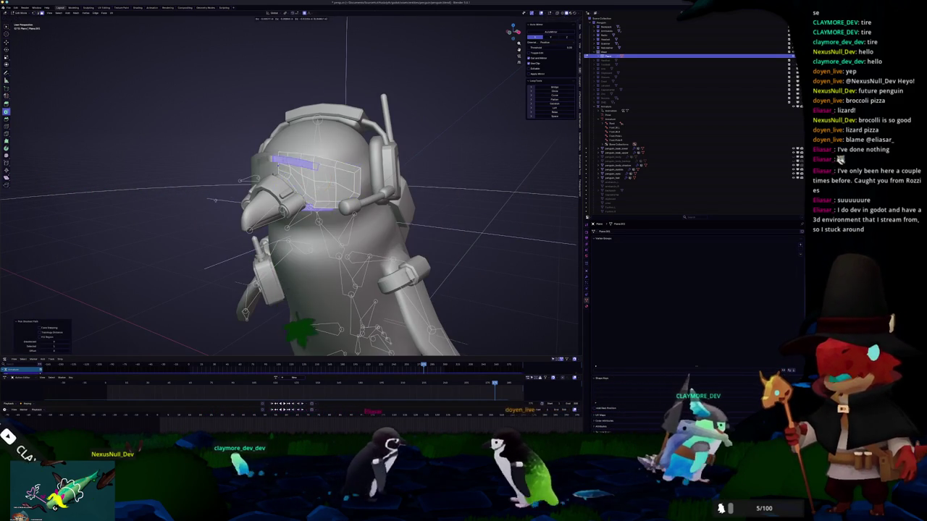
{"action": "right_click", "coordinate": [216, 201]}
{"action": "mouse_move", "coordinate": [106, 260]}
{"action": "left_click", "coordinate": [238, 269]}
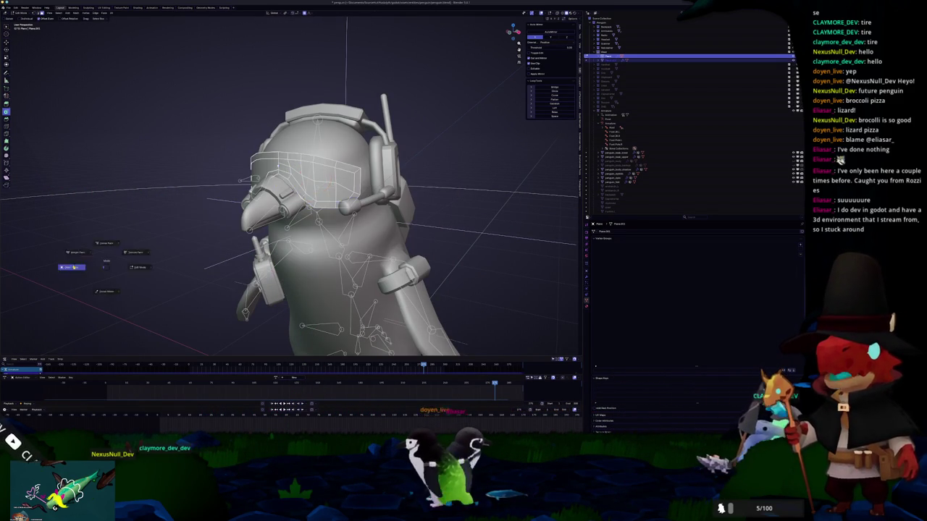
{"action": "key", "text": "Tab"}
{"action": "key", "text": "Tab"}
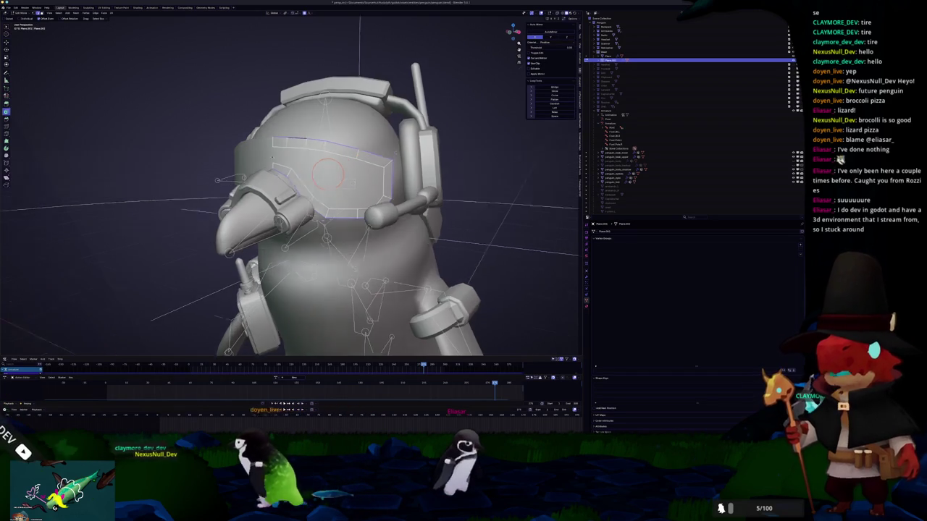
Scale the separated visor up so it wraps across the penguin's eyes
{"action": "middle_click_drag", "start_coordinate": [317, 177], "coordinate": [271, 155]}
{"action": "key", "text": "s"}
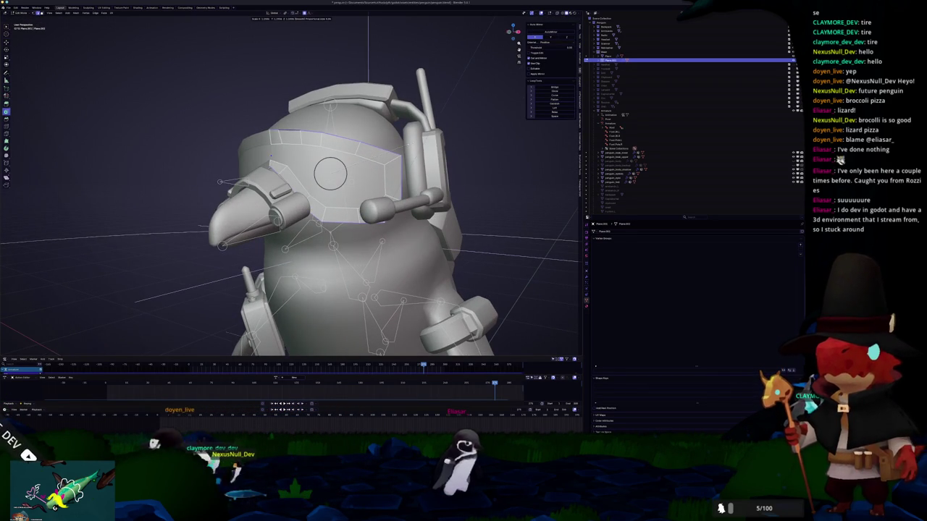
{"action": "left_click", "coordinate": [271, 155]}
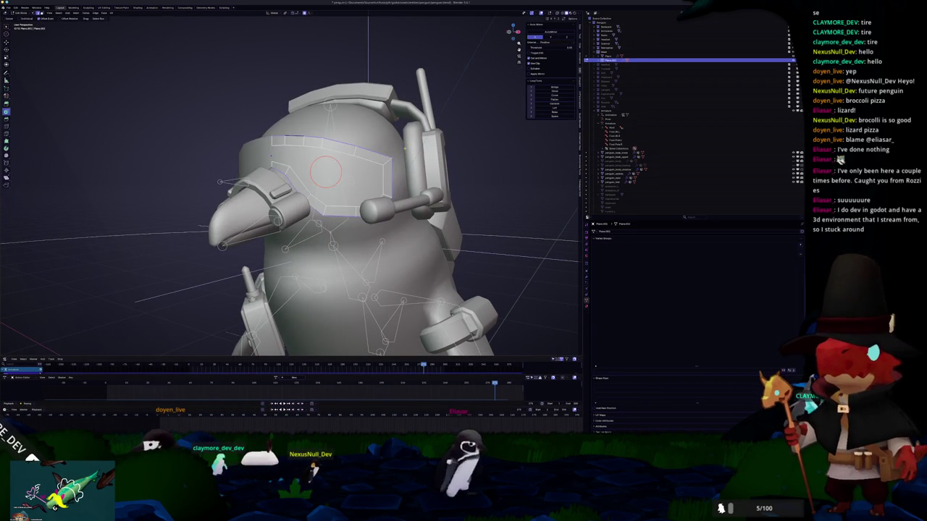
{"action": "middle_click_drag", "start_coordinate": [271, 155], "coordinate": [270, 155]}
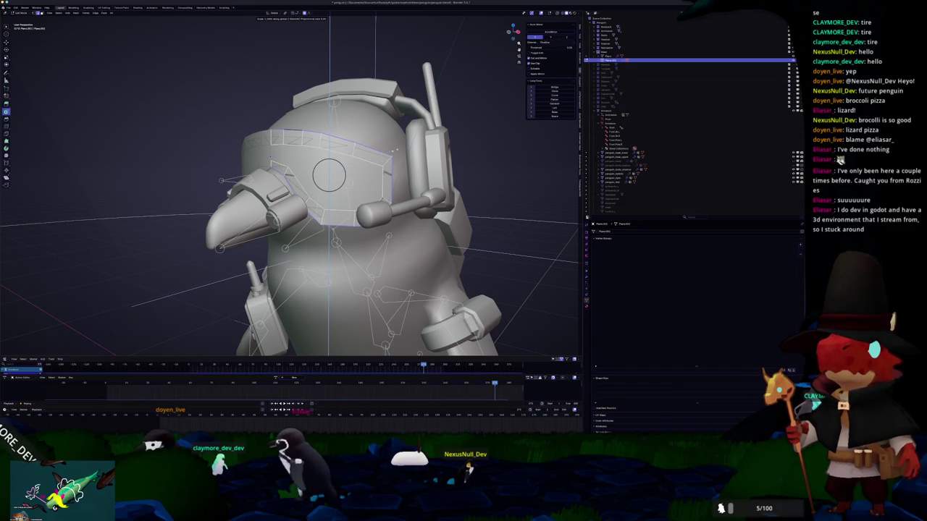
{"action": "left_click", "coordinate": [395, 150]}
{"action": "mouse_move", "coordinate": [384, 173]}
{"action": "middle_mouse_down"}
{"action": "mouse_move", "coordinate": [406, 174]}
{"action": "mouse_move", "coordinate": [350, 168]}
{"action": "middle_mouse_up"}
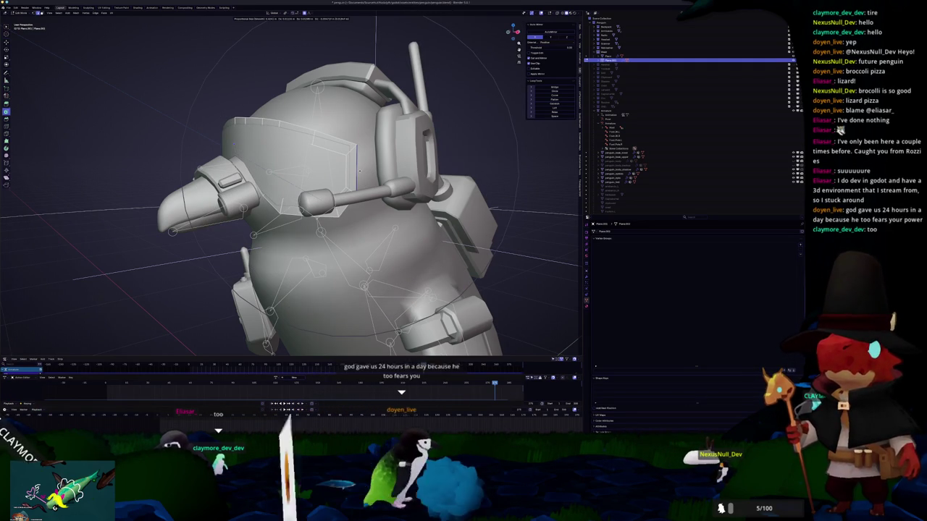
{"action": "mouse_move", "coordinate": [358, 170]}
{"action": "middle_mouse_down"}
{"action": "mouse_move", "coordinate": [333, 181]}
{"action": "mouse_move", "coordinate": [383, 166]}
{"action": "middle_mouse_up"}
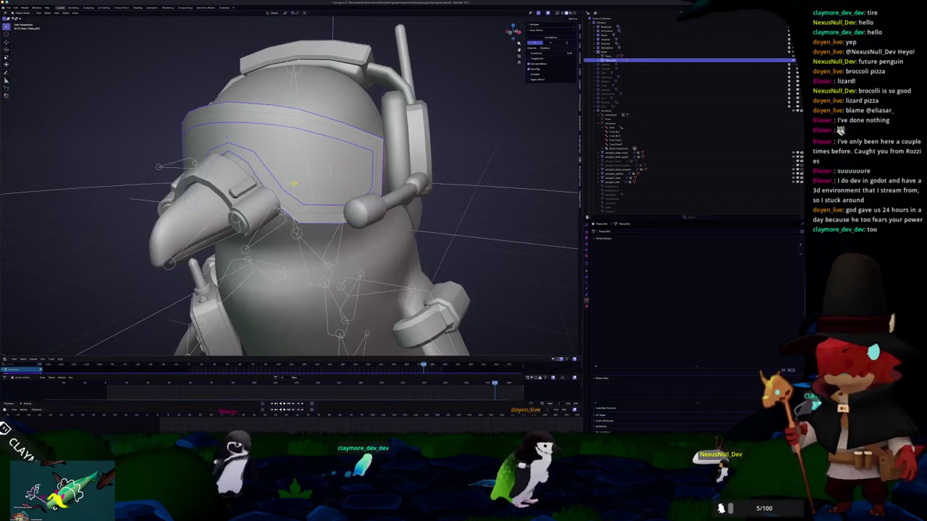
Add a Solidify modifier to the visor with a thickness of 0.04
{"action": "middle_click_drag", "start_coordinate": [283, 186], "coordinate": [338, 208]}
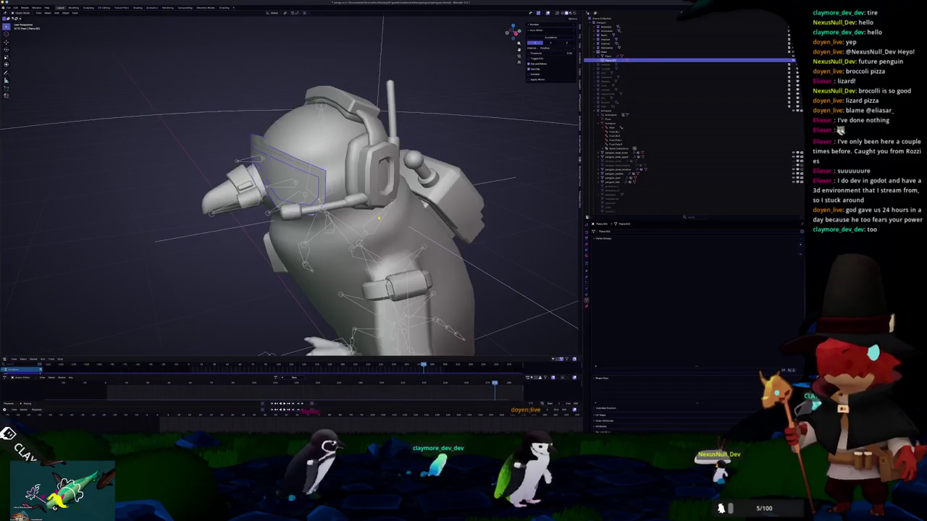
{"action": "left_click", "coordinate": [587, 279]}
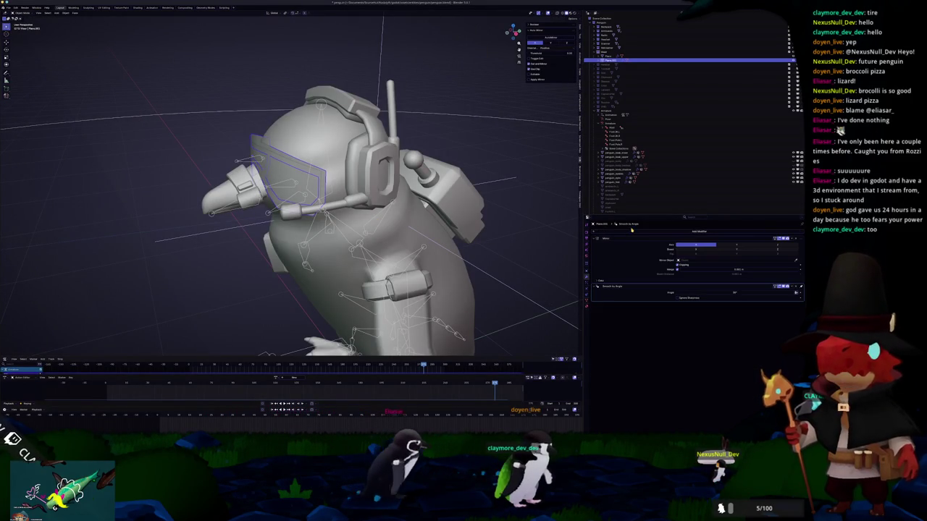
{"action": "left_click", "coordinate": [630, 233]}
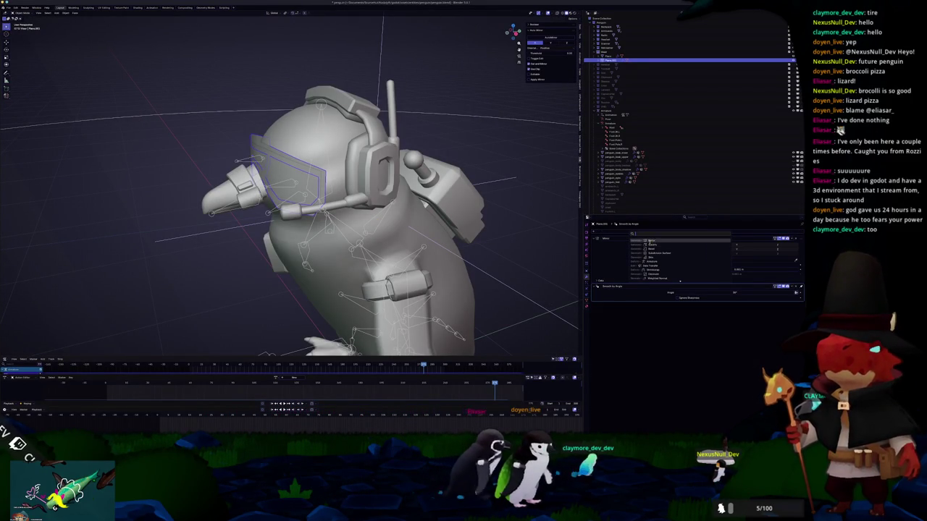
{"action": "left_click", "coordinate": [645, 245]}
{"action": "scroll", "coordinate": [508, 233], "scroll_direction": "up", "scroll_amount": 3}
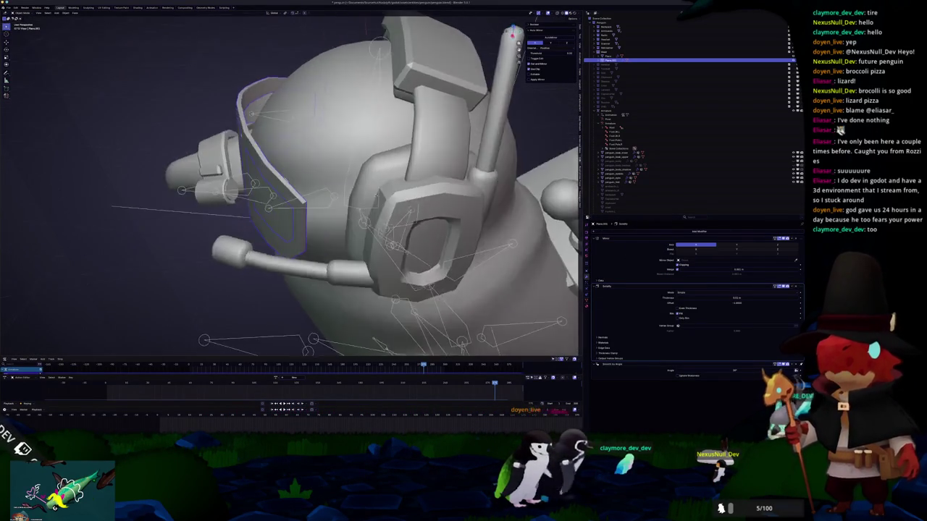
{"action": "middle_click_drag", "start_coordinate": [508, 233], "coordinate": [680, 269]}
{"action": "left_click", "coordinate": [704, 300]}
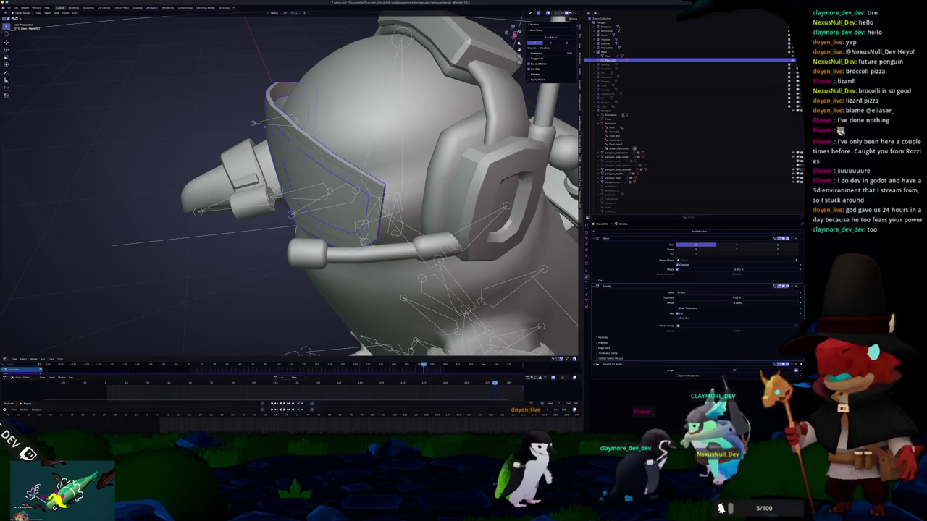
{"action": "key", "text": "Return"}
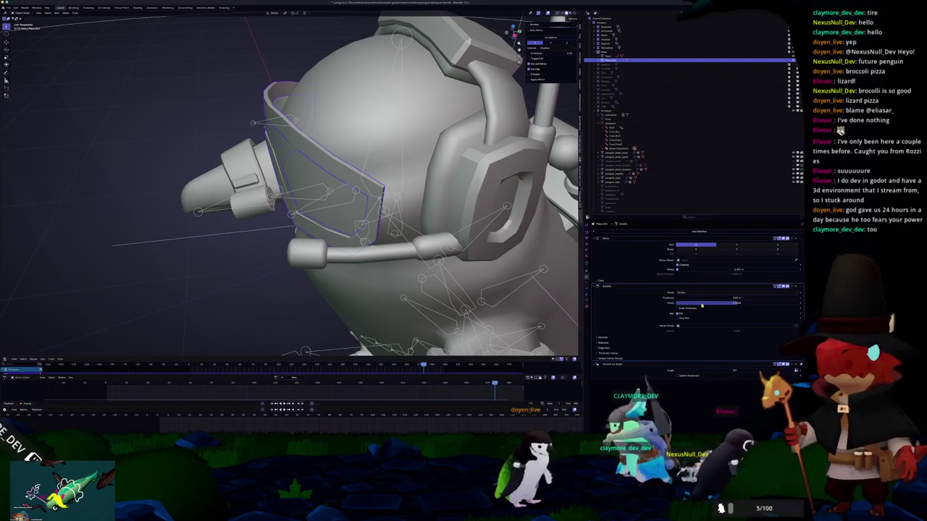
{"action": "mouse_move", "coordinate": [704, 300]}
{"action": "left_mouse_down"}
{"action": "mouse_move", "coordinate": [732, 300]}
{"action": "mouse_move", "coordinate": [706, 301]}
{"action": "left_mouse_up"}
{"action": "left_click", "coordinate": [700, 297]}
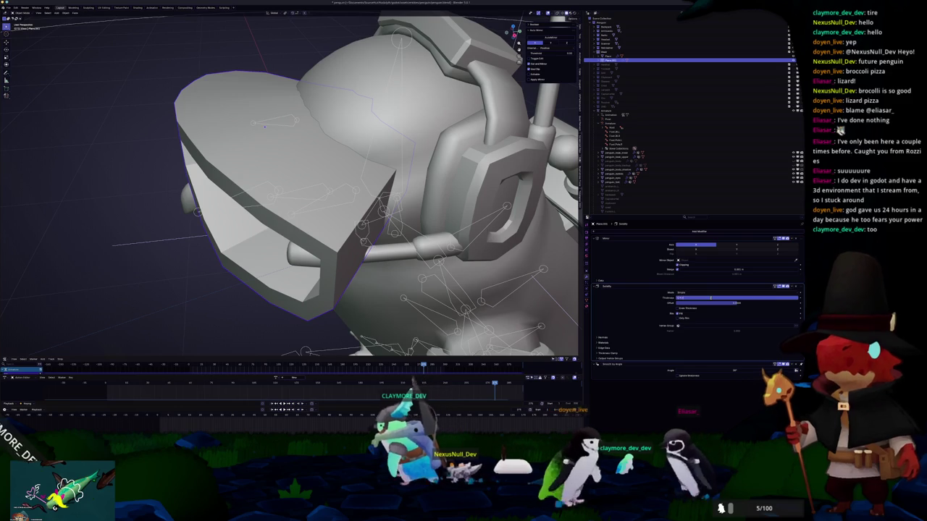
{"action": "type", "text": "0.04"}
{"action": "key", "text": "Return"}
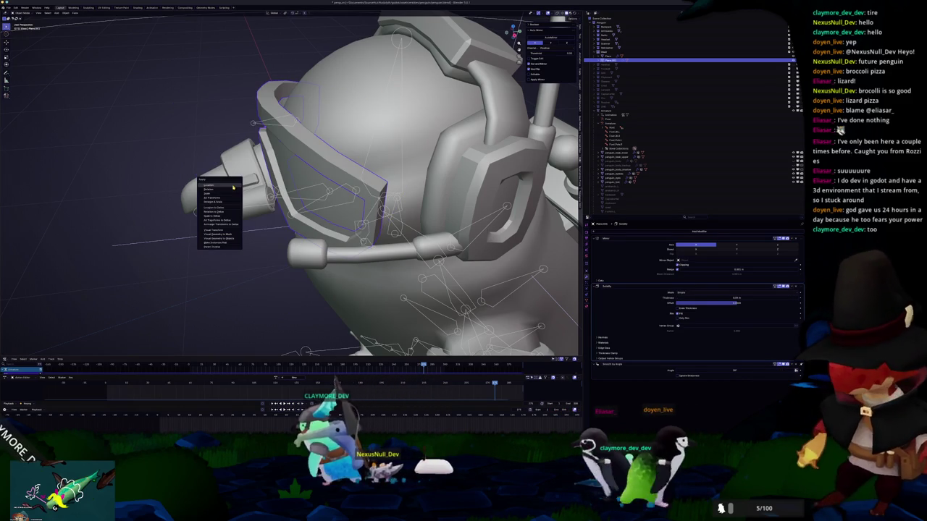
Apply the visor's object transform and turn on X-ray view
{"action": "key", "text": "ctrl+a"}
{"action": "left_click", "coordinate": [230, 228]}
{"action": "middle_click_drag", "start_coordinate": [231, 228], "coordinate": [389, 181]}
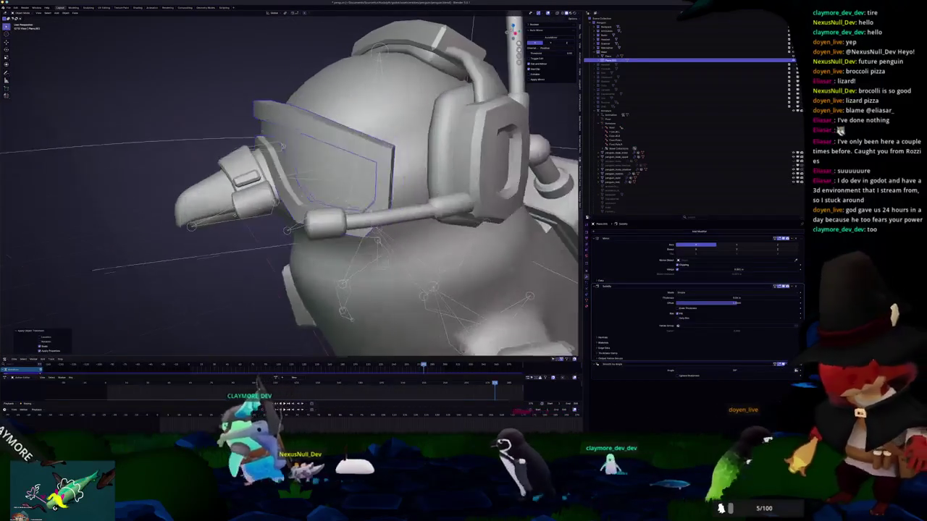
{"action": "key", "text": "alt+z"}
{"action": "middle_click_drag", "start_coordinate": [290, 181], "coordinate": [318, 166]}
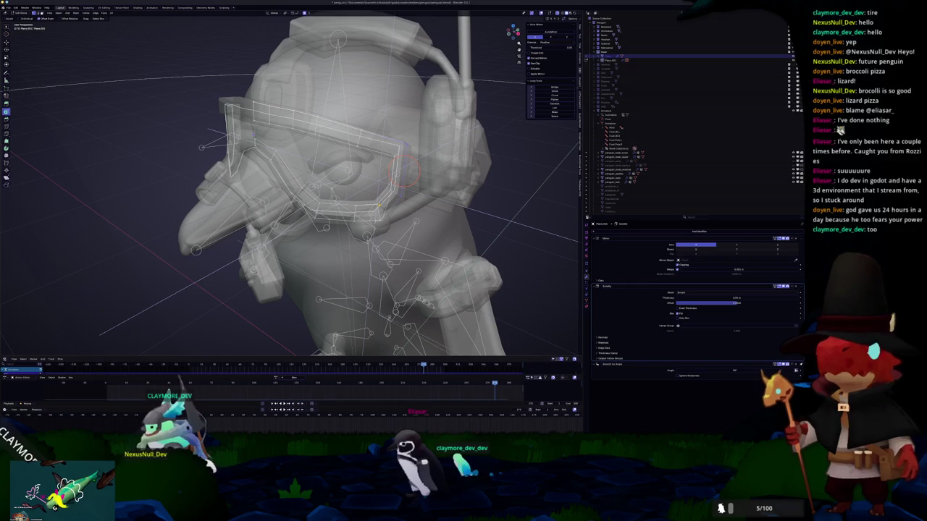
Move a vertex on the goggle visor further along the band and check the shape
{"action": "middle_click_drag", "start_coordinate": [377, 203], "coordinate": [359, 194]}
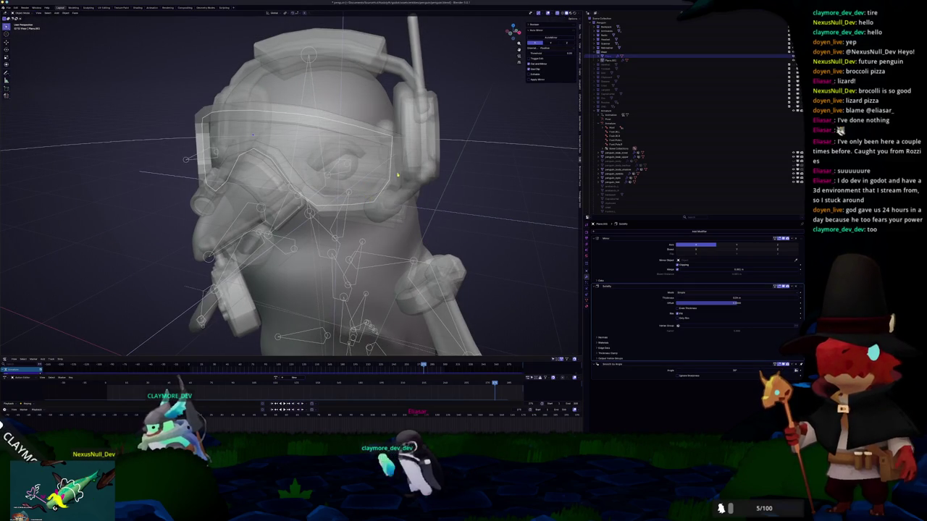
{"action": "key", "text": "Tab"}
{"action": "scroll", "coordinate": [395, 171], "scroll_direction": "up", "scroll_amount": 3}
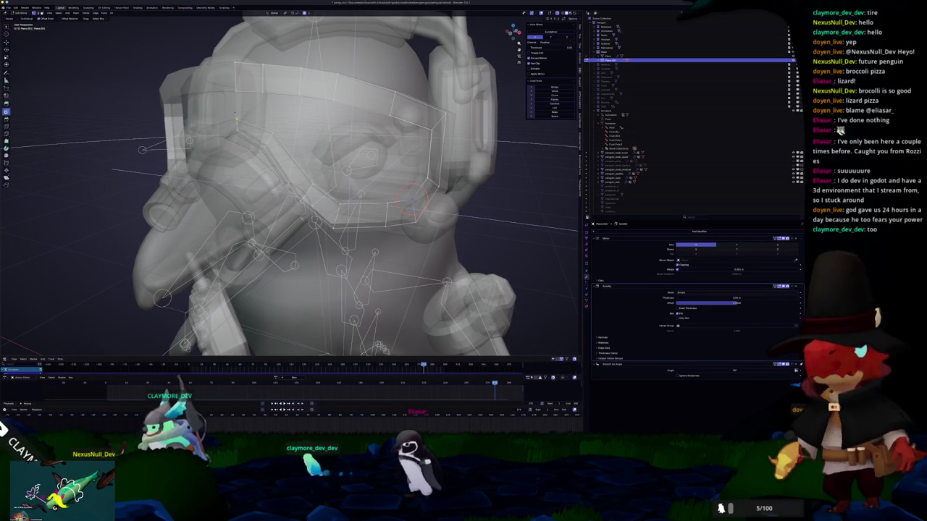
{"action": "left_click", "coordinate": [327, 172], "text": "alt"}
{"action": "left_click", "coordinate": [249, 135]}
{"action": "left_click", "coordinate": [419, 224]}
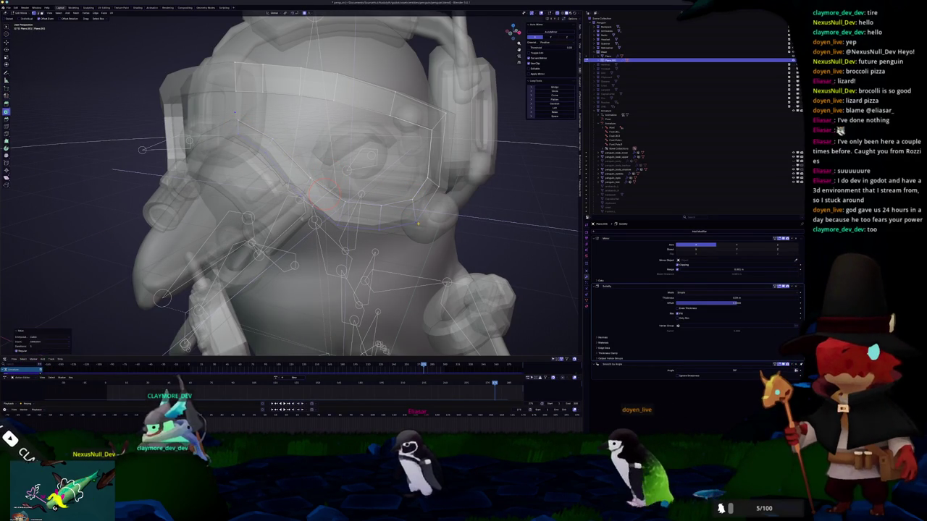
{"action": "key", "text": "Tab"}
{"action": "mouse_move", "coordinate": [289, 217]}
{"action": "middle_mouse_down"}
{"action": "mouse_move", "coordinate": [347, 221]}
{"action": "mouse_move", "coordinate": [326, 217]}
{"action": "middle_mouse_up"}
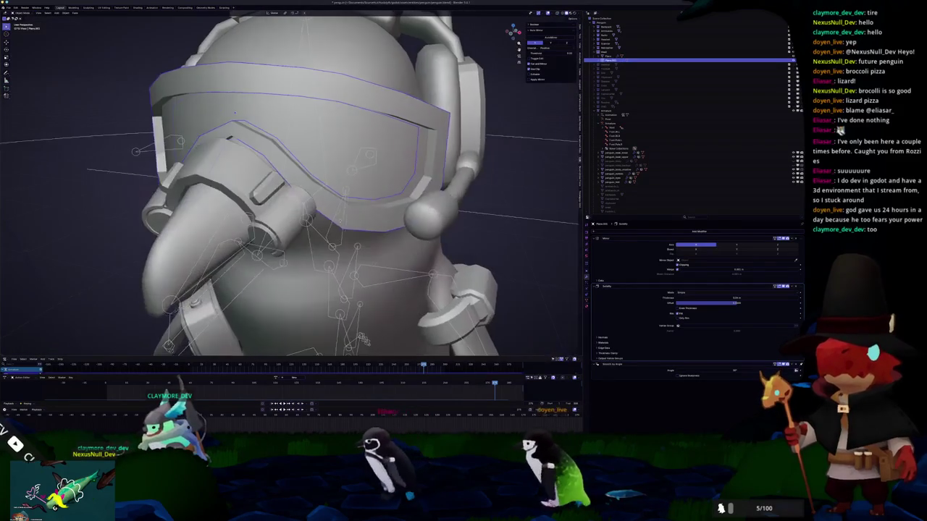
{"action": "middle_click_drag", "start_coordinate": [234, 112], "coordinate": [205, 123]}
Connect the selected visor vertices with a new edge, then view the penguin from the front
{"action": "key", "text": "Tab"}
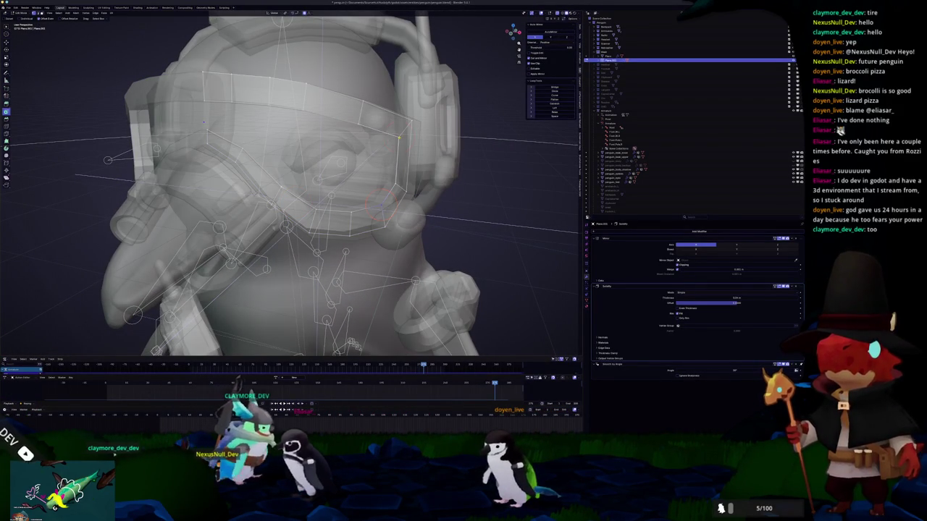
{"action": "key", "text": "f"}
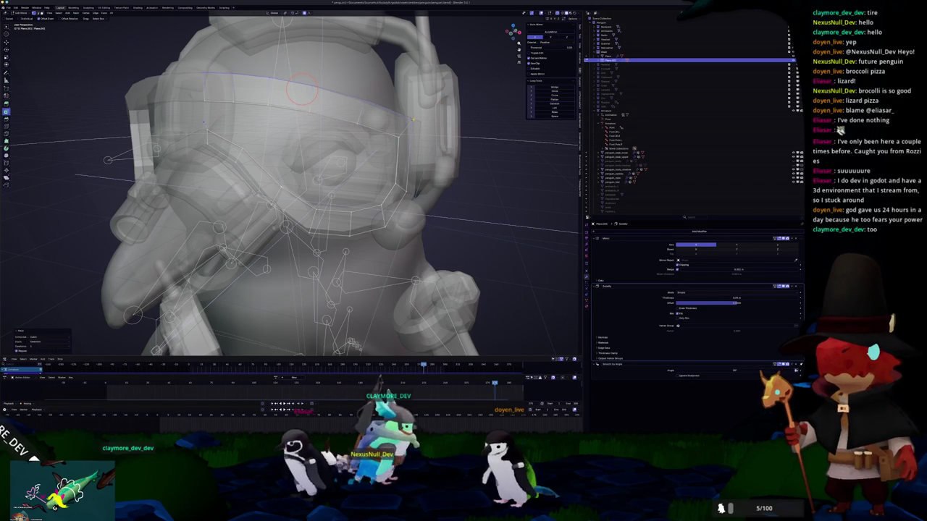
{"action": "key", "text": "Tab"}
{"action": "scroll", "coordinate": [290, 181], "scroll_direction": "down", "scroll_amount": 3}
{"action": "mouse_move", "coordinate": [217, 173]}
{"action": "middle_mouse_down"}
{"action": "mouse_move", "coordinate": [165, 171]}
{"action": "mouse_move", "coordinate": [304, 130]}
{"action": "mouse_move", "coordinate": [485, 60]}
{"action": "middle_mouse_up"}
{"action": "scroll", "coordinate": [304, 131], "scroll_direction": "up", "scroll_amount": 2}
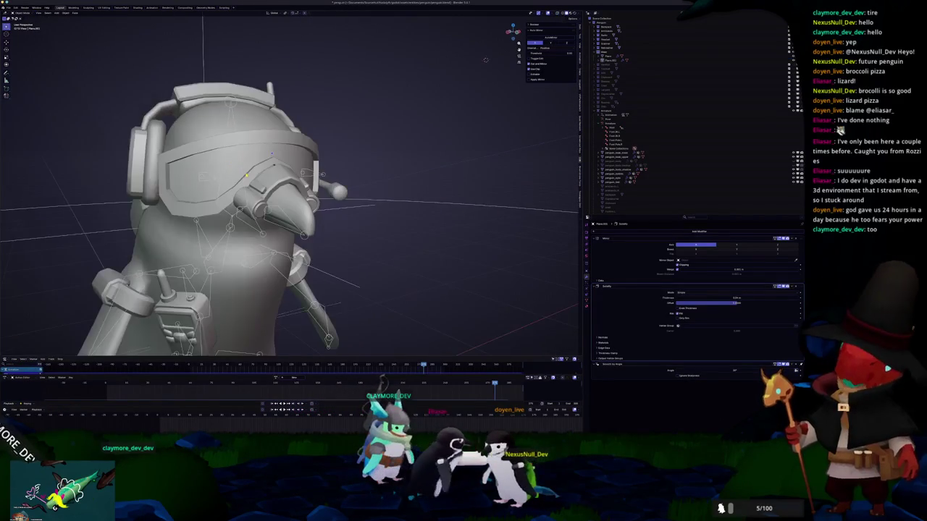
{"action": "key", "text": "KP_1"}
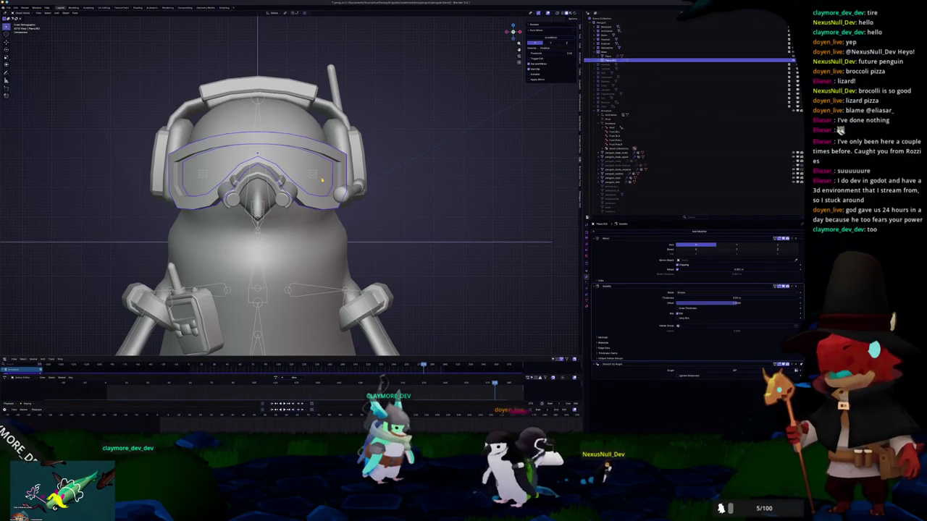
Move the visor's side lens section with a small proportional falloff to follow the head
{"action": "key", "text": "Tab"}
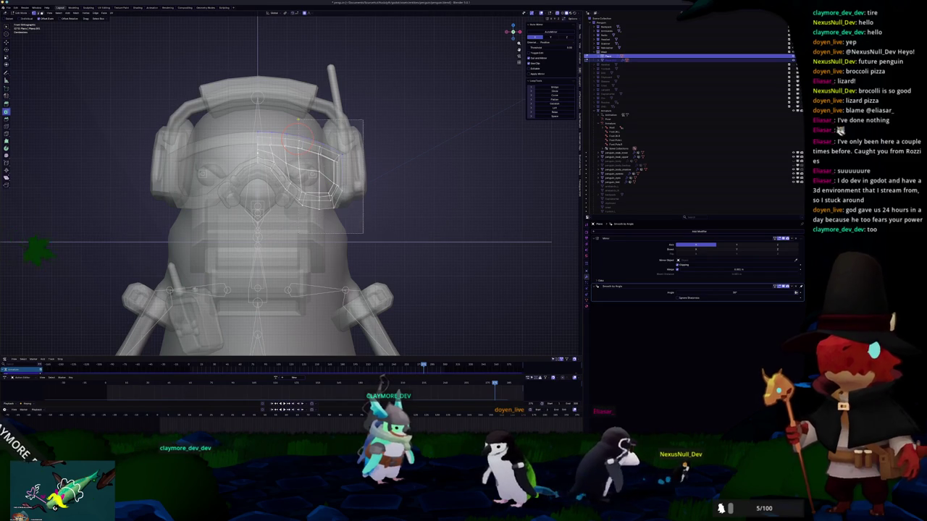
{"action": "mouse_move", "coordinate": [336, 184]}
{"action": "middle_mouse_down"}
{"action": "mouse_move", "coordinate": [290, 195]}
{"action": "mouse_move", "coordinate": [299, 192]}
{"action": "middle_mouse_up"}
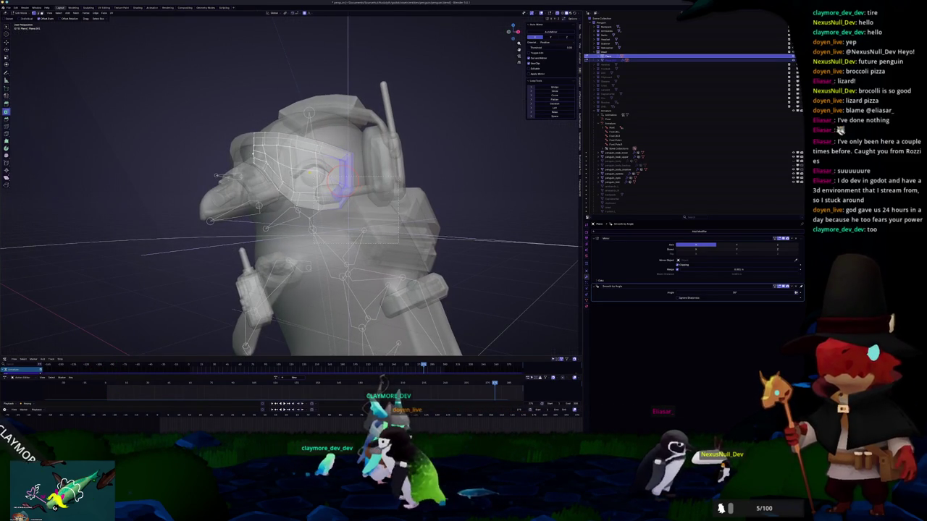
{"action": "scroll", "coordinate": [310, 116], "scroll_direction": "up", "scroll_amount": 3}
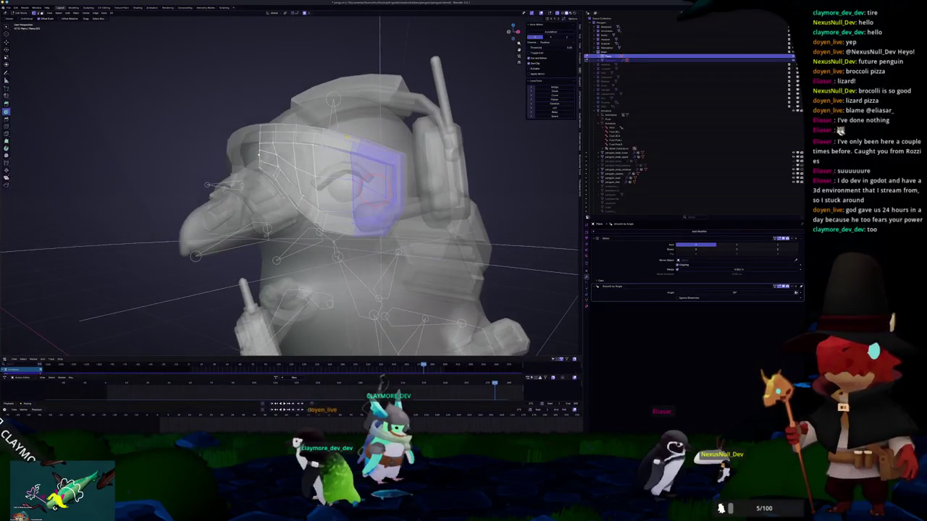
{"action": "key", "text": "g"}
{"action": "scroll", "coordinate": [333, 132], "scroll_direction": "up", "scroll_amount": 4}
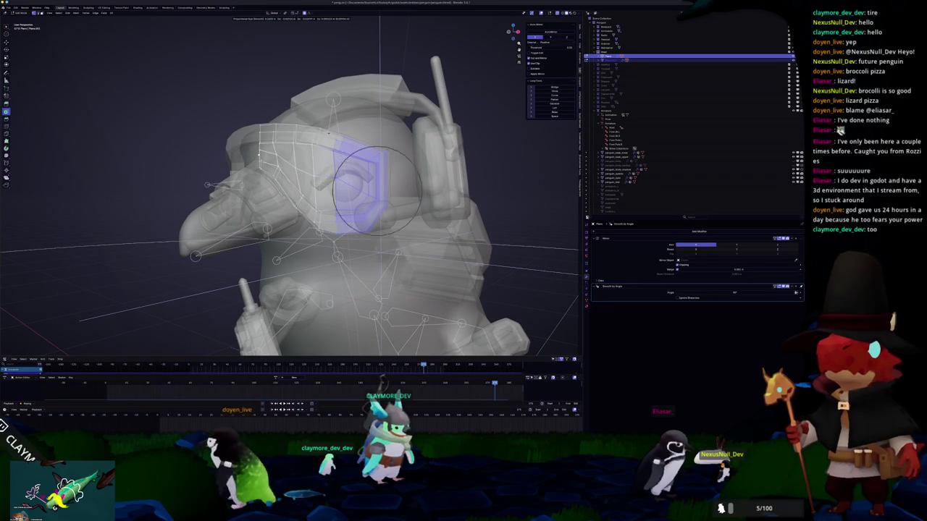
{"action": "left_click", "coordinate": [327, 132]}
{"action": "mouse_move", "coordinate": [327, 132]}
{"action": "middle_mouse_down"}
{"action": "mouse_move", "coordinate": [345, 234]}
{"action": "mouse_move", "coordinate": [319, 235]}
{"action": "mouse_move", "coordinate": [290, 210]}
{"action": "mouse_move", "coordinate": [312, 217]}
{"action": "middle_mouse_up"}
{"action": "key", "text": "Tab"}
{"action": "key", "text": "Tab"}
{"action": "key", "text": "alt+z"}
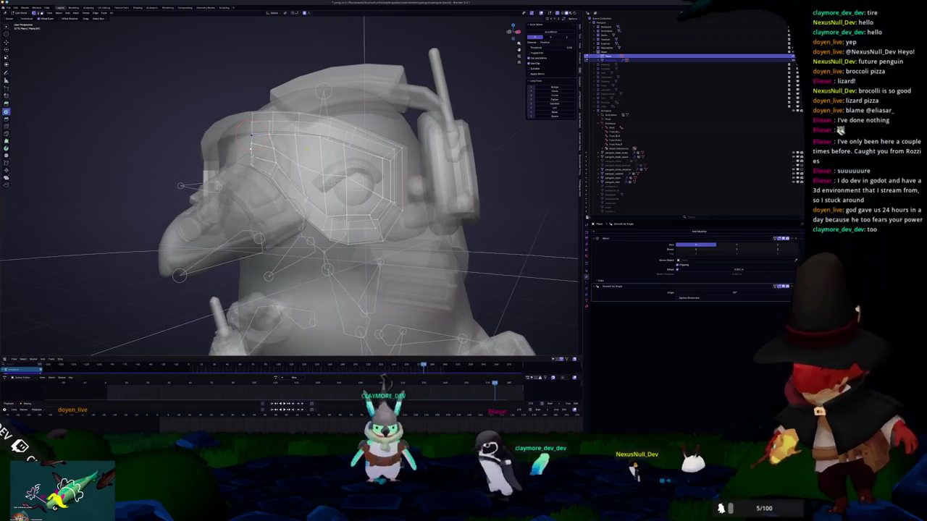
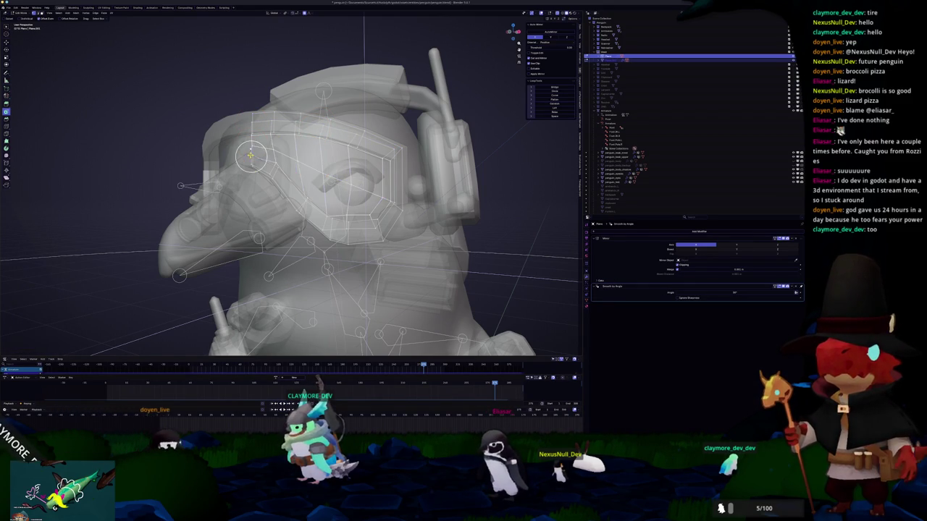
Select the edges around and under the penguin's eye
{"action": "middle_click_drag", "start_coordinate": [250, 154], "coordinate": [254, 163]}
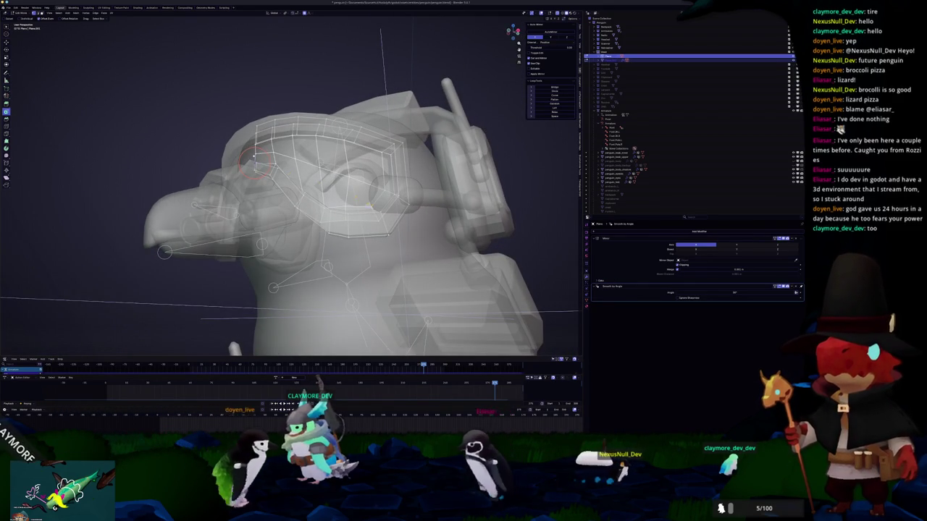
{"action": "left_click", "coordinate": [308, 182], "text": "ctrl"}
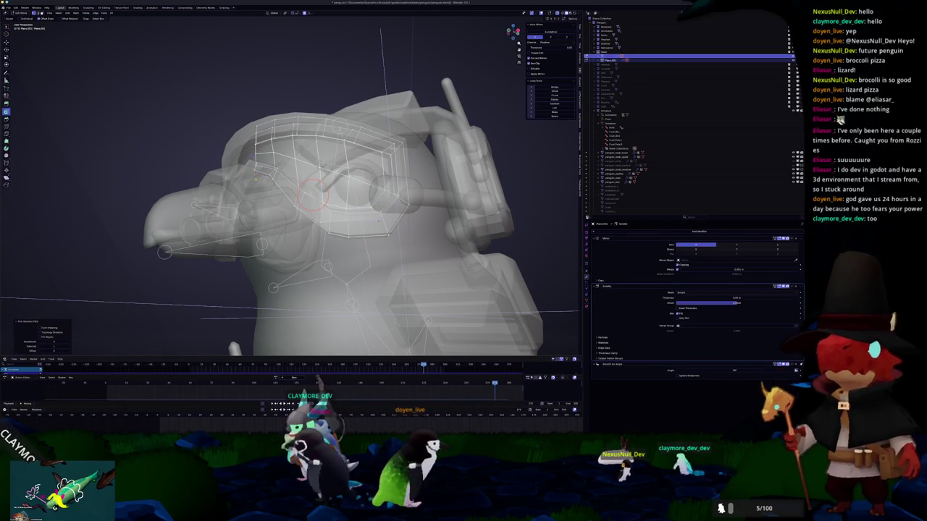
{"action": "middle_click_drag", "start_coordinate": [255, 172], "coordinate": [253, 186]}
{"action": "left_click_drag", "start_coordinate": [377, 224], "coordinate": [307, 202]}
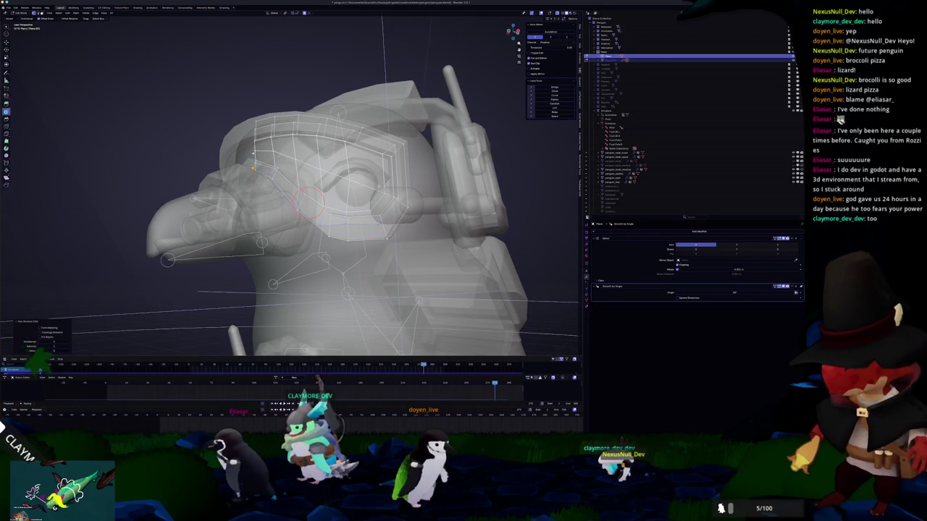
{"action": "middle_click_drag", "start_coordinate": [308, 203], "coordinate": [255, 172]}
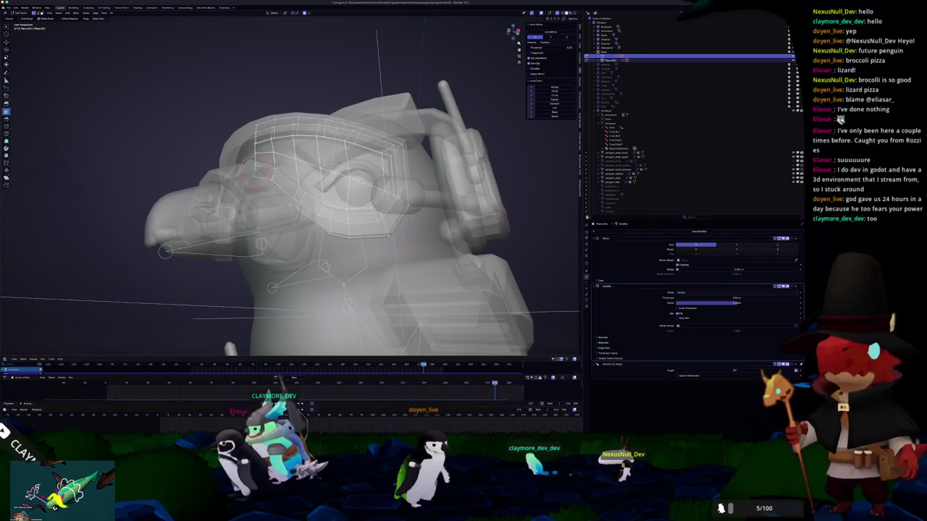
Return to Object Mode, turn off X-ray and switch to the Right Ortho side view
{"action": "key", "text": "Tab"}
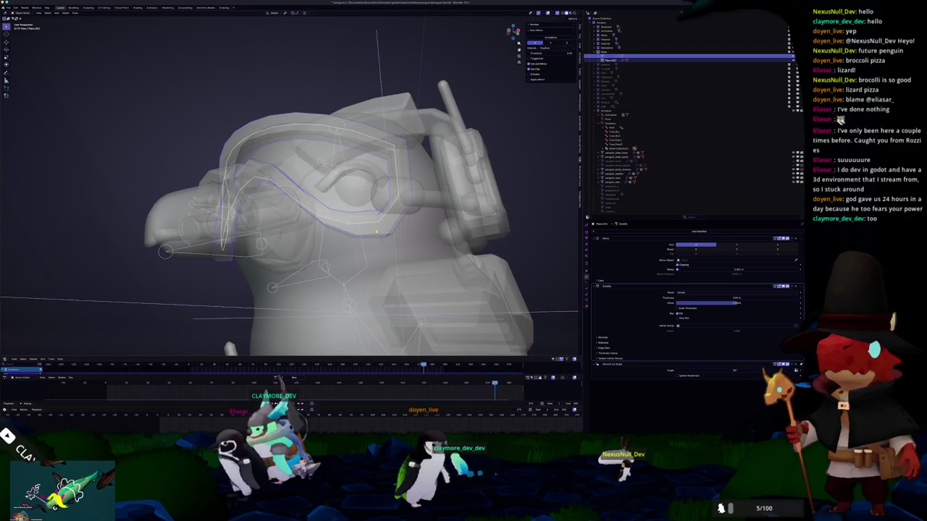
{"action": "key", "text": "alt+z"}
{"action": "mouse_move", "coordinate": [389, 234]}
{"action": "middle_mouse_down"}
{"action": "mouse_move", "coordinate": [254, 241]}
{"action": "mouse_move", "coordinate": [269, 235]}
{"action": "middle_mouse_up"}
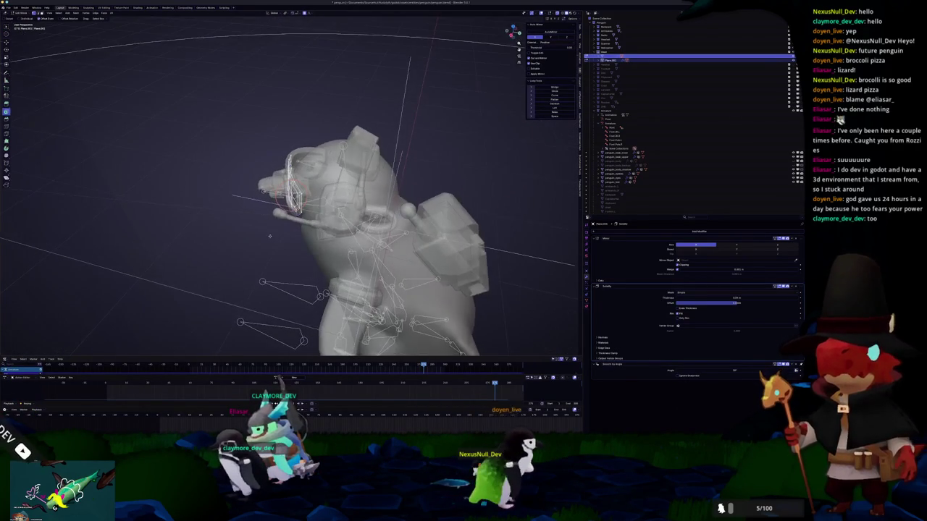
{"action": "key", "text": "KP_3"}
{"action": "scroll", "coordinate": [290, 184], "scroll_direction": "up", "scroll_amount": 3}
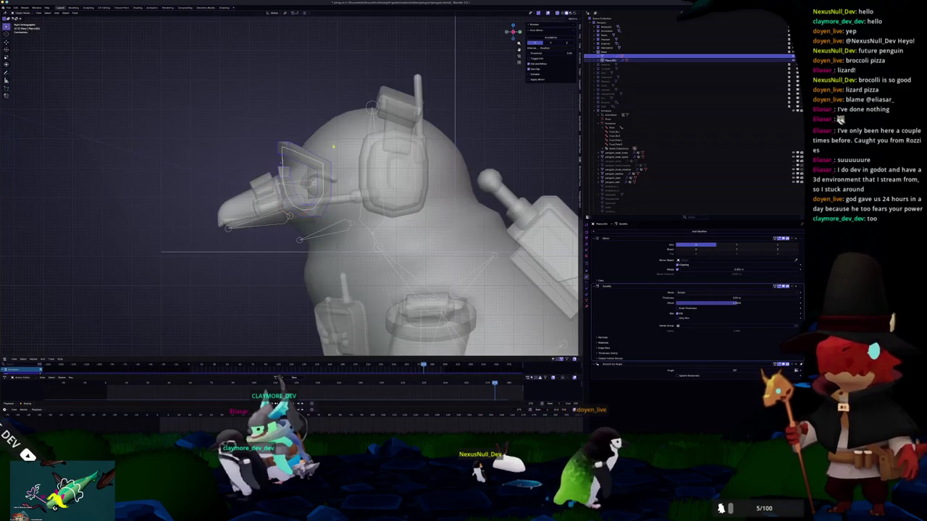
Scale the goggle piece over the eye with proportional editing, then pick another object in the Outliner
{"action": "key", "text": "Tab"}
{"action": "key", "text": "s"}
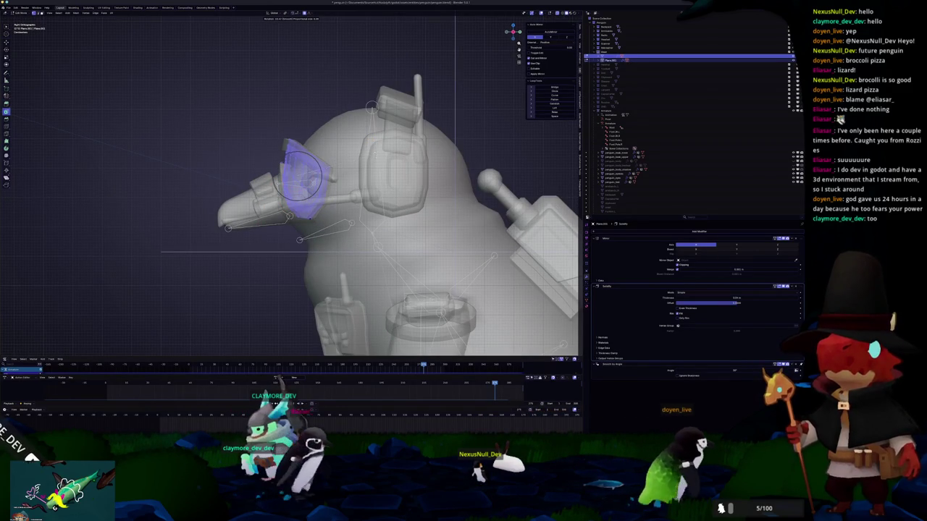
{"action": "key", "text": "Return"}
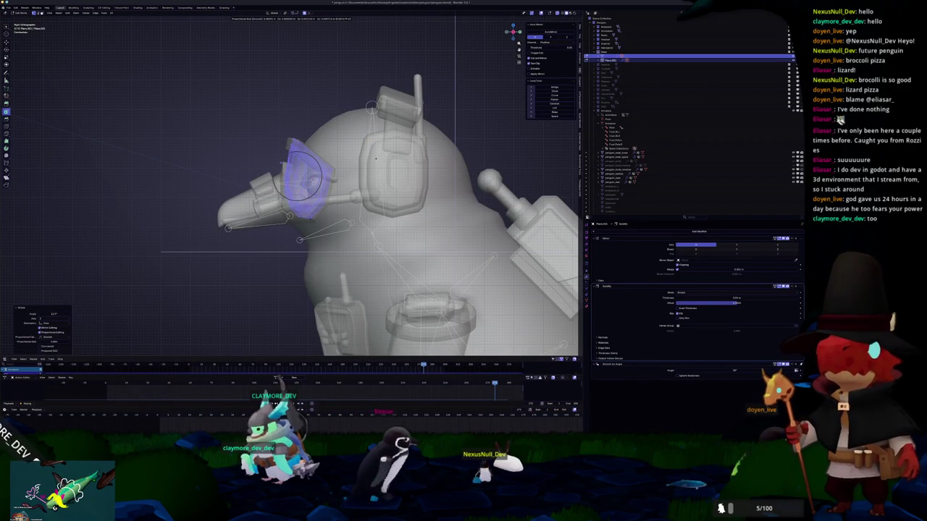
{"action": "scroll", "coordinate": [734, 143], "scroll_direction": "down", "scroll_amount": 2}
{"action": "scroll", "coordinate": [734, 143], "scroll_direction": "down", "scroll_amount": 2}
{"action": "left_click", "coordinate": [739, 133]}
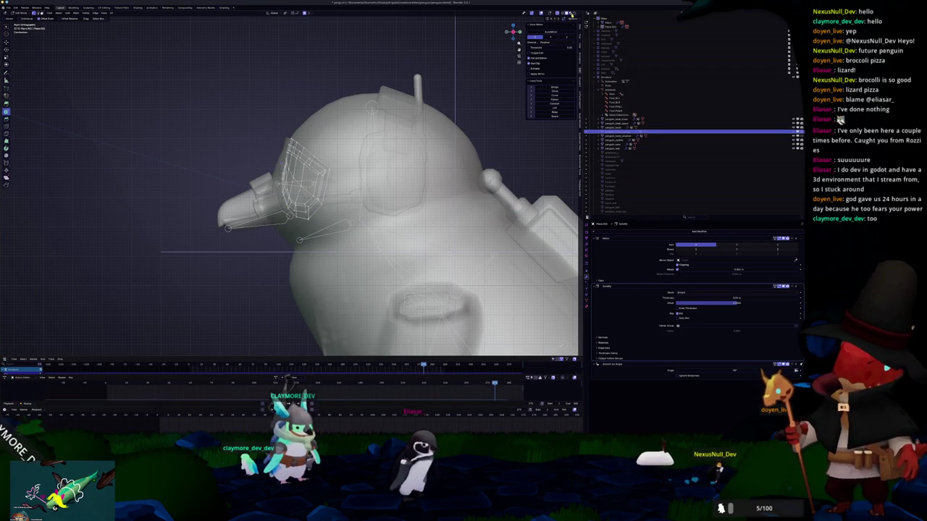
Select the whole goggle mesh and rotate it to a new angle
{"action": "scroll", "coordinate": [239, 196], "scroll_direction": "up", "scroll_amount": 3}
{"action": "scroll", "coordinate": [239, 195], "scroll_direction": "up", "scroll_amount": 2}
{"action": "key", "text": "a"}
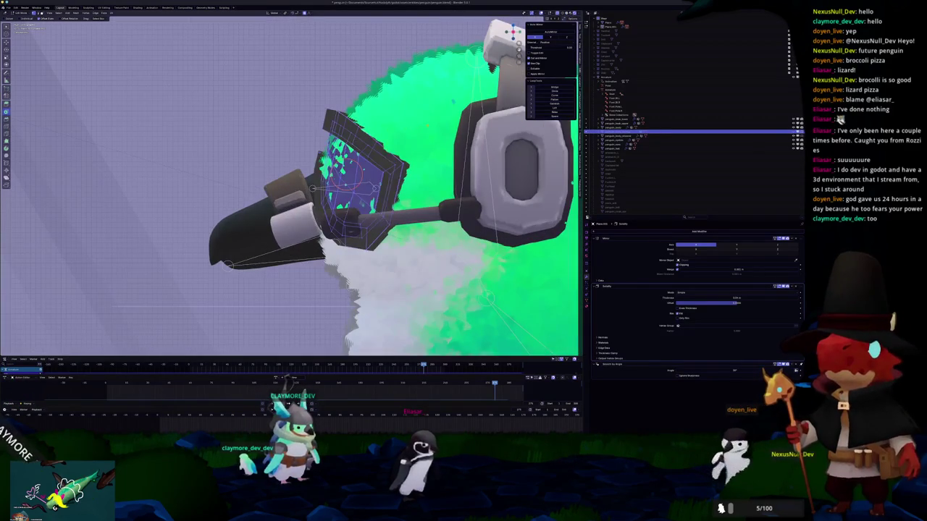
{"action": "key", "text": "r"}
{"action": "left_click", "coordinate": [418, 121]}
{"action": "key", "text": "r"}
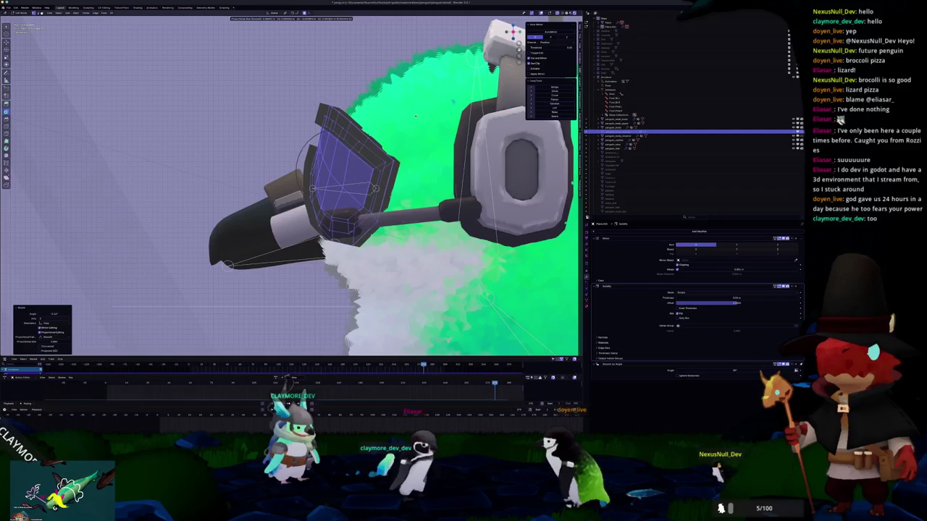
{"action": "left_click", "coordinate": [417, 115]}
Rotate the goggles around the Z axis from a close side view
{"action": "middle_click_drag", "start_coordinate": [417, 115], "coordinate": [351, 191]}
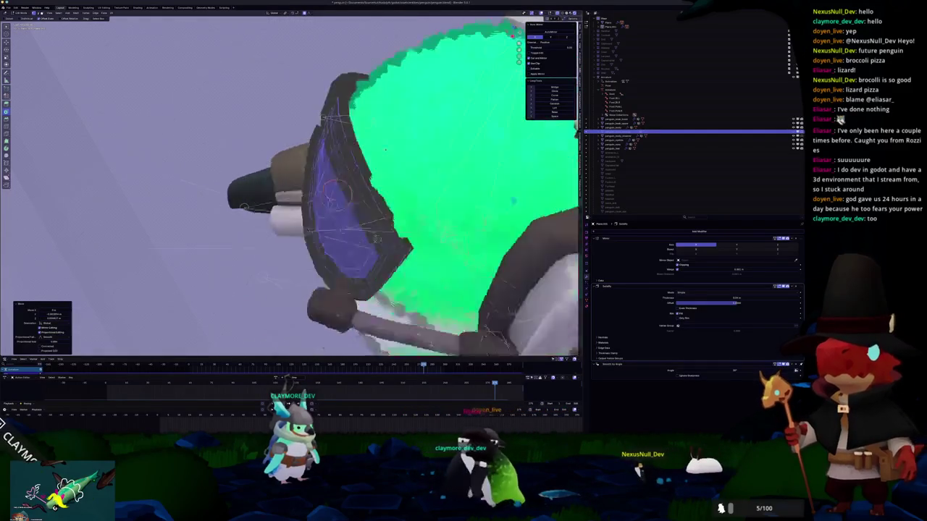
{"action": "key", "text": "r"}
{"action": "key", "text": "z"}
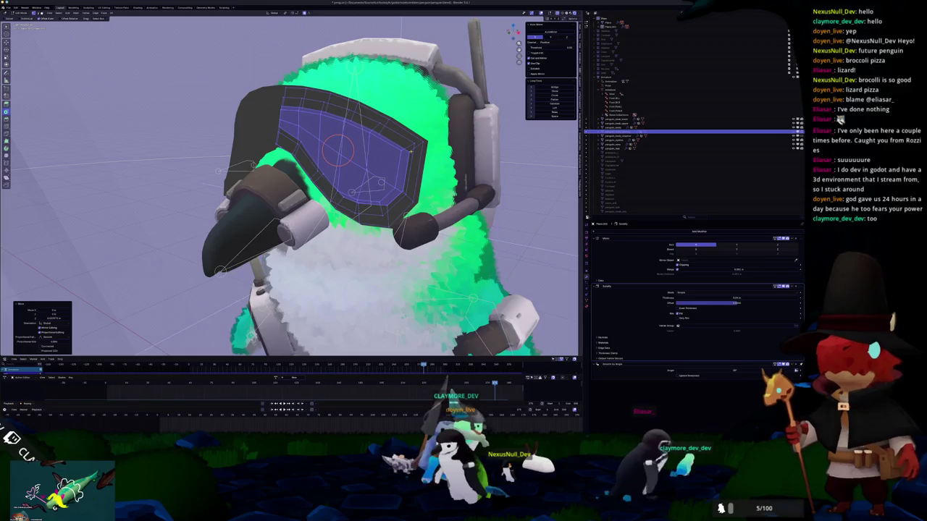
{"action": "left_click", "coordinate": [433, 114]}
From the front view, pull the goggle's upper corner down along Z with proportional editing
{"action": "key", "text": "KP_1"}
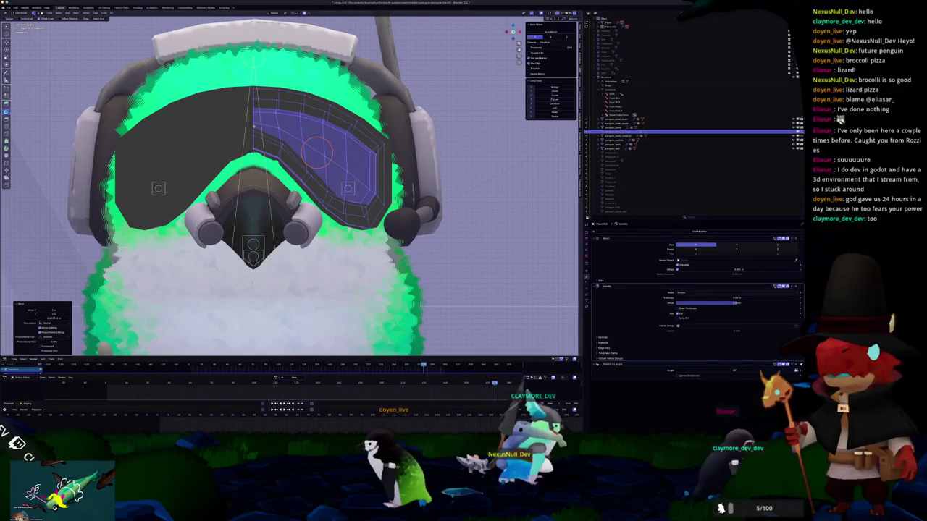
{"action": "left_click", "coordinate": [255, 125]}
{"action": "key", "text": "g"}
{"action": "key", "text": "z"}
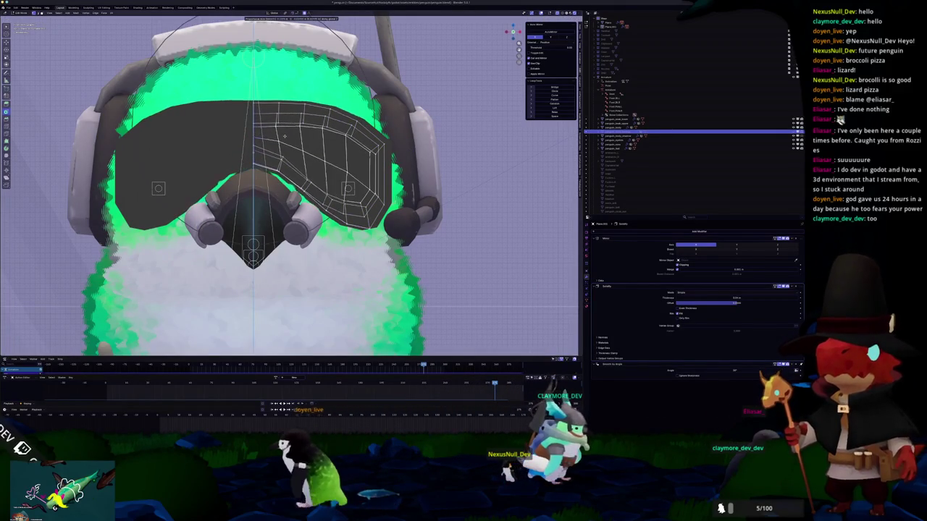
{"action": "scroll", "coordinate": [284, 136], "scroll_direction": "down", "scroll_amount": 3}
{"action": "scroll", "coordinate": [284, 135], "scroll_direction": "up", "scroll_amount": 4}
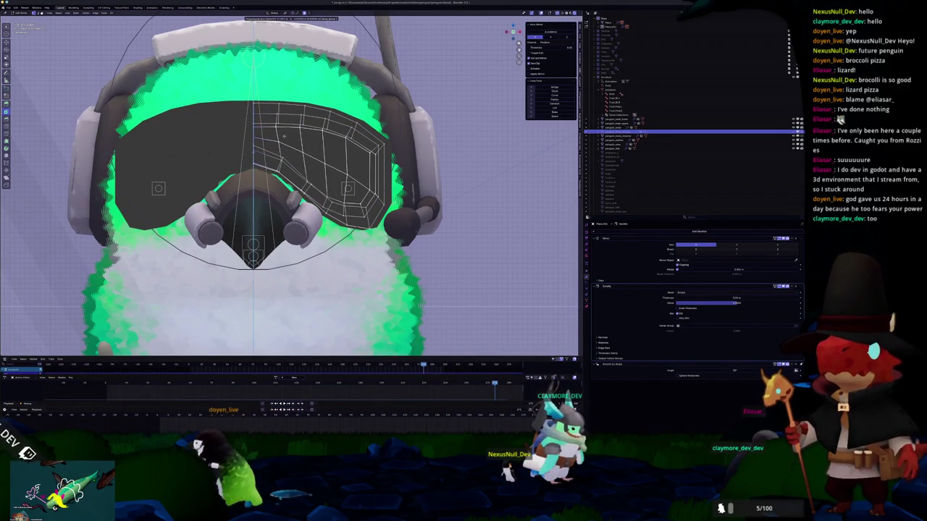
{"action": "left_click", "coordinate": [284, 136]}
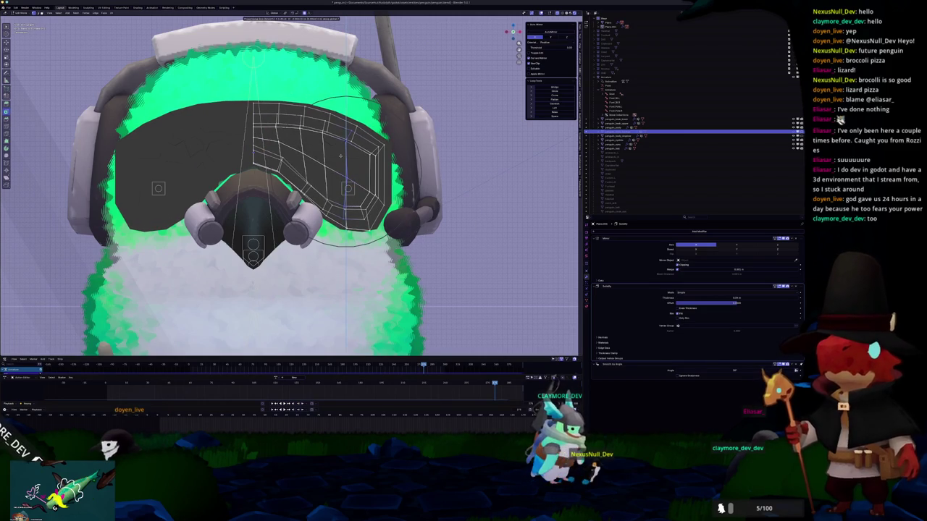
Return to Object Mode and select another object from a low side view
{"action": "key", "text": "Tab"}
{"action": "scroll", "coordinate": [340, 155], "scroll_direction": "down", "scroll_amount": 3}
{"action": "mouse_move", "coordinate": [341, 155]}
{"action": "middle_mouse_down"}
{"action": "mouse_move", "coordinate": [300, 176]}
{"action": "mouse_move", "coordinate": [340, 166]}
{"action": "mouse_move", "coordinate": [288, 168]}
{"action": "mouse_move", "coordinate": [319, 156]}
{"action": "middle_mouse_up"}
{"action": "scroll", "coordinate": [318, 156], "scroll_direction": "up", "scroll_amount": 4}
{"action": "left_click", "coordinate": [332, 146]}
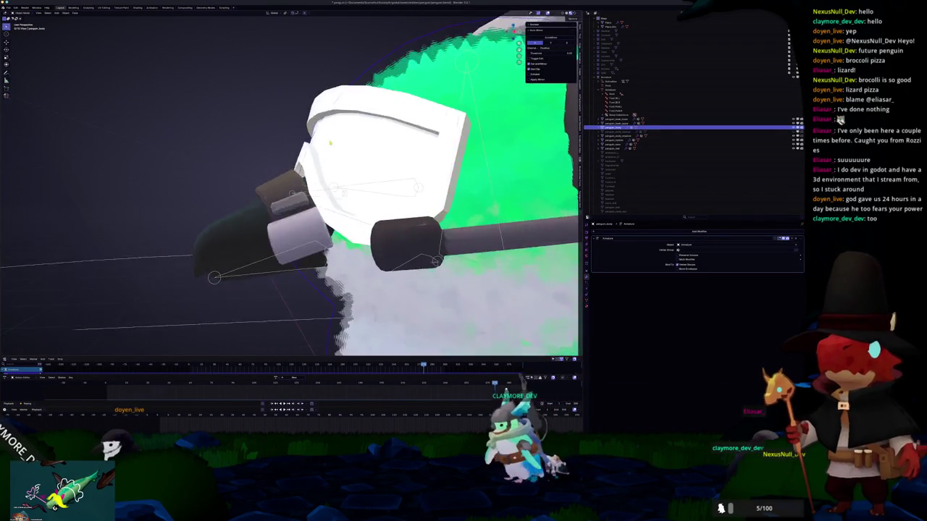
Select the goggles from a front view and enter Edit Mode
{"action": "scroll", "coordinate": [332, 147], "scroll_direction": "down", "scroll_amount": 3}
{"action": "mouse_move", "coordinate": [261, 103]}
{"action": "middle_mouse_down"}
{"action": "mouse_move", "coordinate": [256, 131]}
{"action": "mouse_move", "coordinate": [275, 167]}
{"action": "mouse_move", "coordinate": [238, 157]}
{"action": "mouse_move", "coordinate": [284, 159]}
{"action": "mouse_move", "coordinate": [253, 140]}
{"action": "mouse_move", "coordinate": [264, 149]}
{"action": "middle_mouse_up"}
{"action": "left_click", "coordinate": [284, 159]}
{"action": "key", "text": "Tab"}
{"action": "scroll", "coordinate": [254, 144], "scroll_direction": "up", "scroll_amount": 2}
{"action": "scroll", "coordinate": [252, 144], "scroll_direction": "up", "scroll_amount": 2}
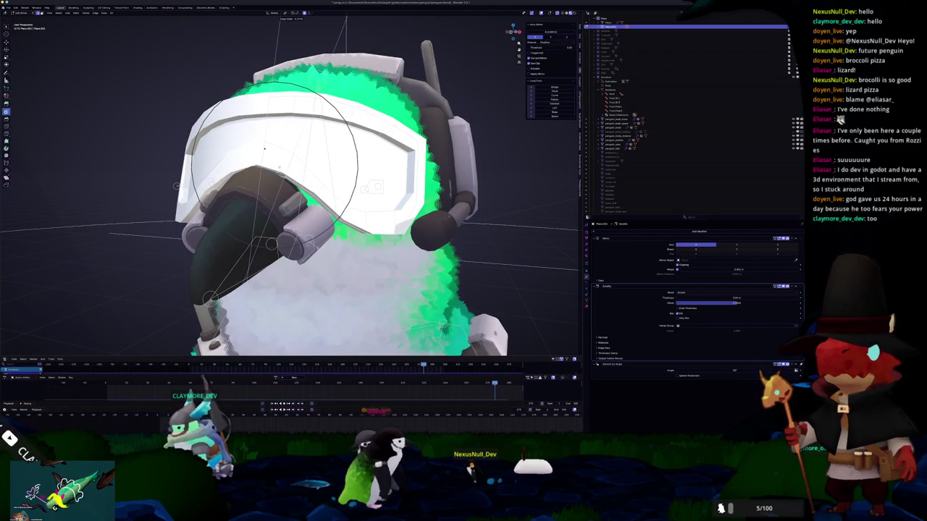
Circle-select rim edges and edge-slide them along the goggle rim
{"action": "left_click", "coordinate": [274, 165]}
{"action": "key", "text": "c"}
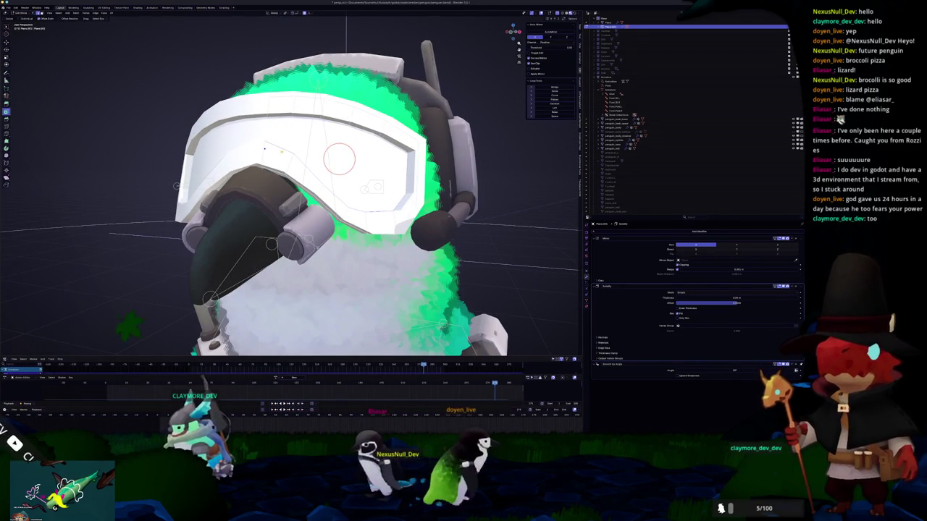
{"action": "key", "text": "Escape"}
{"action": "mouse_move", "coordinate": [265, 148]}
{"action": "middle_mouse_down"}
{"action": "mouse_move", "coordinate": [283, 180]}
{"action": "mouse_move", "coordinate": [310, 165]}
{"action": "mouse_move", "coordinate": [299, 151]}
{"action": "middle_mouse_up"}
{"action": "scroll", "coordinate": [304, 159], "scroll_direction": "up", "scroll_amount": 2}
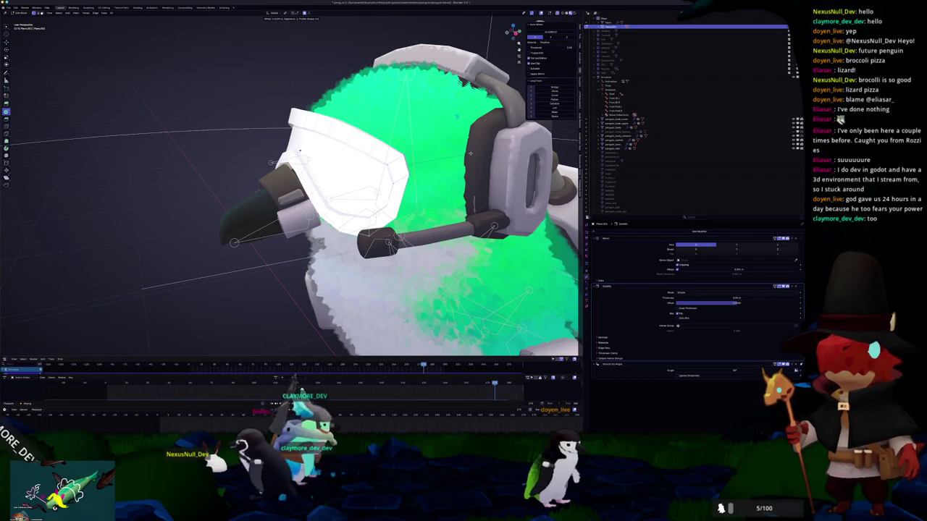
{"action": "middle_click_drag", "start_coordinate": [299, 150], "coordinate": [292, 152]}
Slide another goggle rim edge into place from a three-quarter view, then leave Edit Mode
{"action": "key", "text": "Tab"}
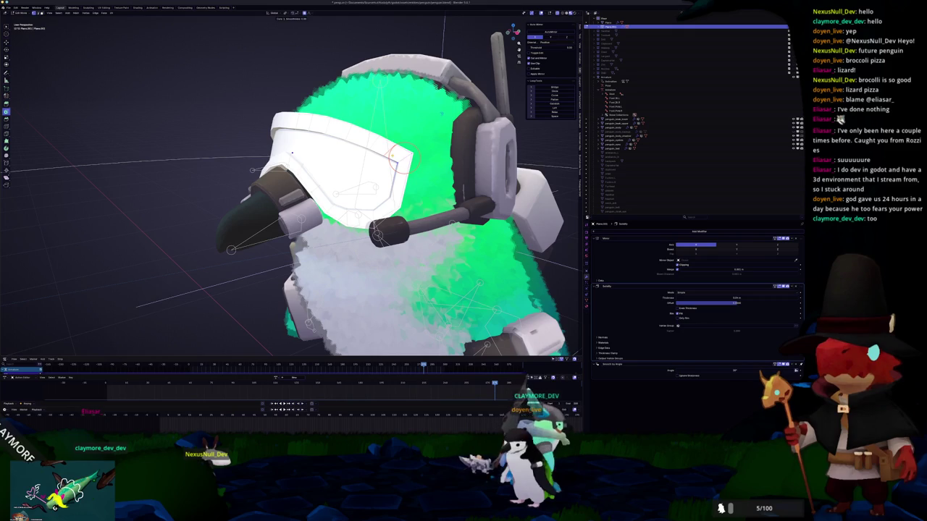
{"action": "left_click", "coordinate": [401, 158]}
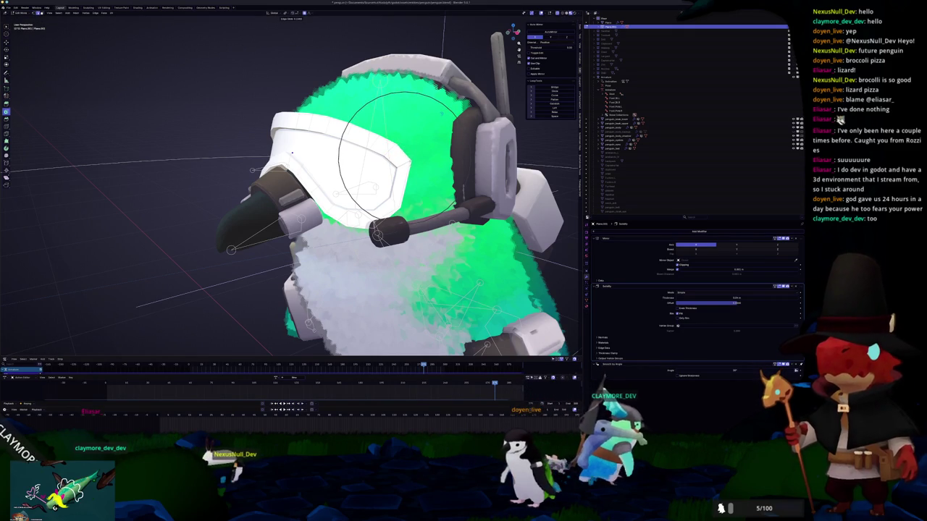
{"action": "left_click", "coordinate": [364, 180]}
{"action": "mouse_move", "coordinate": [364, 180]}
{"action": "middle_mouse_down"}
{"action": "mouse_move", "coordinate": [376, 175]}
{"action": "mouse_move", "coordinate": [362, 175]}
{"action": "middle_mouse_up"}
{"action": "key", "text": "Tab"}
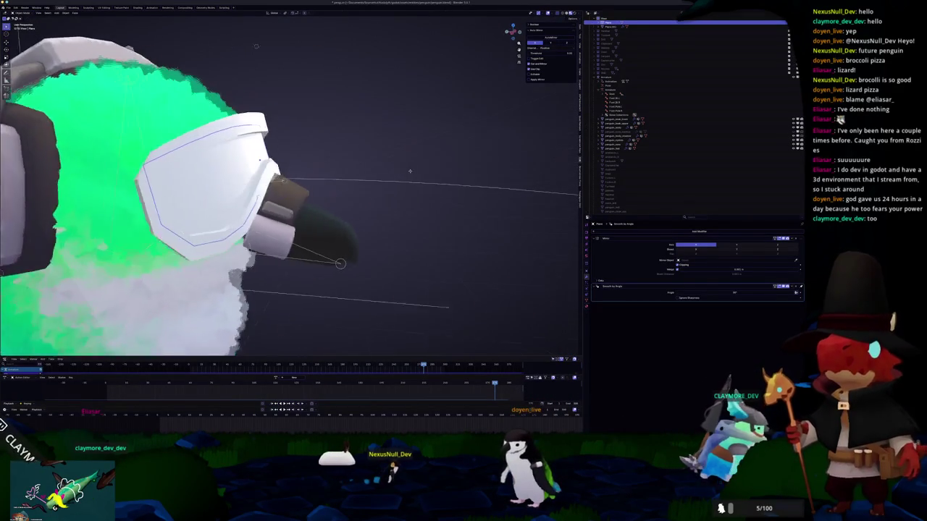
Toggle out of Edit Mode, select another object and enter its Edit Mode
{"action": "key", "text": "Tab"}
{"action": "middle_click_drag", "start_coordinate": [270, 154], "coordinate": [269, 151]}
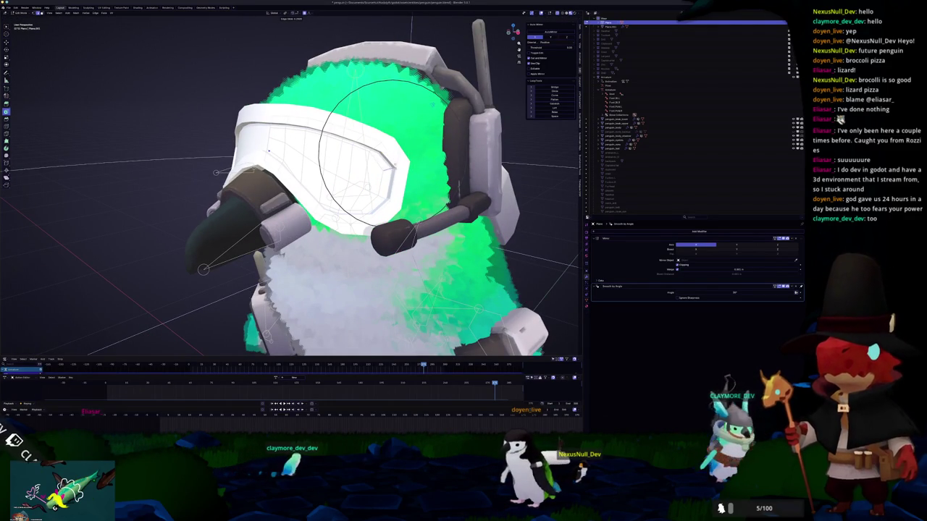
{"action": "key", "text": "Tab"}
{"action": "scroll", "coordinate": [268, 150], "scroll_direction": "down", "scroll_amount": 2}
{"action": "middle_click_drag", "start_coordinate": [268, 151], "coordinate": [272, 164]}
{"action": "left_click", "coordinate": [276, 160]}
{"action": "key", "text": "Tab"}
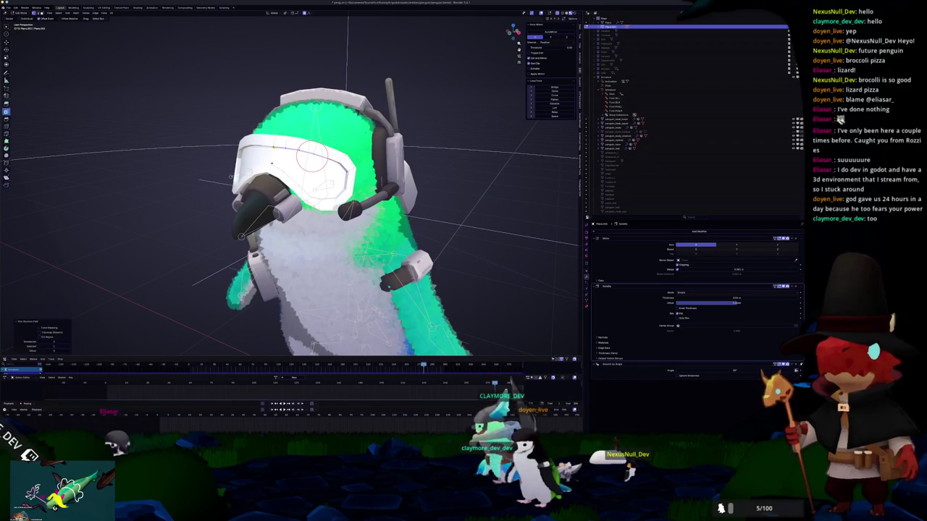
Circle-select the goggle vertices across the front of the head
{"action": "key", "text": "Escape"}
{"action": "scroll", "coordinate": [272, 164], "scroll_direction": "up", "scroll_amount": 3}
{"action": "middle_click_drag", "start_coordinate": [272, 164], "coordinate": [405, 166]}
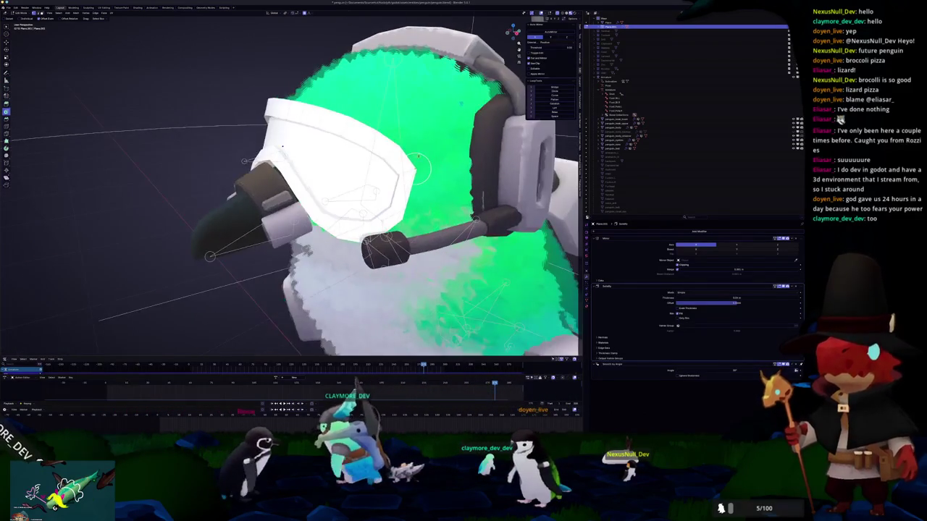
{"action": "key", "text": "c"}
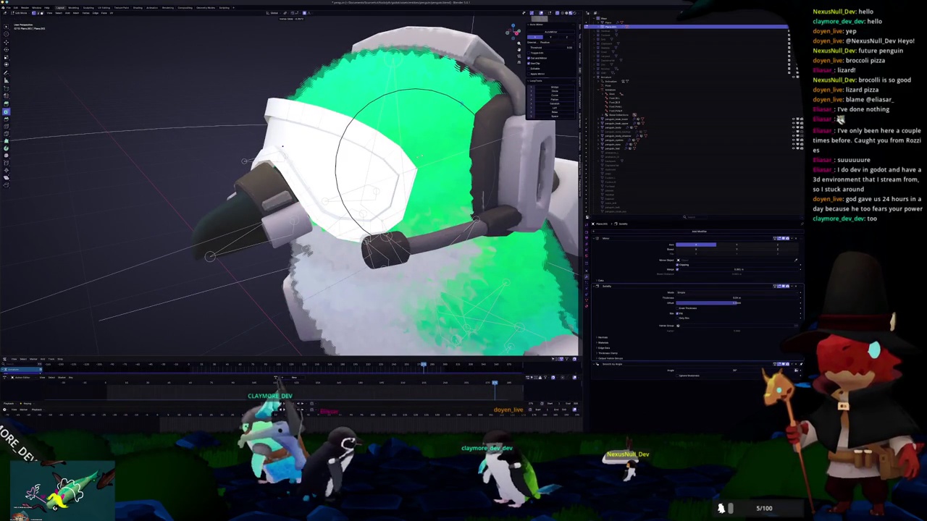
{"action": "middle_click_drag", "start_coordinate": [418, 155], "coordinate": [254, 151]}
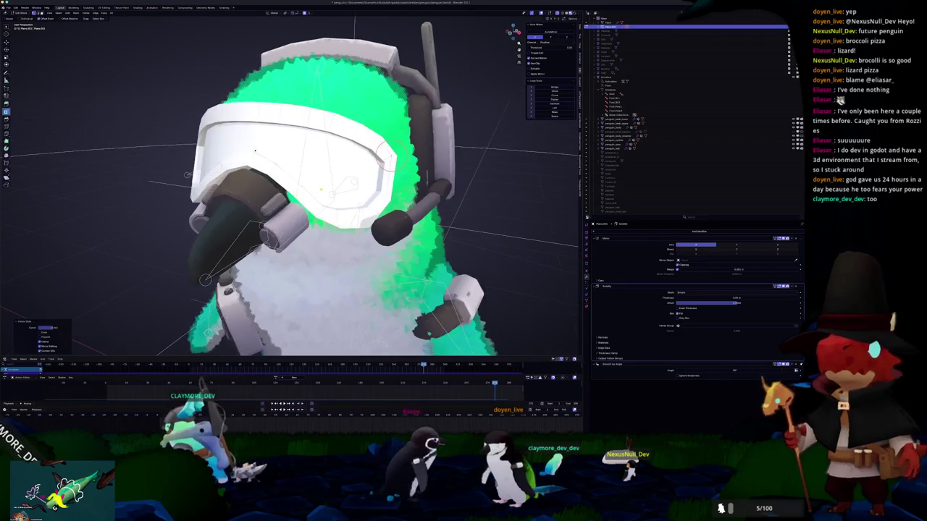
{"action": "scroll", "coordinate": [254, 151], "scroll_direction": "up", "scroll_amount": 4}
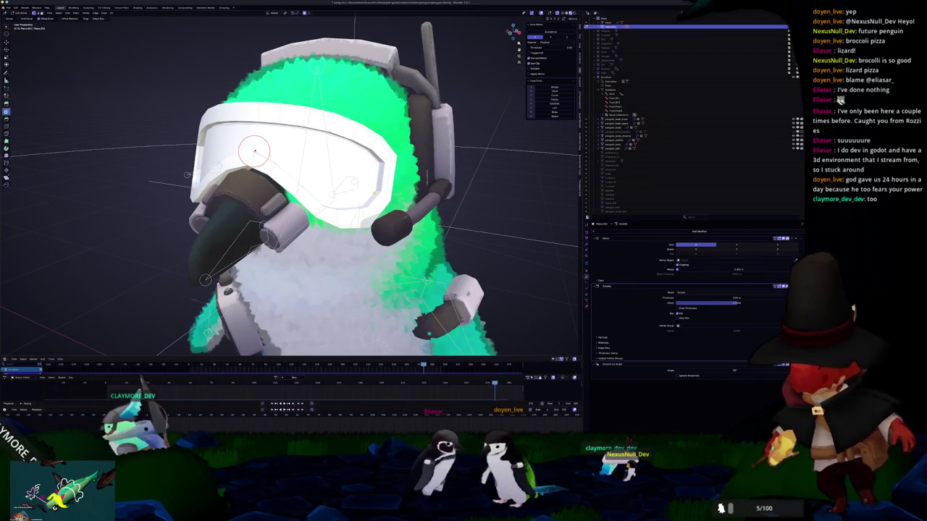
{"action": "left_click_drag", "start_coordinate": [254, 151], "coordinate": [319, 187]}
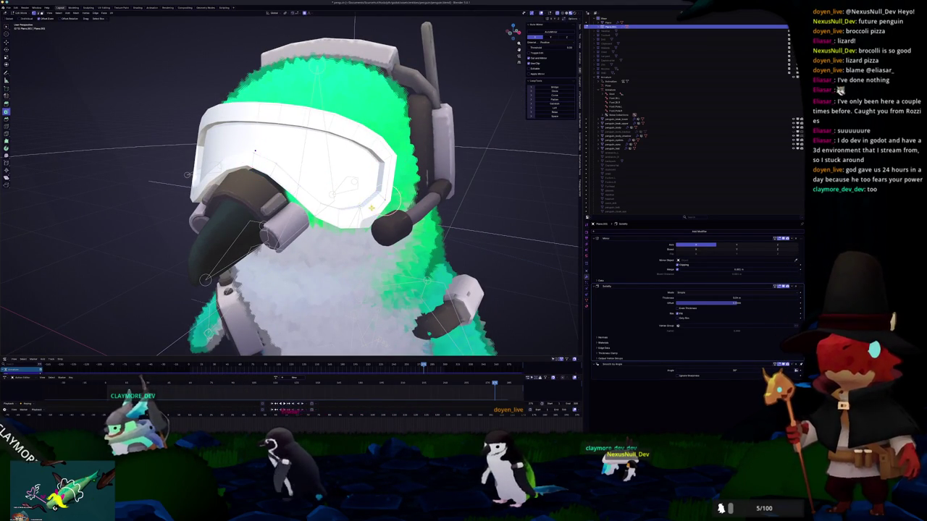
{"action": "middle_click_drag", "start_coordinate": [392, 197], "coordinate": [382, 203]}
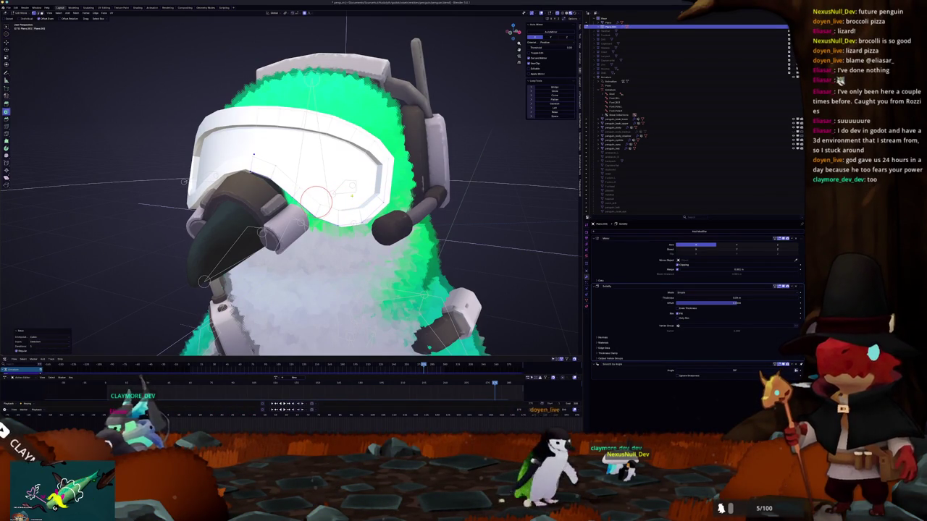
{"action": "middle_click_drag", "start_coordinate": [317, 201], "coordinate": [289, 206]}
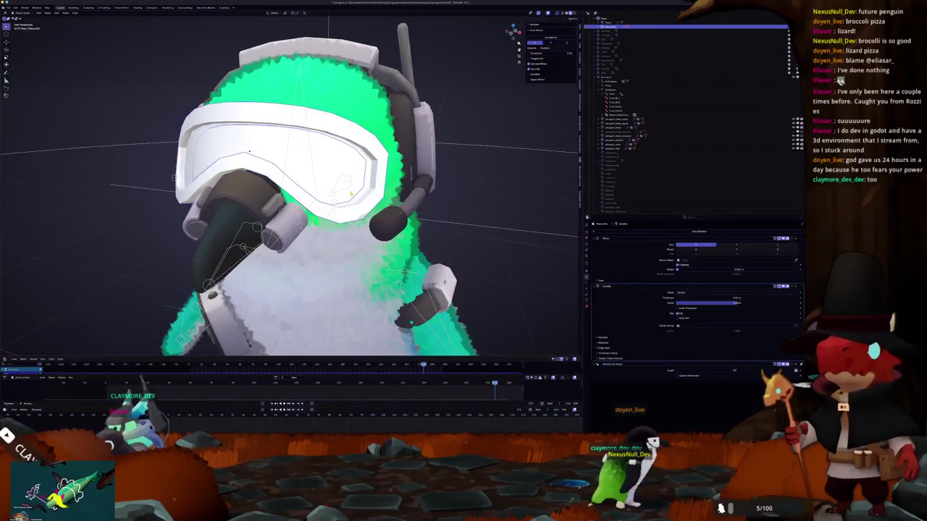
{"action": "key", "text": "Tab"}
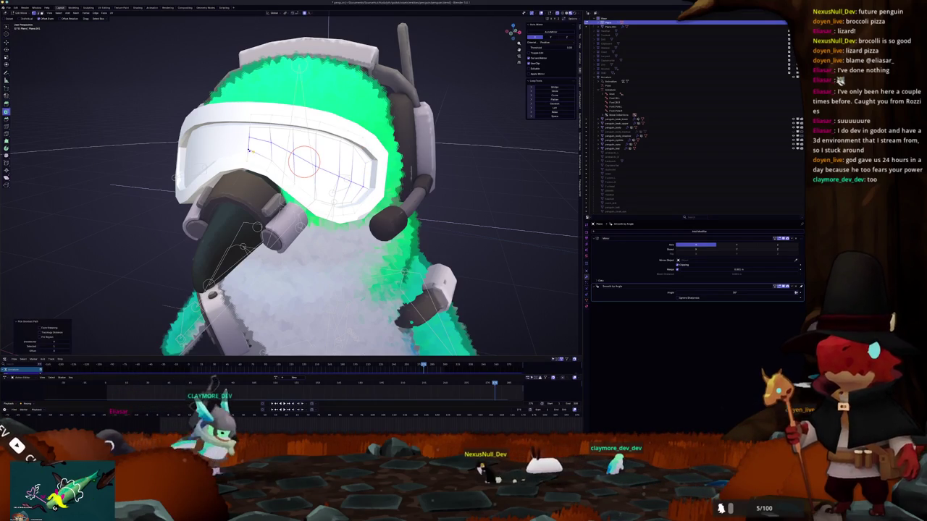
Refine the goggle vertex selection on the front and delete the selected faces
{"action": "left_click", "coordinate": [315, 186]}
{"action": "left_click", "coordinate": [248, 152]}
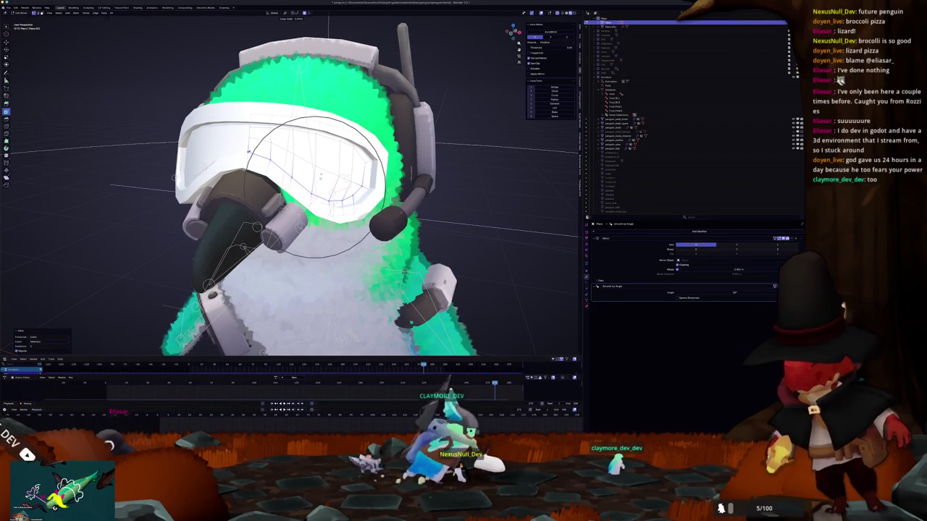
{"action": "left_click", "coordinate": [249, 153]}
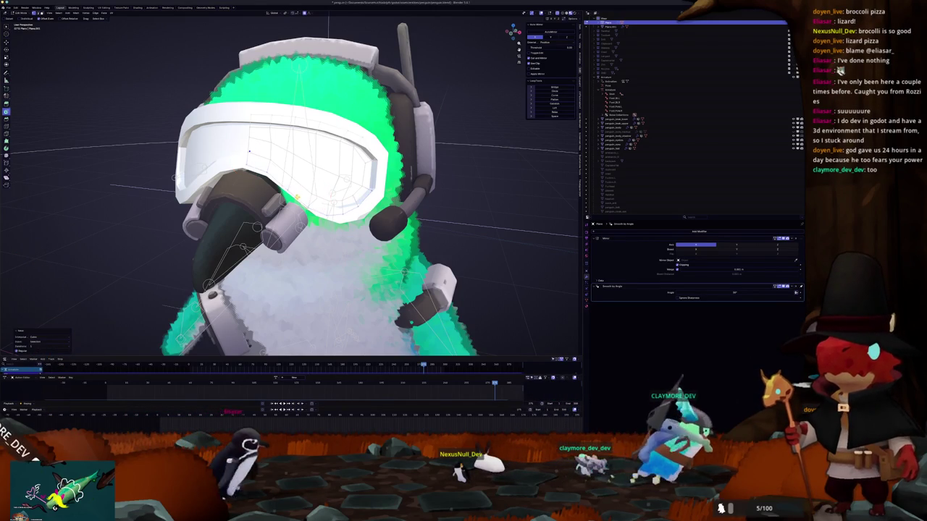
{"action": "middle_click_drag", "start_coordinate": [313, 194], "coordinate": [323, 198]}
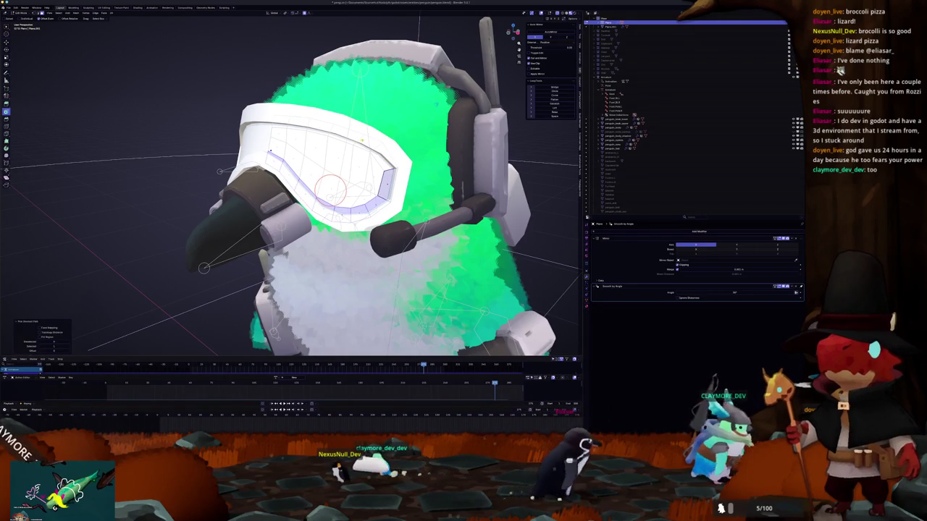
{"action": "key", "text": "x"}
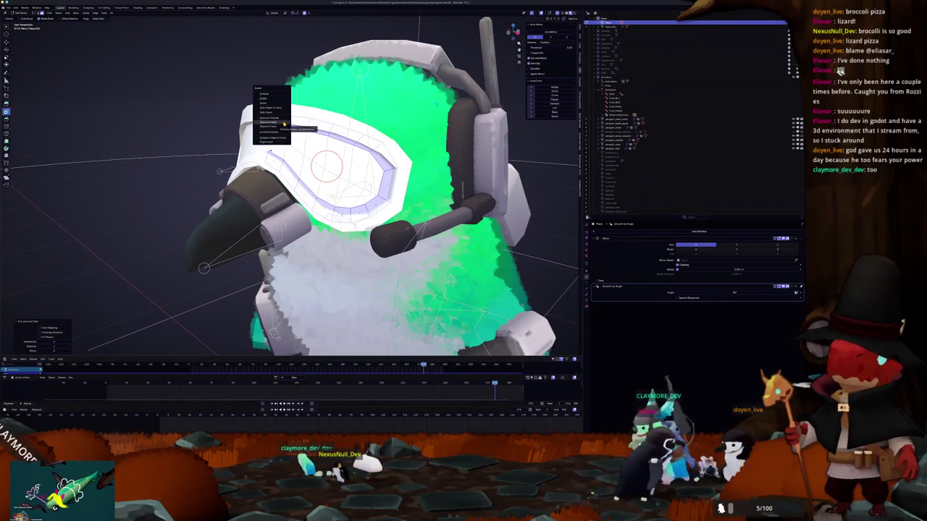
{"action": "key", "text": "Escape"}
{"action": "key", "text": "x"}
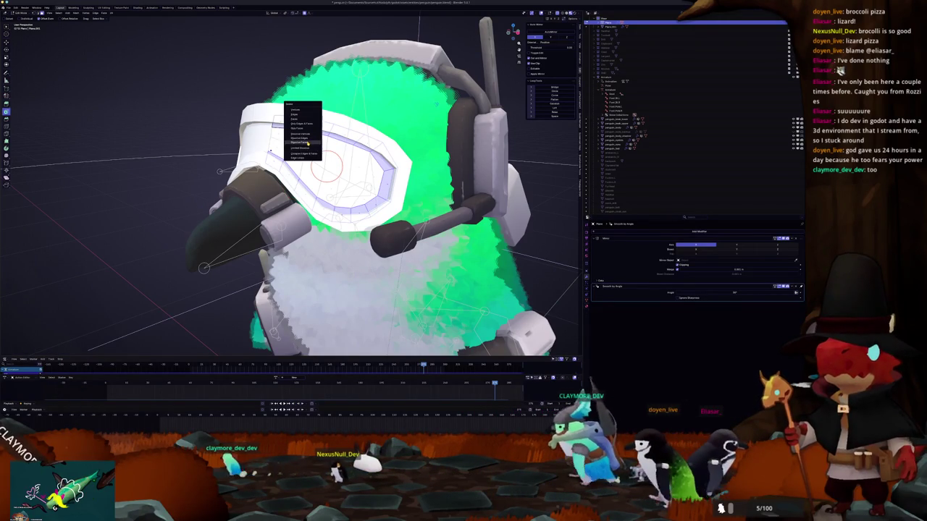
{"action": "left_click", "coordinate": [312, 138]}
Delete the goggle lens faces, then undo that deletion
{"action": "middle_click_drag", "start_coordinate": [269, 150], "coordinate": [380, 154]}
{"action": "key", "text": "x"}
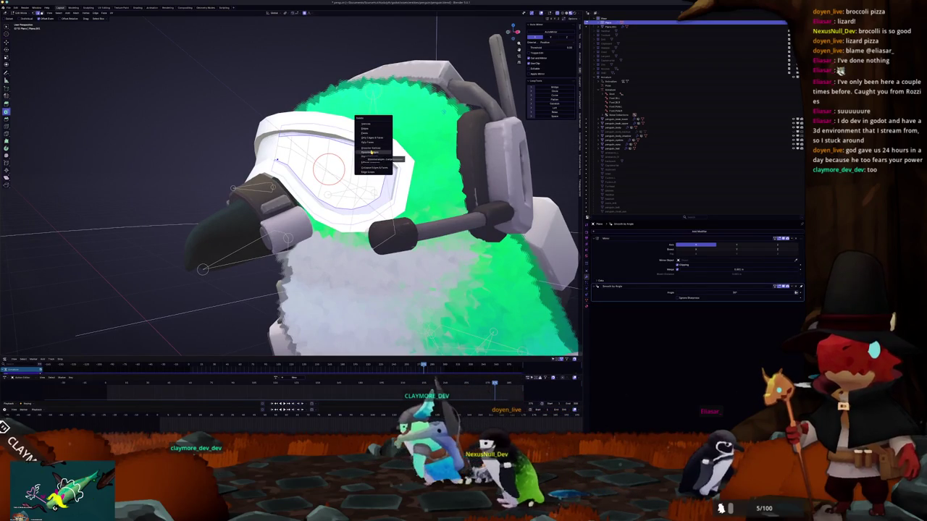
{"action": "left_click", "coordinate": [370, 133]}
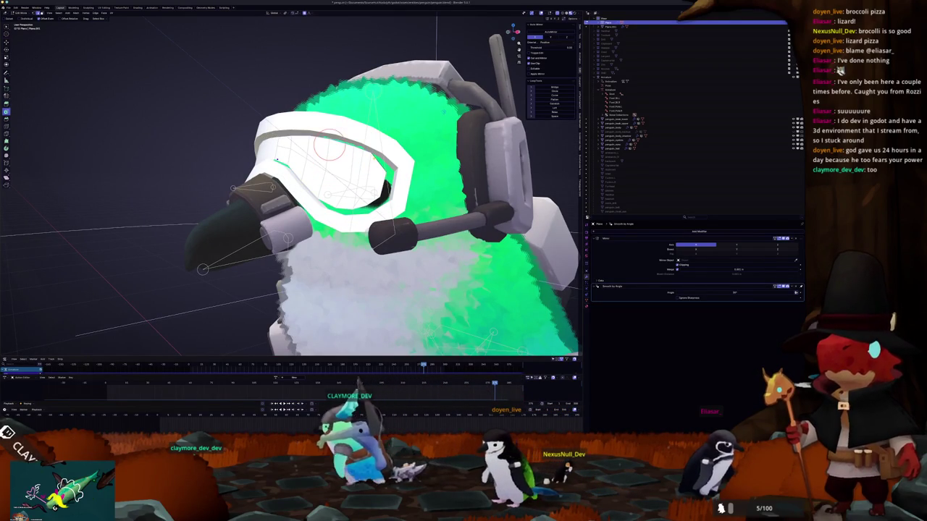
{"action": "middle_click_drag", "start_coordinate": [275, 158], "coordinate": [274, 149]}
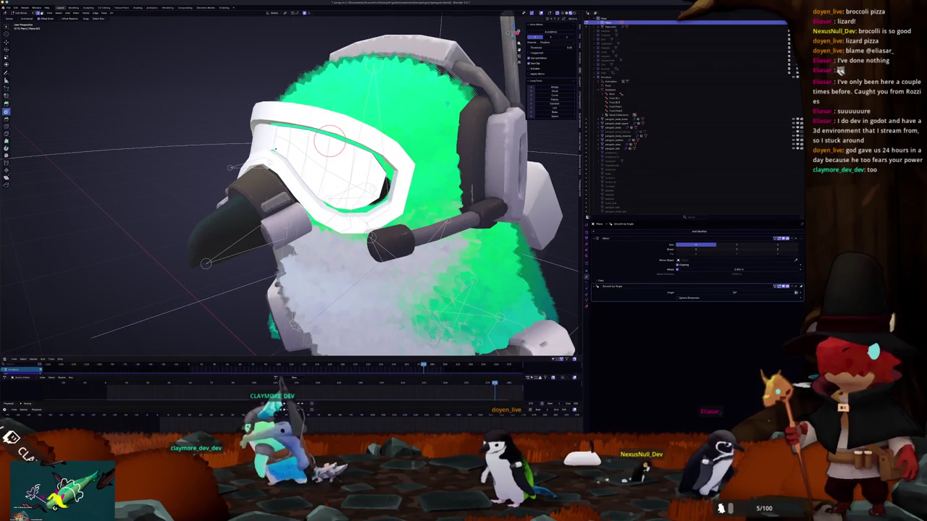
{"action": "key", "text": "ctrl+z"}
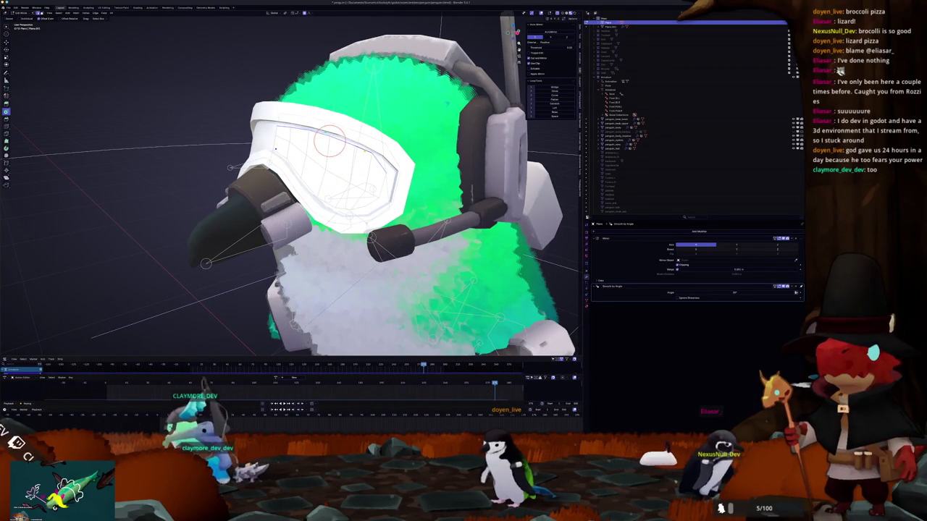
Delete the remaining selected goggle faces and zoom out over the whole penguin
{"action": "key", "text": "x"}
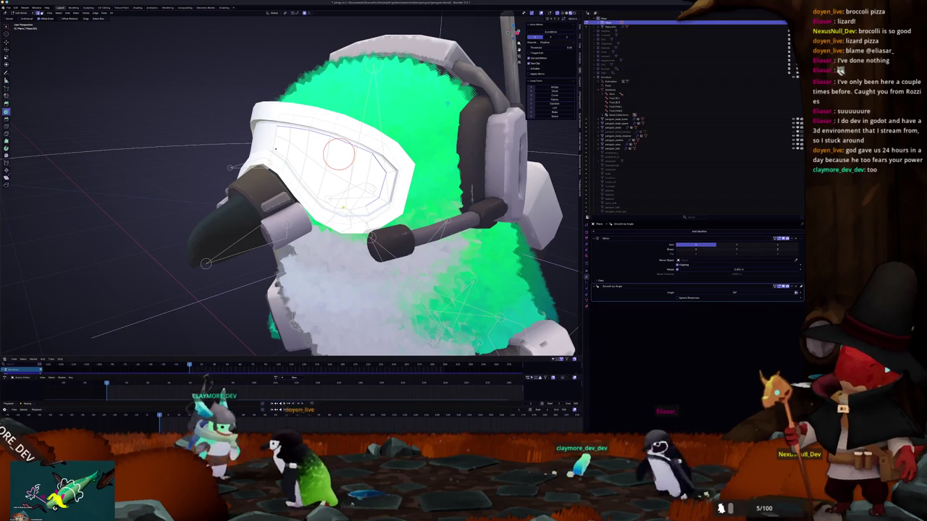
{"action": "key", "text": "x"}
{"action": "left_click", "coordinate": [344, 209]}
{"action": "mouse_move", "coordinate": [355, 203]}
{"action": "middle_mouse_down"}
{"action": "mouse_move", "coordinate": [366, 198]}
{"action": "mouse_move", "coordinate": [325, 214]}
{"action": "mouse_move", "coordinate": [340, 203]}
{"action": "mouse_move", "coordinate": [374, 214]}
{"action": "middle_mouse_up"}
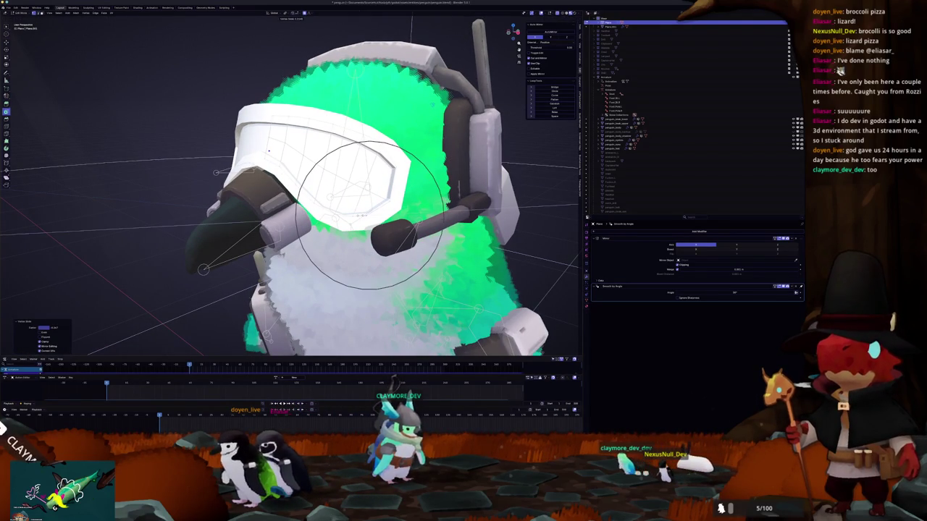
{"action": "mouse_move", "coordinate": [371, 211]}
{"action": "middle_mouse_down"}
{"action": "mouse_move", "coordinate": [339, 188]}
{"action": "mouse_move", "coordinate": [427, 141]}
{"action": "mouse_move", "coordinate": [395, 158]}
{"action": "mouse_move", "coordinate": [397, 176]}
{"action": "middle_mouse_up"}
{"action": "scroll", "coordinate": [413, 148], "scroll_direction": "up", "scroll_amount": 3}
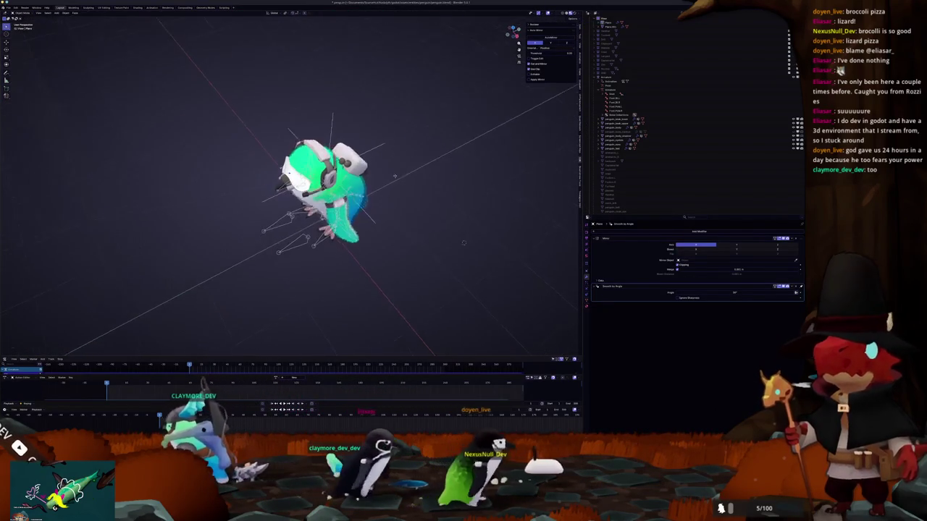
Select the goggles, enter Edit Mode and look closely at the headphones
{"action": "scroll", "coordinate": [396, 176], "scroll_direction": "up", "scroll_amount": 8}
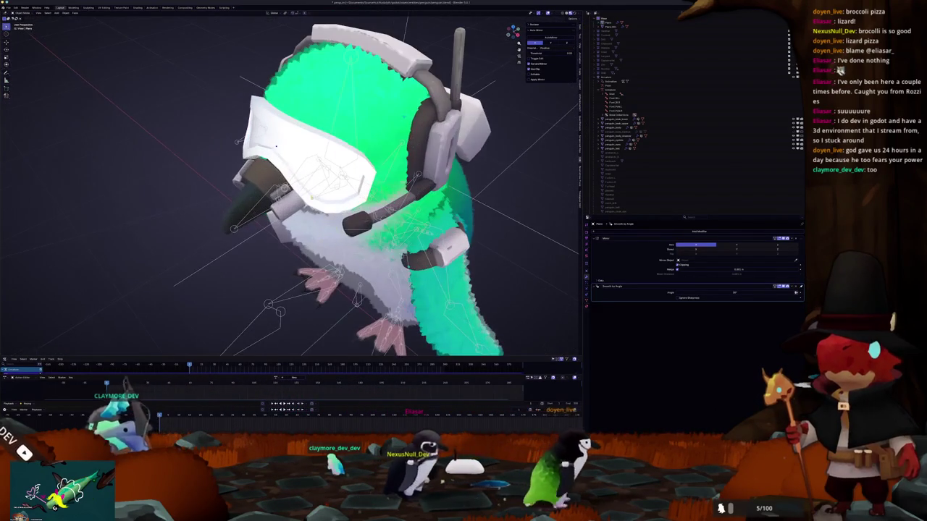
{"action": "left_click", "coordinate": [237, 144]}
{"action": "mouse_move", "coordinate": [237, 145]}
{"action": "middle_mouse_down"}
{"action": "mouse_move", "coordinate": [239, 127]}
{"action": "mouse_move", "coordinate": [311, 144]}
{"action": "mouse_move", "coordinate": [279, 152]}
{"action": "middle_mouse_up"}
{"action": "key", "text": "Tab"}
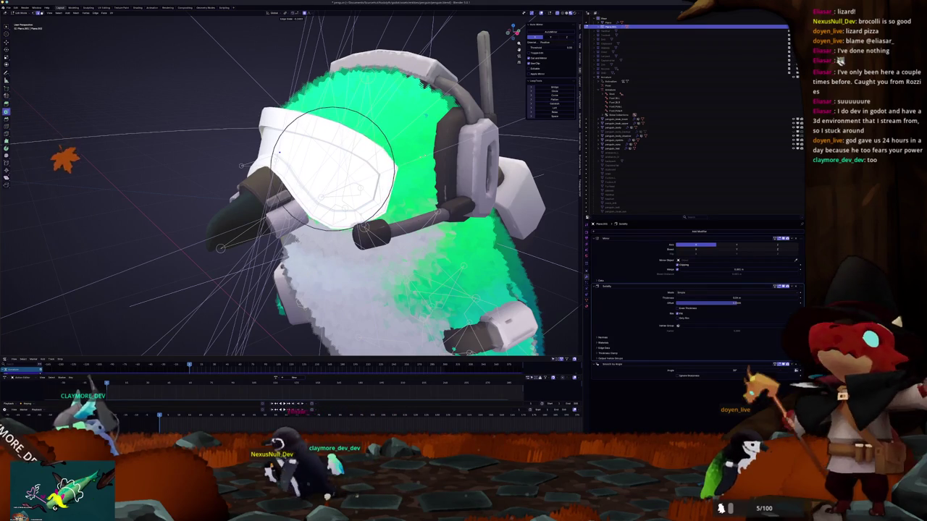
{"action": "scroll", "coordinate": [280, 152], "scroll_direction": "down", "scroll_amount": 5}
{"action": "mouse_move", "coordinate": [325, 156]}
{"action": "middle_mouse_down"}
{"action": "mouse_move", "coordinate": [410, 163]}
{"action": "mouse_move", "coordinate": [464, 210]}
{"action": "middle_mouse_up"}
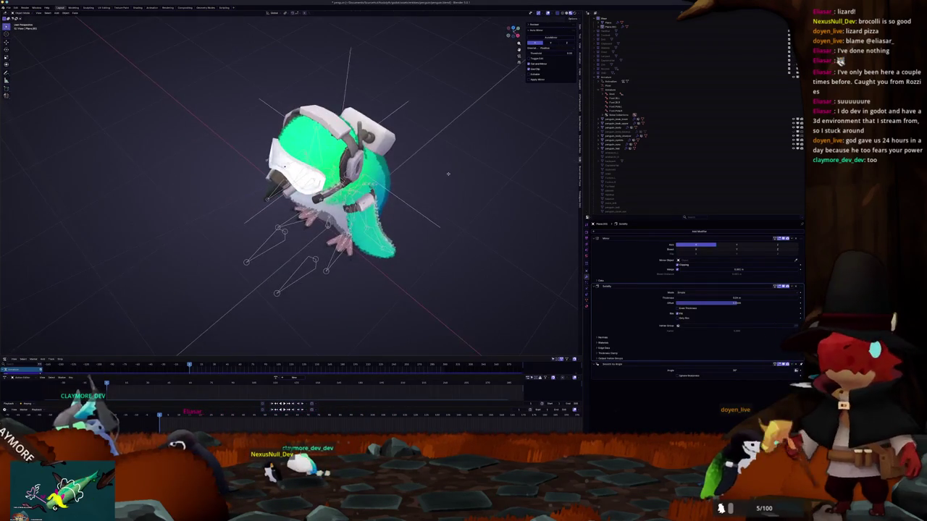
{"action": "middle_click_drag", "start_coordinate": [362, 181], "coordinate": [405, 217]}
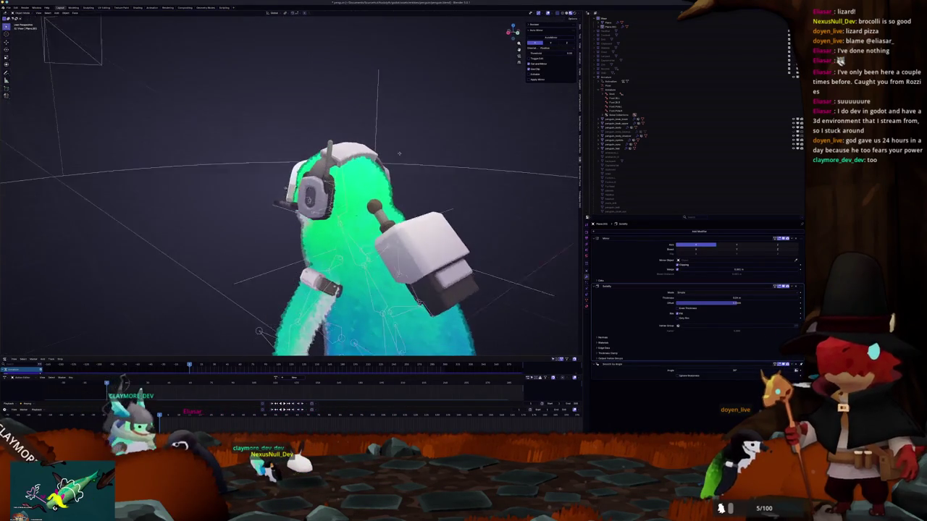
{"action": "scroll", "coordinate": [406, 218], "scroll_direction": "up", "scroll_amount": 4}
{"action": "middle_click_drag", "start_coordinate": [361, 181], "coordinate": [391, 218]}
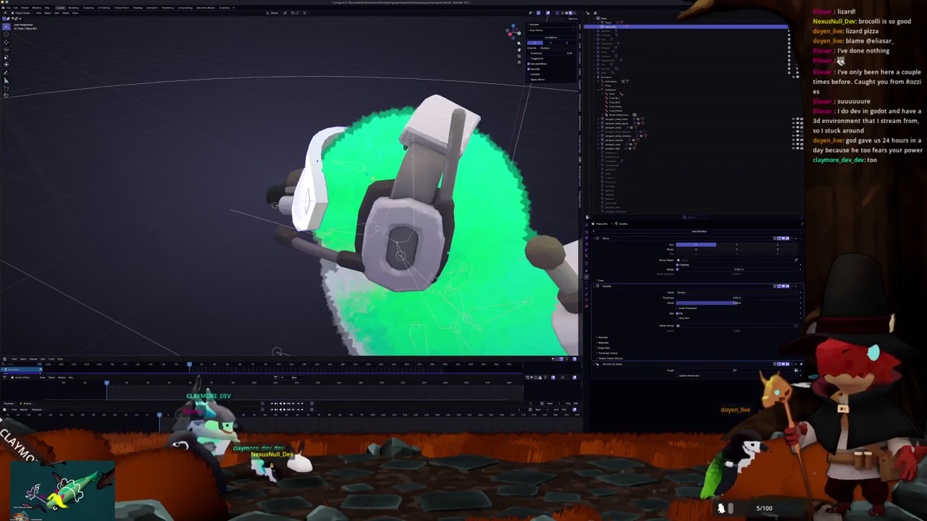
Circle-select the left ear-cup faces on the headphone mesh
{"action": "key", "text": "Tab"}
{"action": "key", "text": "c"}
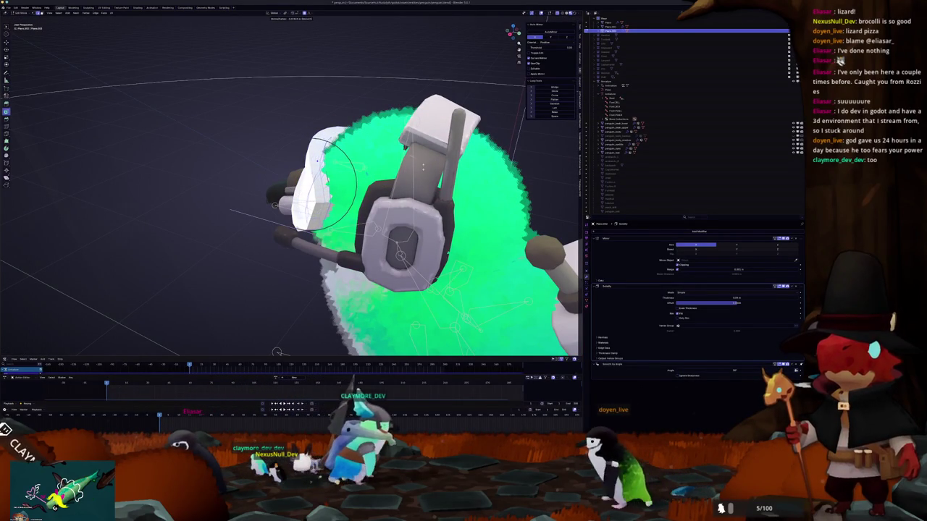
{"action": "left_click_drag", "start_coordinate": [329, 174], "coordinate": [325, 171]}
{"action": "middle_click_drag", "start_coordinate": [325, 170], "coordinate": [322, 174]}
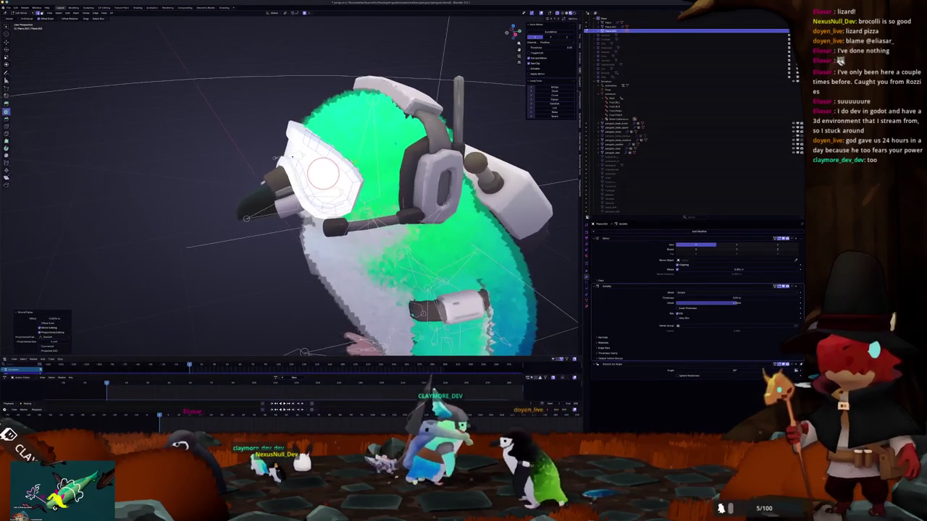
{"action": "scroll", "coordinate": [322, 172], "scroll_direction": "down", "scroll_amount": 3}
{"action": "left_click", "coordinate": [325, 174]}
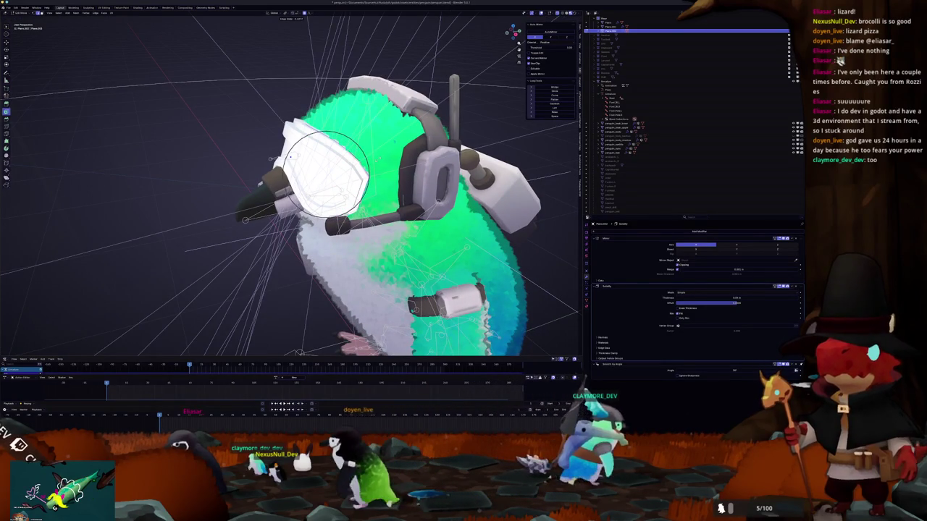
{"action": "middle_click_drag", "start_coordinate": [325, 174], "coordinate": [318, 181]}
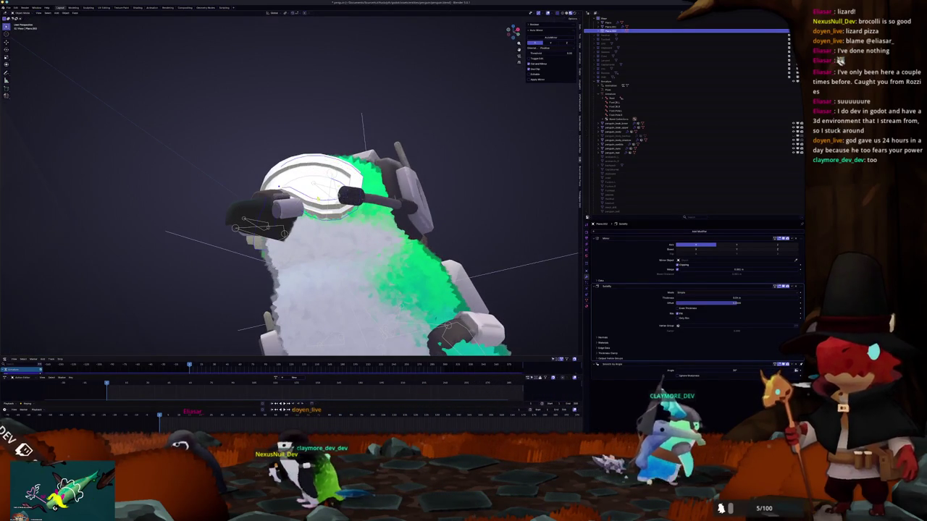
{"action": "scroll", "coordinate": [326, 181], "scroll_direction": "up", "scroll_amount": 3}
Select the goggles, slide their selected edges into place and leave Edit Mode
{"action": "left_click", "coordinate": [612, 131]}
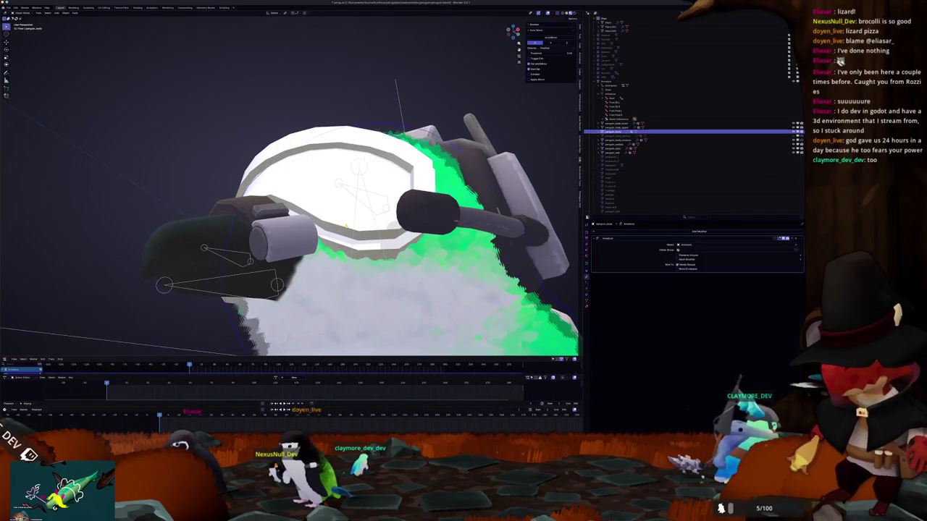
{"action": "middle_click_drag", "start_coordinate": [326, 181], "coordinate": [340, 168]}
{"action": "left_click", "coordinate": [340, 168]}
{"action": "key", "text": "Tab"}
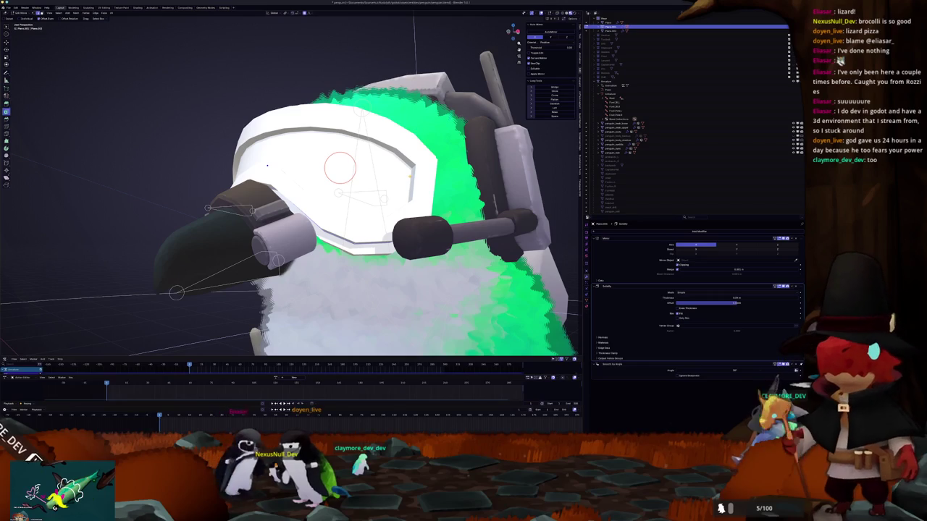
{"action": "middle_click_drag", "start_coordinate": [267, 165], "coordinate": [269, 155]}
{"action": "key", "text": "g"}
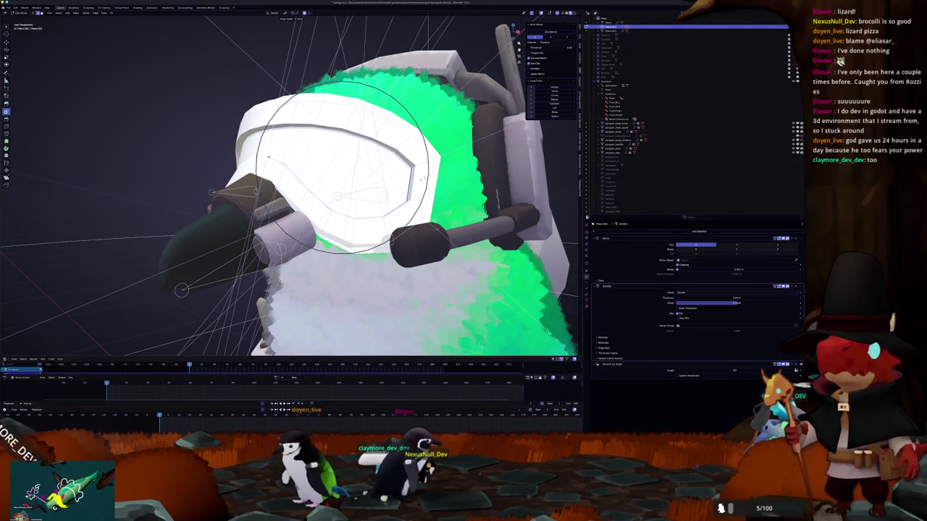
{"action": "left_click", "coordinate": [268, 157]}
{"action": "middle_click_drag", "start_coordinate": [268, 156], "coordinate": [267, 165]}
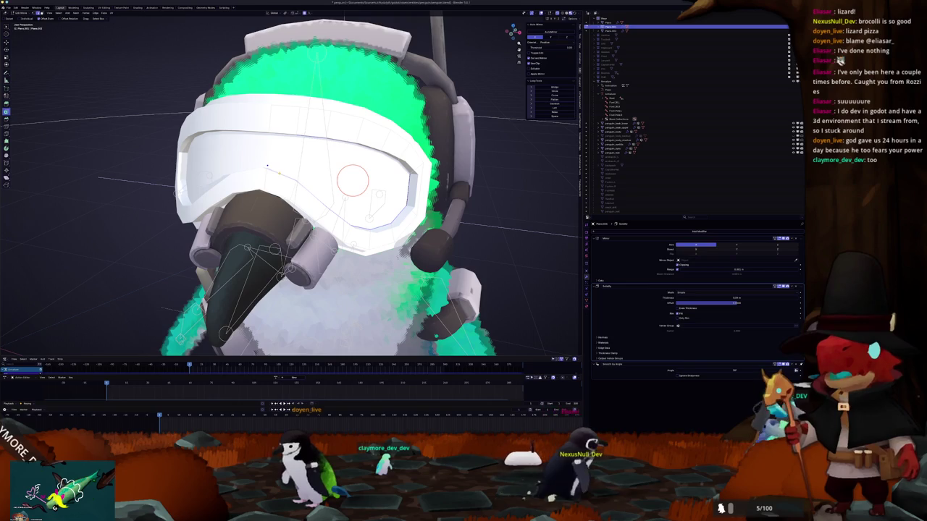
{"action": "key", "text": "Tab"}
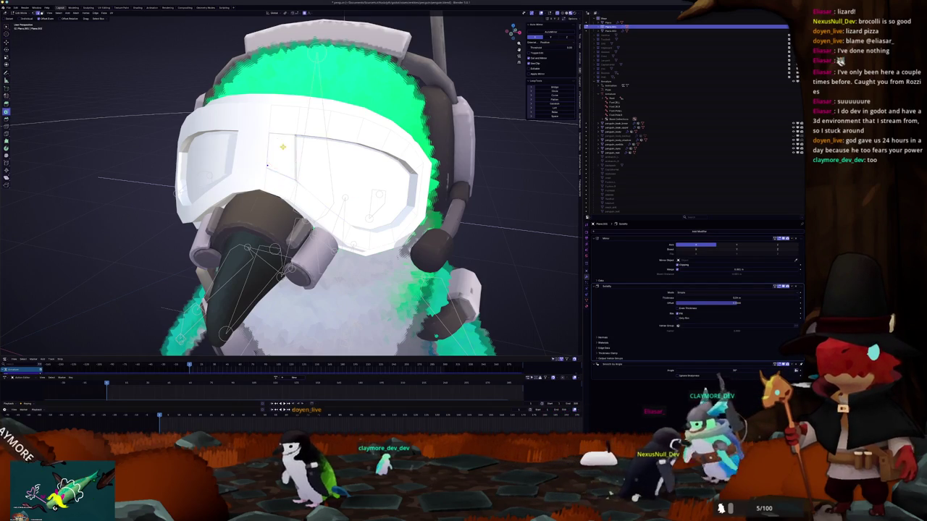
Switch from Weight Paint back to Object Mode with see-through solid shading
{"action": "scroll", "coordinate": [267, 165], "scroll_direction": "down", "scroll_amount": 5}
{"action": "middle_click_drag", "start_coordinate": [267, 165], "coordinate": [228, 195]}
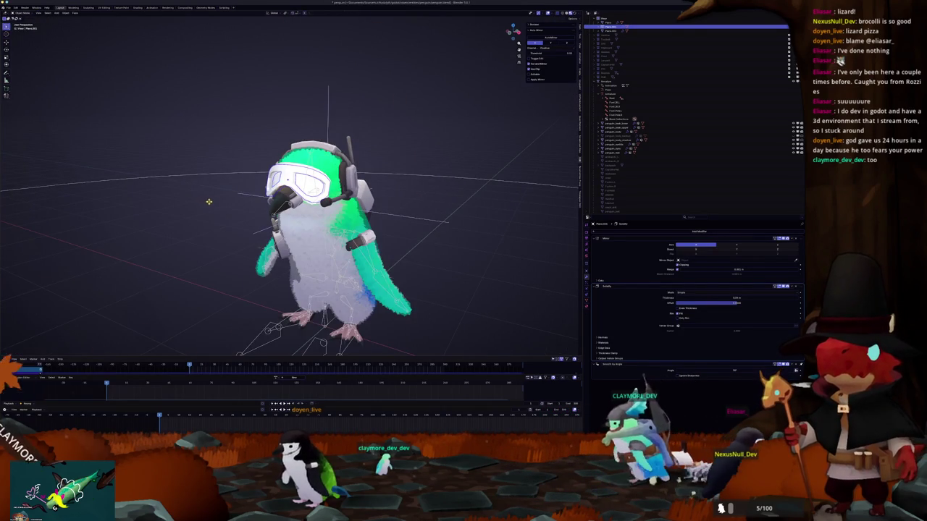
{"action": "scroll", "coordinate": [228, 196], "scroll_direction": "up", "scroll_amount": 5}
{"action": "key", "text": "ctrl+Tab"}
{"action": "key", "text": "ctrl+Tab"}
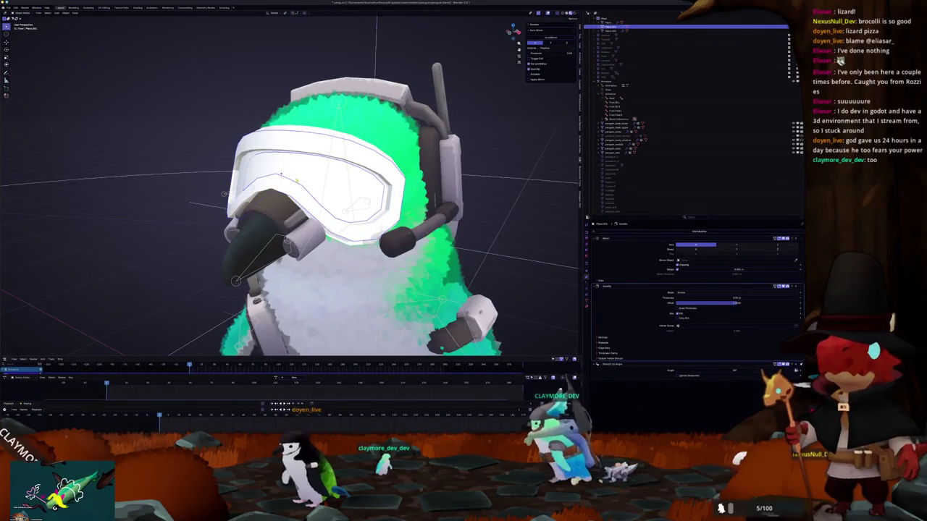
{"action": "left_click", "coordinate": [316, 185]}
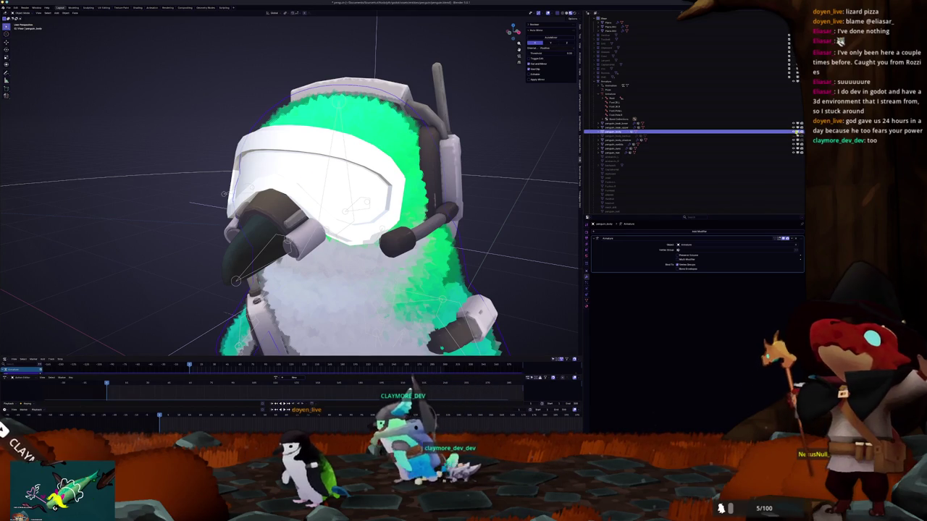
{"action": "left_click", "coordinate": [566, 13]}
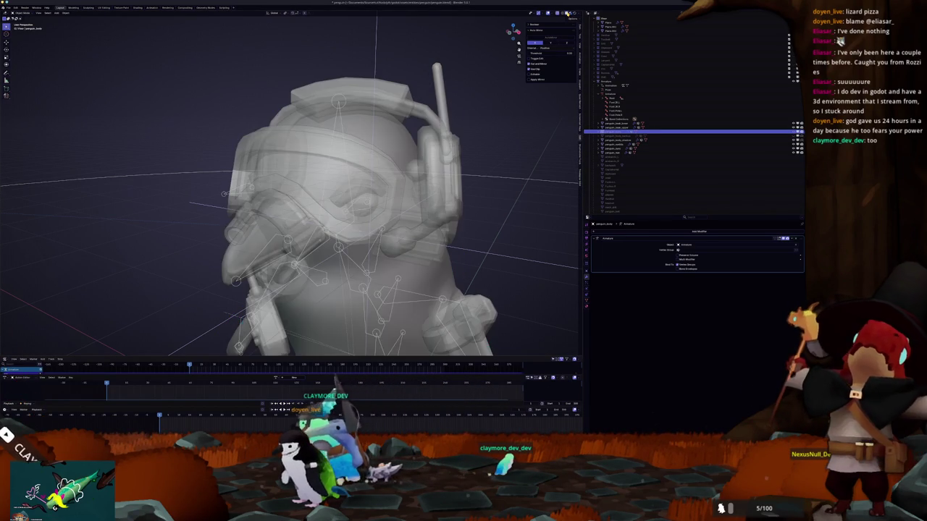
Turn off X-ray, add a Bevel to the goggles and apply their transforms
{"action": "key", "text": "alt+z"}
{"action": "middle_click_drag", "start_coordinate": [348, 147], "coordinate": [377, 156]}
{"action": "left_click", "coordinate": [340, 148]}
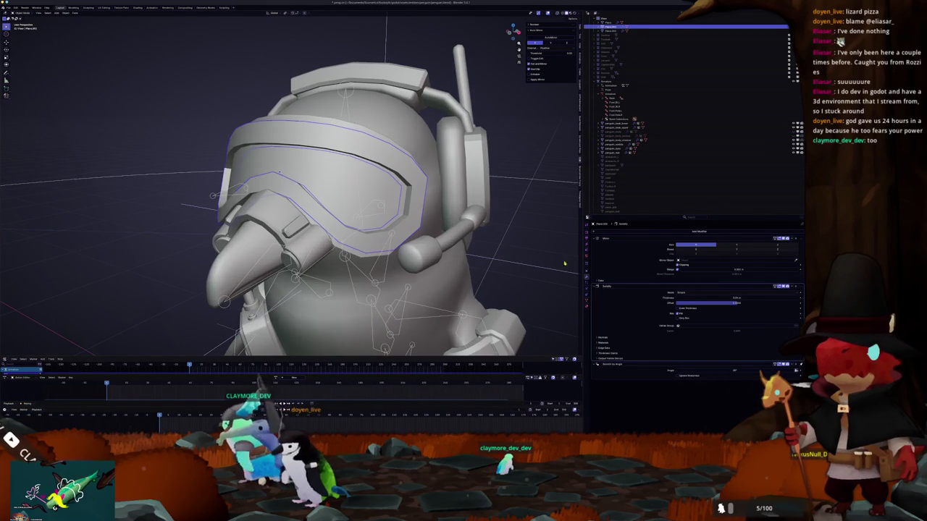
{"action": "key", "text": "Return"}
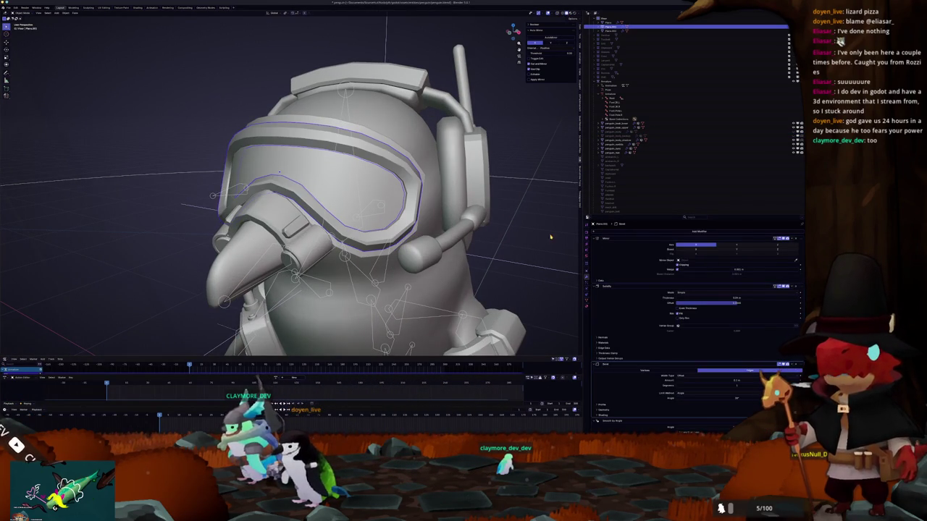
{"action": "left_click", "coordinate": [548, 236]}
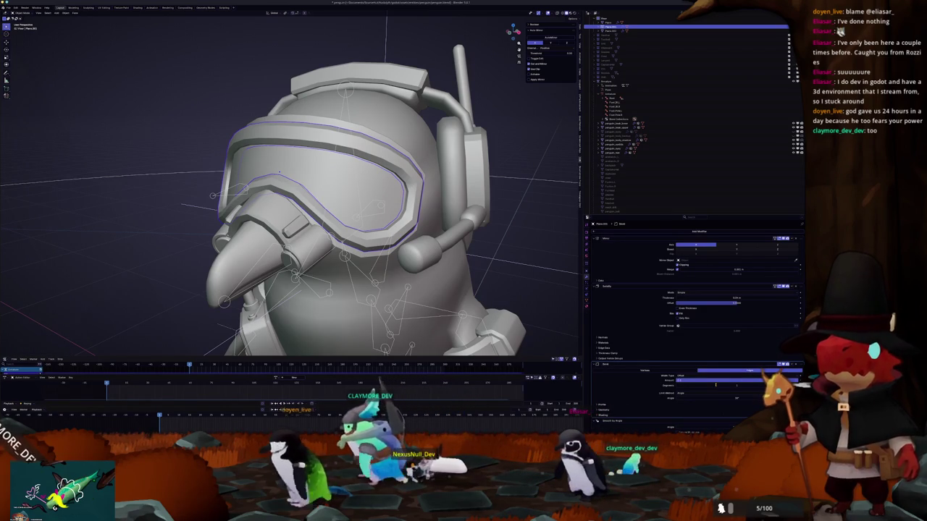
Inspect the beveled goggle rims from the side and shade the goggles smooth
{"action": "mouse_move", "coordinate": [290, 181]}
{"action": "middle_mouse_down"}
{"action": "mouse_move", "coordinate": [333, 188]}
{"action": "mouse_move", "coordinate": [383, 70]}
{"action": "mouse_move", "coordinate": [616, 353]}
{"action": "middle_mouse_up"}
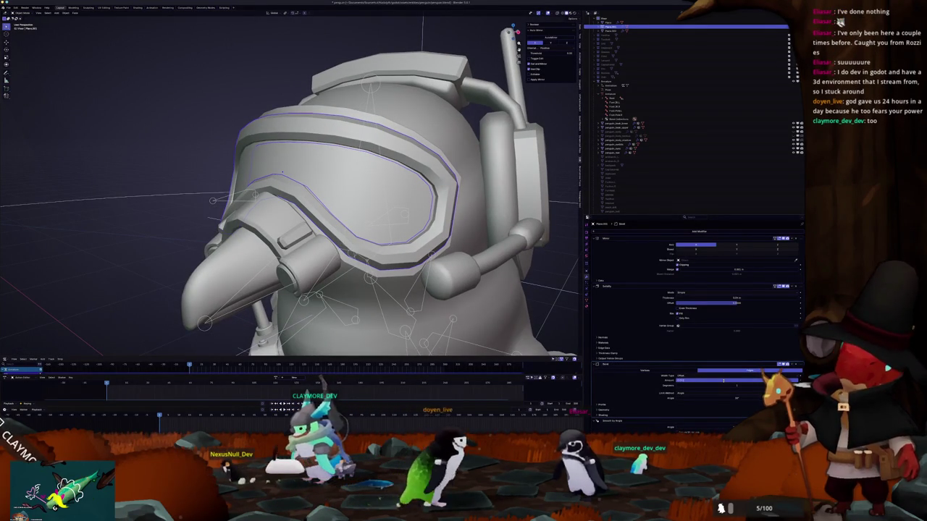
{"action": "mouse_move", "coordinate": [487, 135]}
{"action": "middle_mouse_down"}
{"action": "mouse_move", "coordinate": [436, 174]}
{"action": "mouse_move", "coordinate": [448, 177]}
{"action": "middle_mouse_up"}
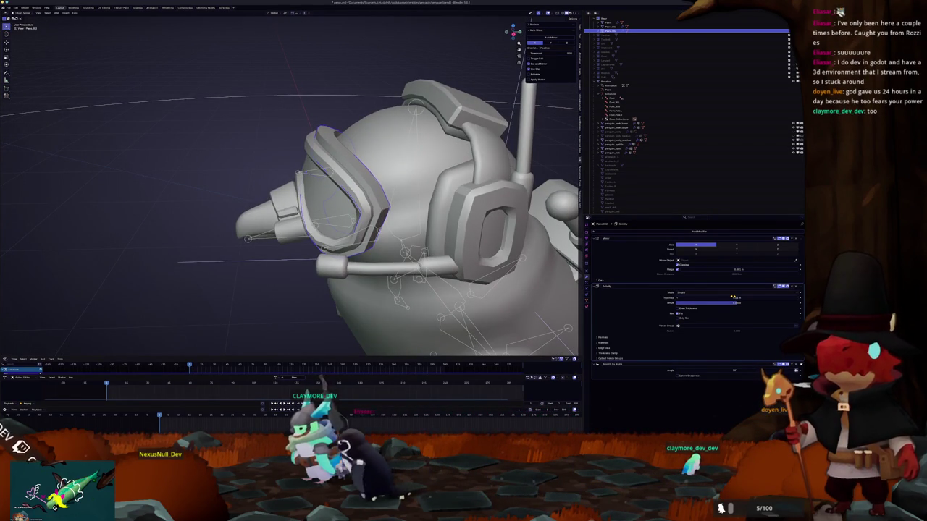
{"action": "scroll", "coordinate": [470, 87], "scroll_direction": "up", "scroll_amount": 3}
{"action": "mouse_move", "coordinate": [470, 88]}
{"action": "middle_mouse_down"}
{"action": "mouse_move", "coordinate": [458, 128]}
{"action": "mouse_move", "coordinate": [507, 145]}
{"action": "middle_mouse_up"}
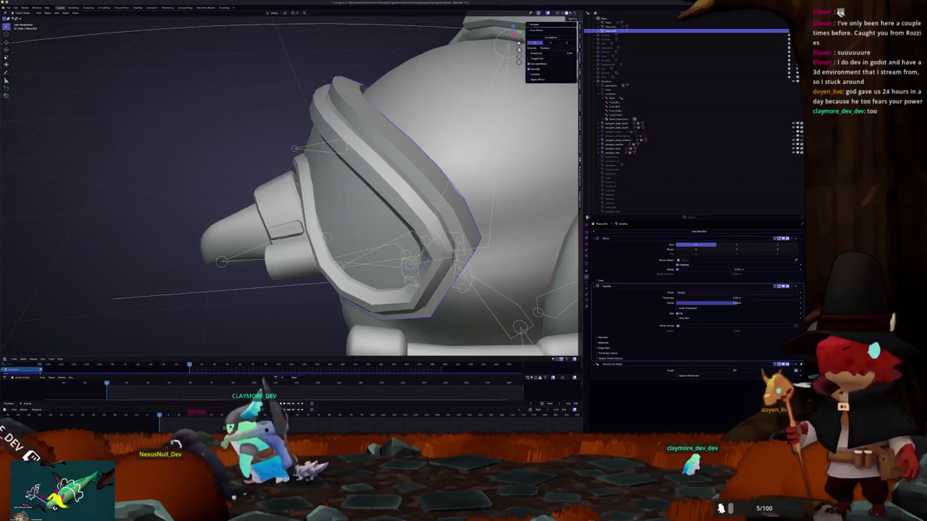
{"action": "right_click", "coordinate": [402, 161]}
{"action": "left_click", "coordinate": [405, 170]}
Search for and add another modifier to the goggles
{"action": "mouse_move", "coordinate": [405, 169]}
{"action": "middle_mouse_down"}
{"action": "mouse_move", "coordinate": [441, 188]}
{"action": "mouse_move", "coordinate": [617, 232]}
{"action": "middle_mouse_up"}
{"action": "type", "text": "s"}
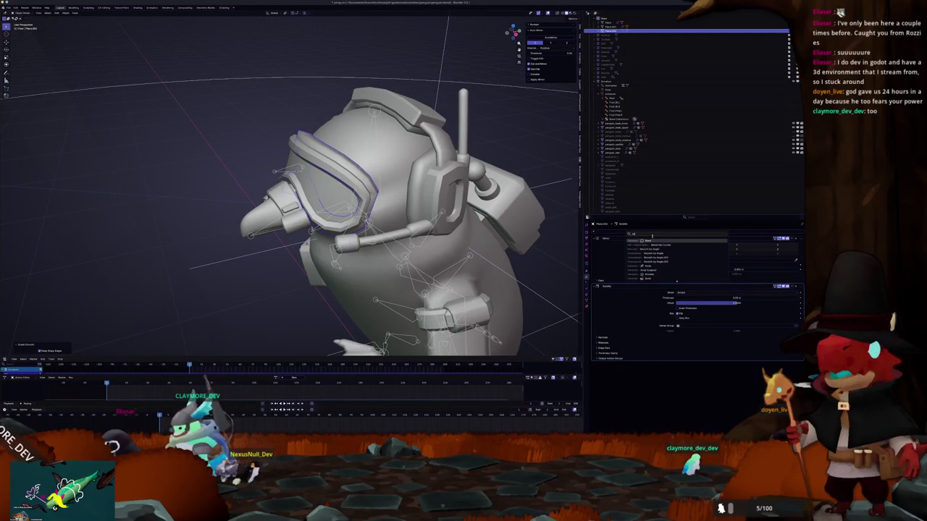
{"action": "left_click", "coordinate": [653, 241]}
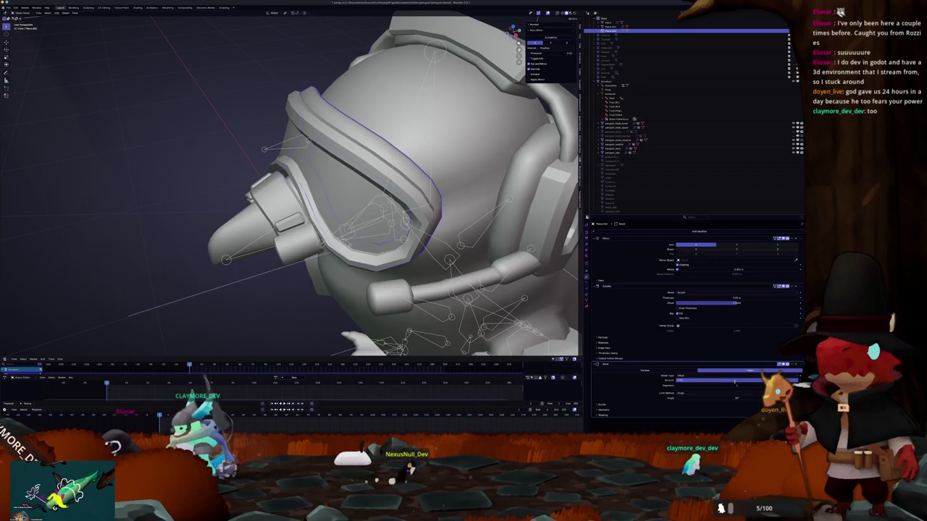
{"action": "middle_click_drag", "start_coordinate": [189, 143], "coordinate": [211, 173]}
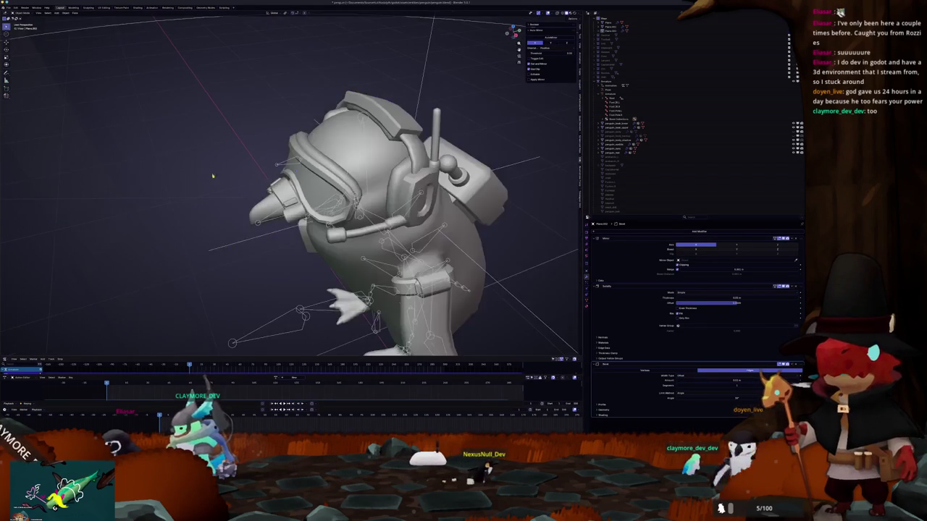
{"action": "scroll", "coordinate": [349, 158], "scroll_direction": "up", "scroll_amount": 4}
{"action": "mouse_move", "coordinate": [353, 156]}
{"action": "middle_mouse_down"}
{"action": "mouse_move", "coordinate": [294, 190]}
{"action": "mouse_move", "coordinate": [193, 183]}
{"action": "mouse_move", "coordinate": [239, 105]}
{"action": "mouse_move", "coordinate": [477, 126]}
{"action": "mouse_move", "coordinate": [405, 131]}
{"action": "middle_mouse_up"}
Shade the goggles smooth from the object context menu
{"action": "right_click", "coordinate": [320, 169]}
{"action": "scroll", "coordinate": [193, 183], "scroll_direction": "down", "scroll_amount": 3}
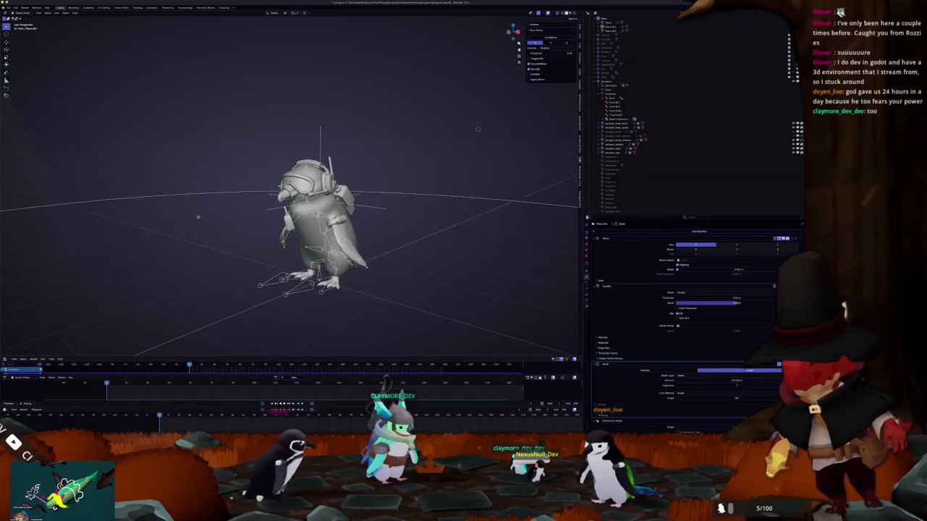
{"action": "scroll", "coordinate": [406, 130], "scroll_direction": "up", "scroll_amount": 2}
{"action": "scroll", "coordinate": [405, 130], "scroll_direction": "up", "scroll_amount": 2}
{"action": "scroll", "coordinate": [315, 196], "scroll_direction": "up", "scroll_amount": 2}
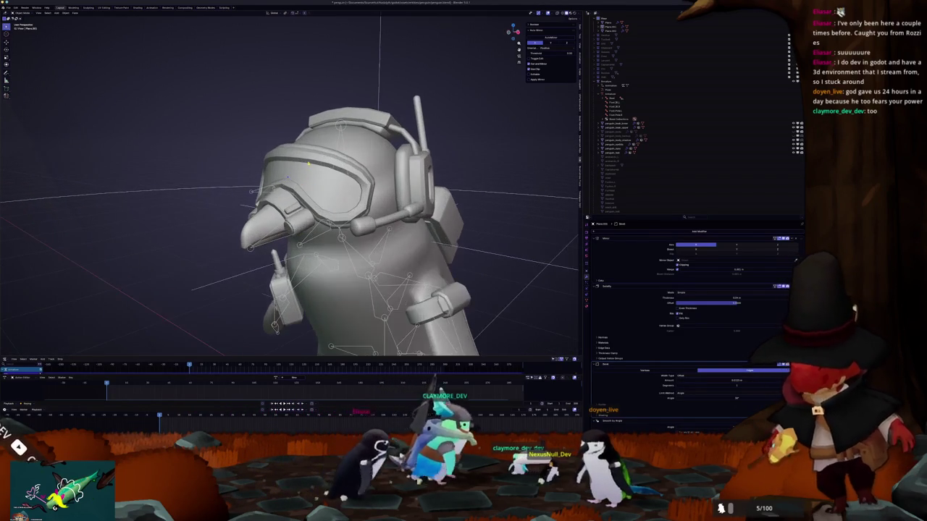
Apply All Transforms to the goggles with Ctrl+A
{"action": "left_click", "coordinate": [289, 176]}
{"action": "middle_click_drag", "start_coordinate": [290, 176], "coordinate": [300, 182]}
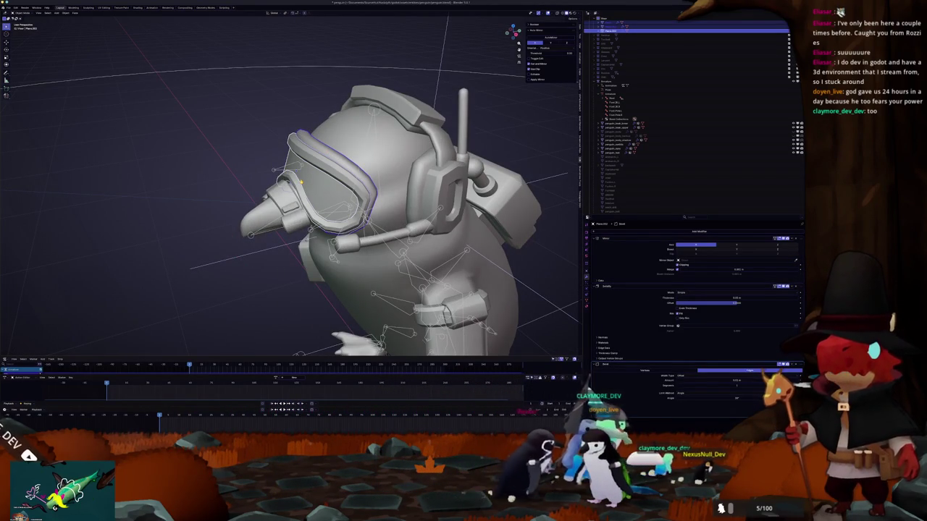
{"action": "key", "text": "ctrl+a"}
{"action": "left_click", "coordinate": [299, 185]}
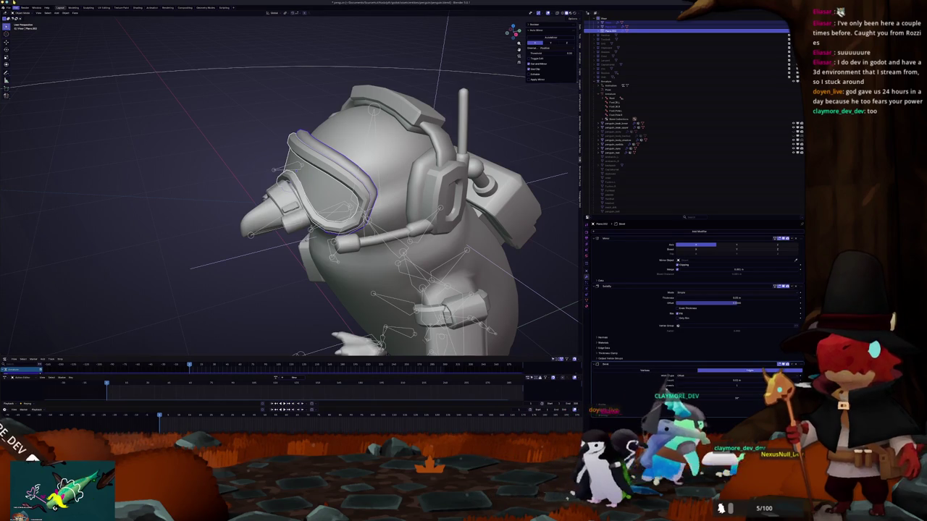
Convert the goggles to a mesh, baking in the Mirror, Solidify and Bevel modifiers
{"action": "left_click", "coordinate": [7, 7]}
{"action": "right_click", "coordinate": [218, 162]}
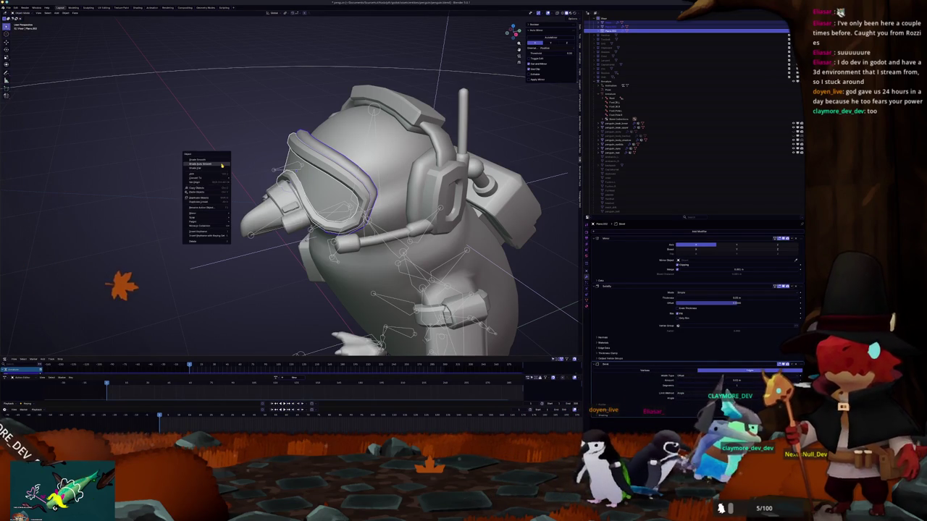
{"action": "left_click", "coordinate": [236, 177]}
{"action": "middle_click_drag", "start_coordinate": [232, 178], "coordinate": [217, 178]}
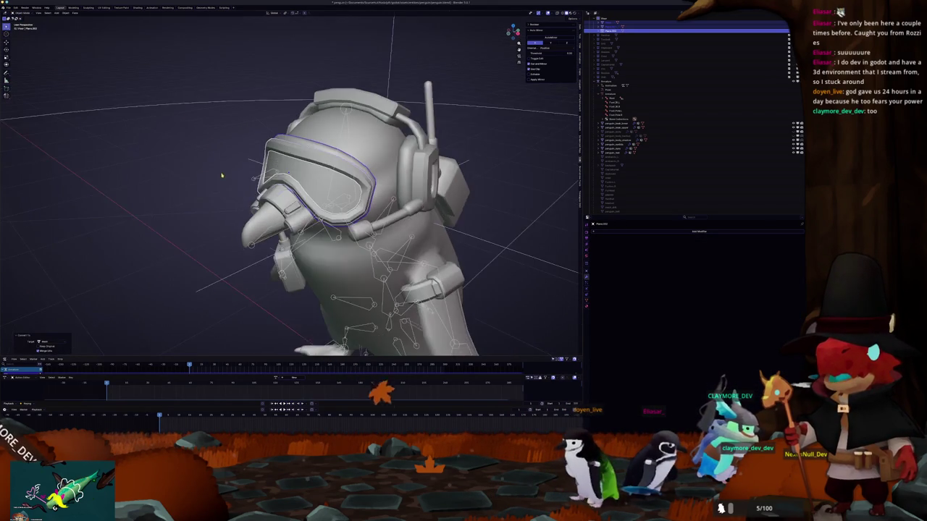
{"action": "scroll", "coordinate": [217, 179], "scroll_direction": "up", "scroll_amount": 3}
{"action": "key", "text": "ctrl+a"}
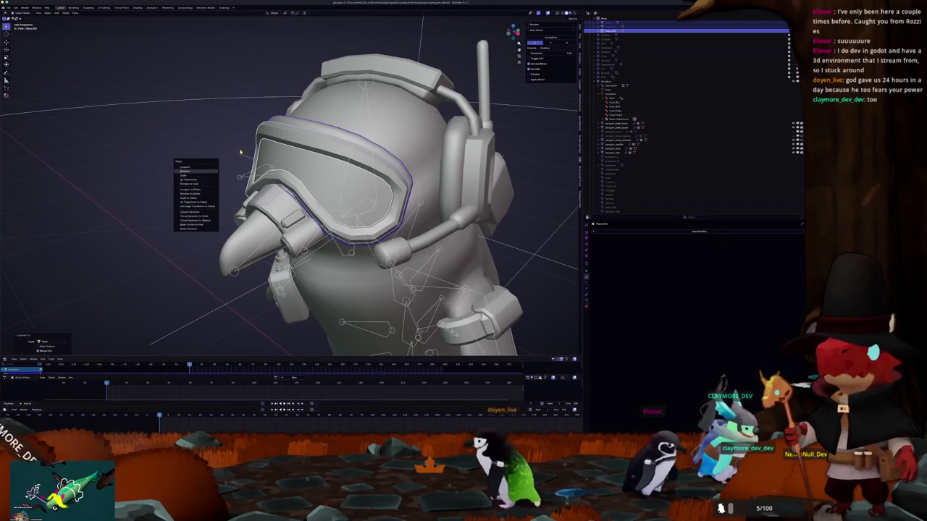
{"action": "key", "text": "Escape"}
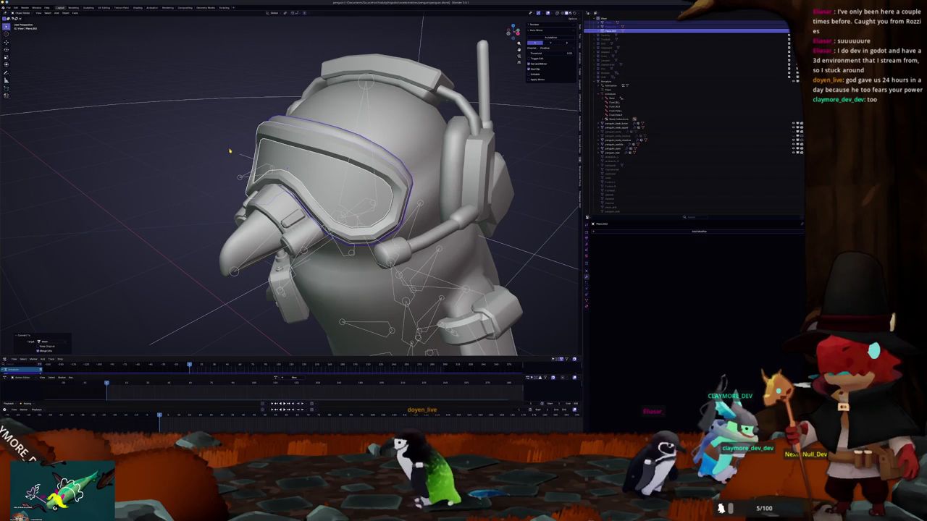
Select the goggles in the Outliner, give them a new Principled BSDF material, then select the armature
{"action": "middle_click_drag", "start_coordinate": [229, 151], "coordinate": [531, 81]}
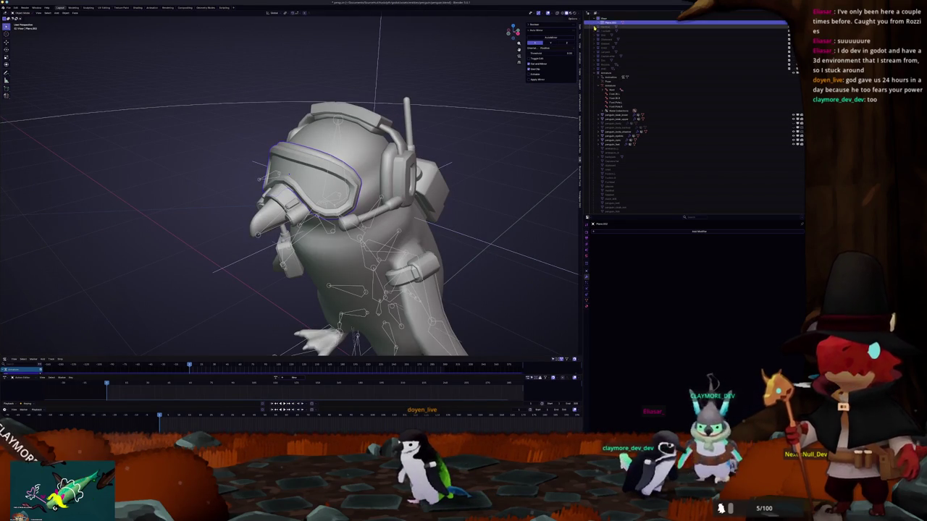
{"action": "left_click", "coordinate": [594, 30]}
{"action": "scroll", "coordinate": [610, 145], "scroll_direction": "down", "scroll_amount": 4}
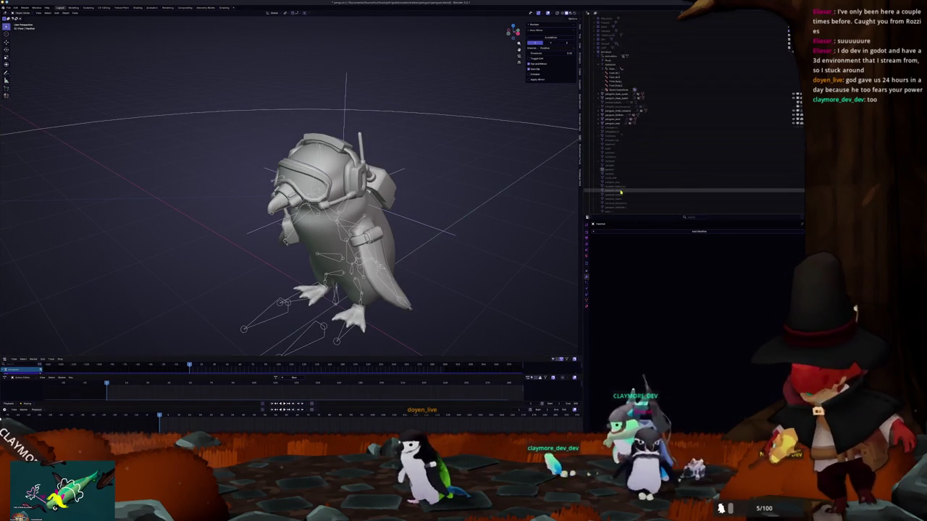
{"action": "scroll", "coordinate": [609, 144], "scroll_direction": "up", "scroll_amount": 3}
{"action": "scroll", "coordinate": [610, 145], "scroll_direction": "up", "scroll_amount": 2}
{"action": "scroll", "coordinate": [608, 108], "scroll_direction": "up", "scroll_amount": 1}
{"action": "scroll", "coordinate": [605, 44], "scroll_direction": "up", "scroll_amount": 1}
{"action": "left_click", "coordinate": [608, 55]}
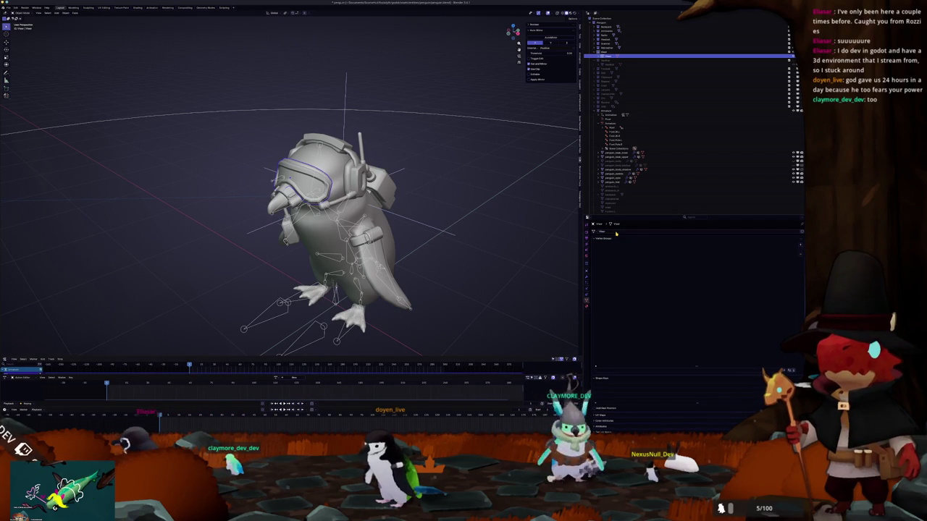
{"action": "left_click", "coordinate": [624, 251]}
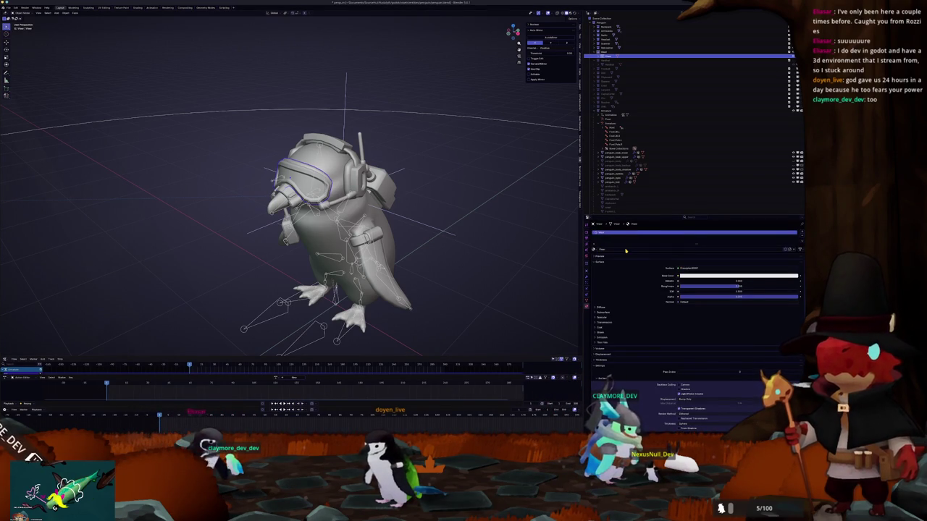
{"action": "scroll", "coordinate": [424, 236], "scroll_direction": "down", "scroll_amount": 3}
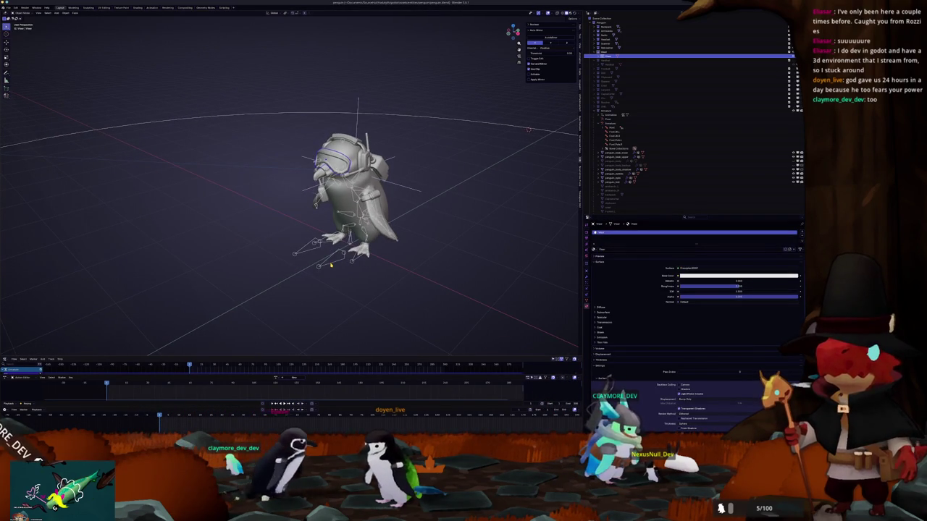
{"action": "left_click", "coordinate": [330, 265]}
{"action": "scroll", "coordinate": [529, 129], "scroll_direction": "up", "scroll_amount": 3}
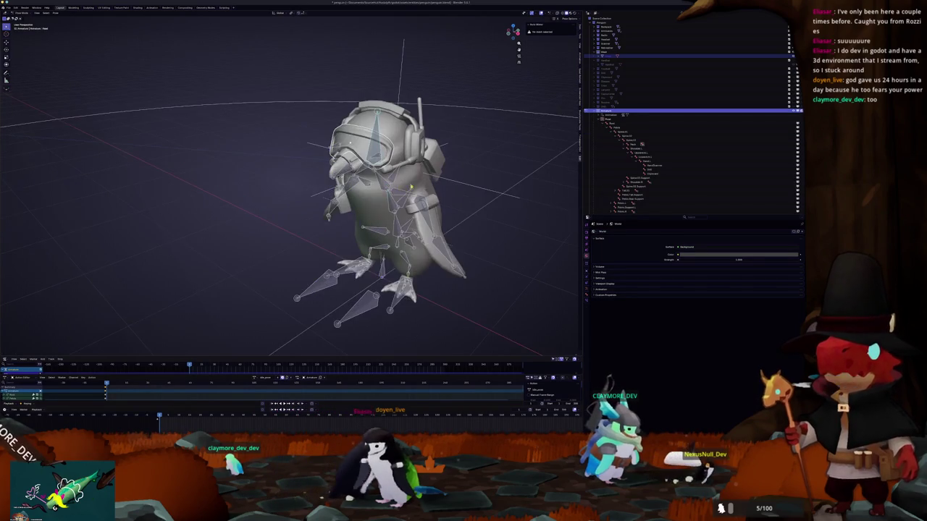
Parent the selected goggles to the penguin's armature with Ctrl+P
{"action": "middle_click_drag", "start_coordinate": [528, 130], "coordinate": [270, 213]}
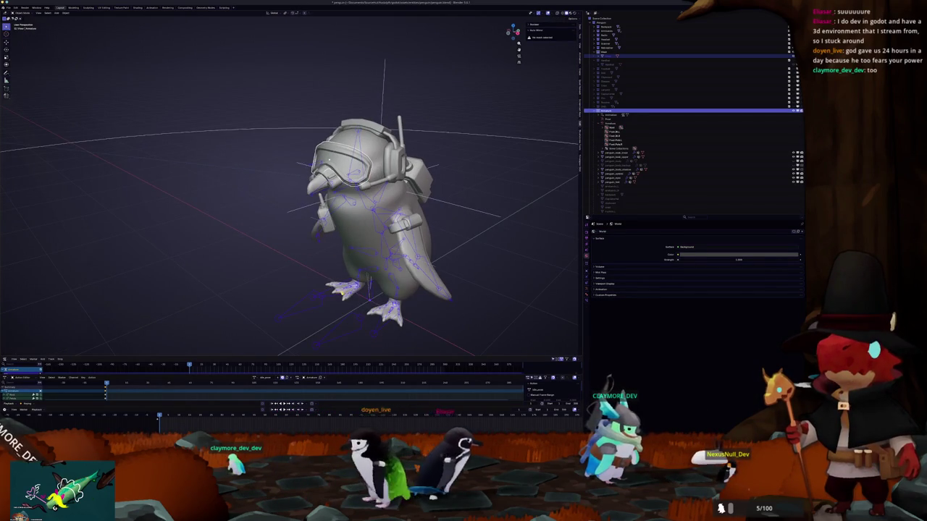
{"action": "scroll", "coordinate": [326, 260], "scroll_direction": "down", "scroll_amount": 2}
{"action": "key", "text": "ctrl+p"}
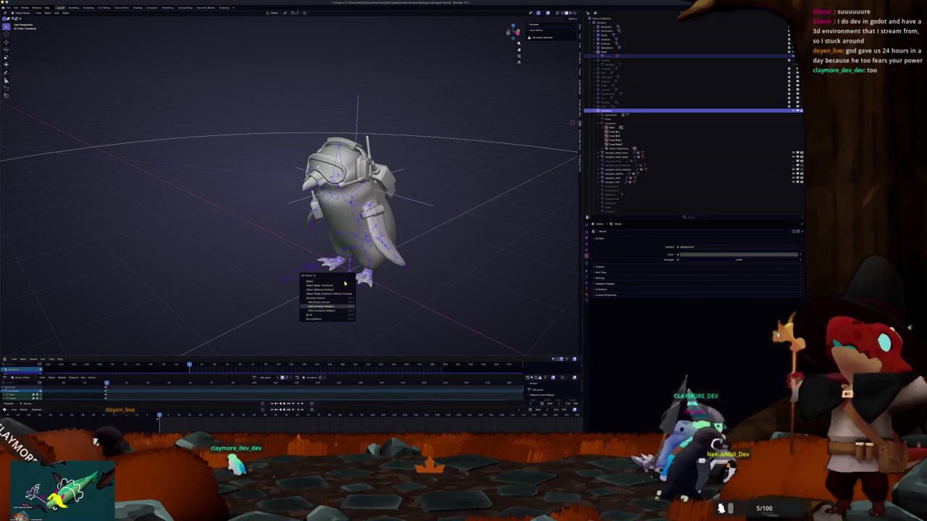
{"action": "key", "text": "Return"}
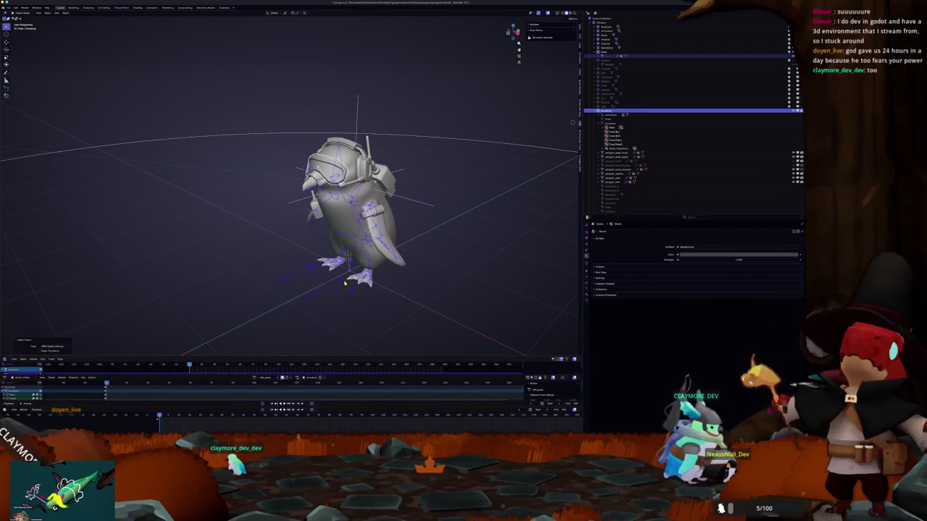
Apply all transforms to the goggles
{"action": "scroll", "coordinate": [357, 124], "scroll_direction": "up", "scroll_amount": 3}
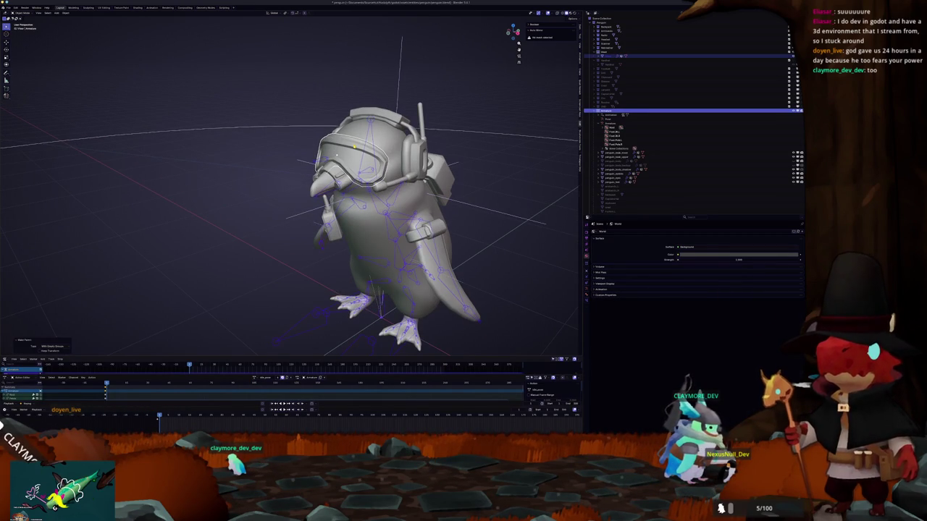
{"action": "left_click", "coordinate": [358, 156]}
{"action": "middle_click_drag", "start_coordinate": [359, 156], "coordinate": [376, 156]}
{"action": "key", "text": "Tab"}
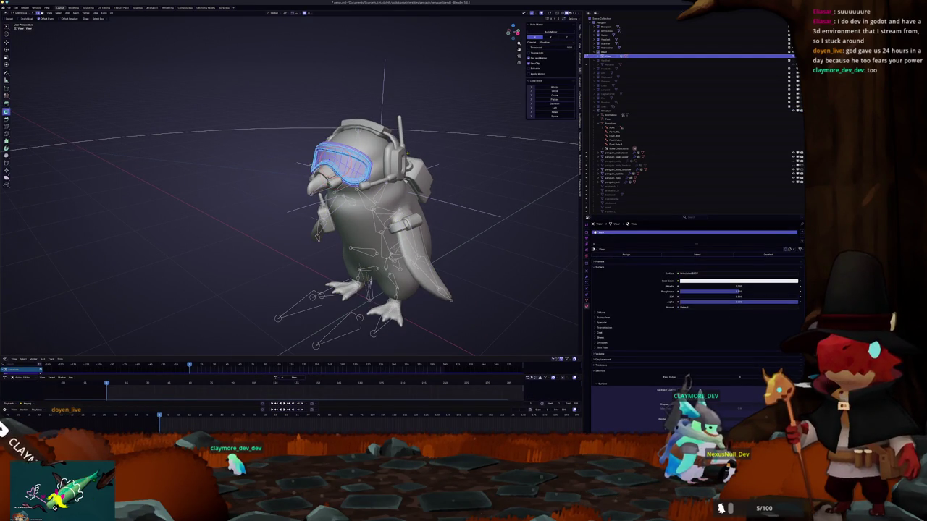
{"action": "key", "text": "Tab"}
{"action": "key", "text": "ctrl+a"}
{"action": "left_click", "coordinate": [427, 155]}
{"action": "mouse_move", "coordinate": [428, 155]}
{"action": "middle_mouse_down"}
{"action": "mouse_move", "coordinate": [451, 155]}
{"action": "mouse_move", "coordinate": [396, 175]}
{"action": "middle_mouse_up"}
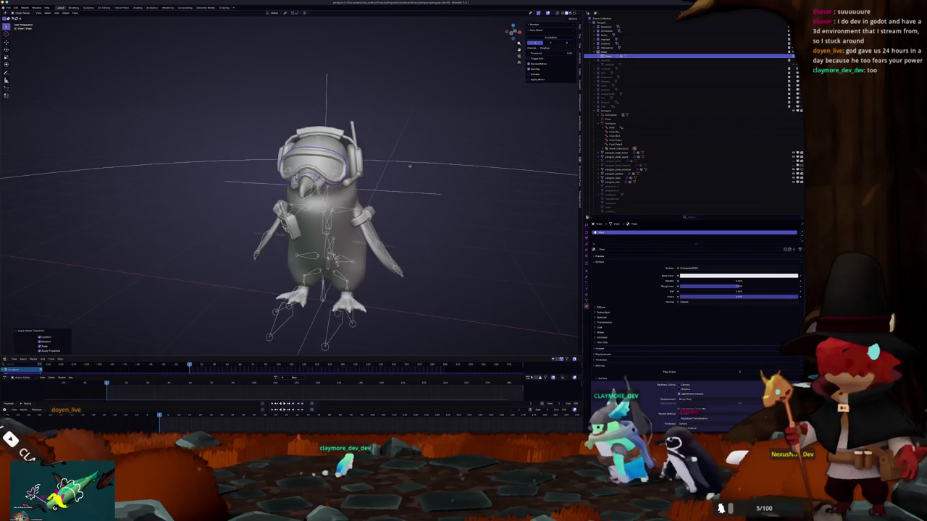
Test-move the goggles and the headset off the head, cancelling each move
{"action": "key", "text": "g"}
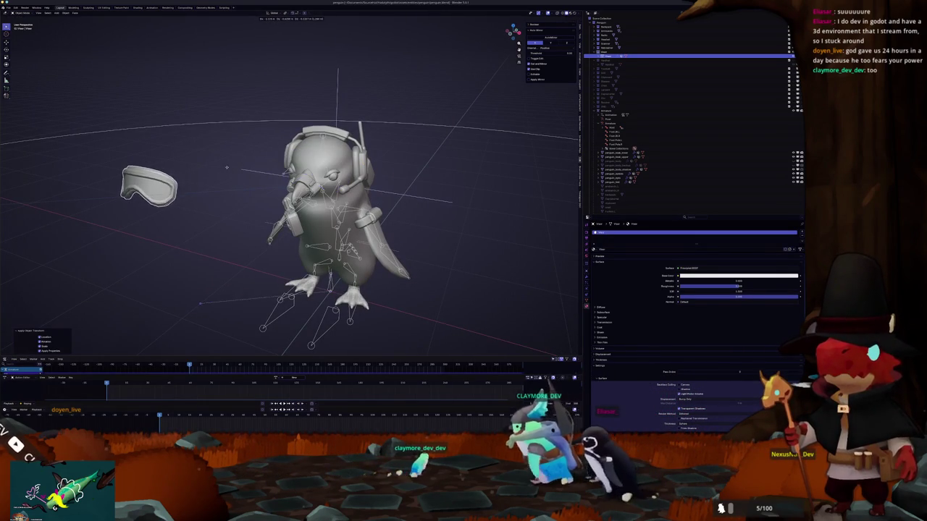
{"action": "key", "text": "Escape"}
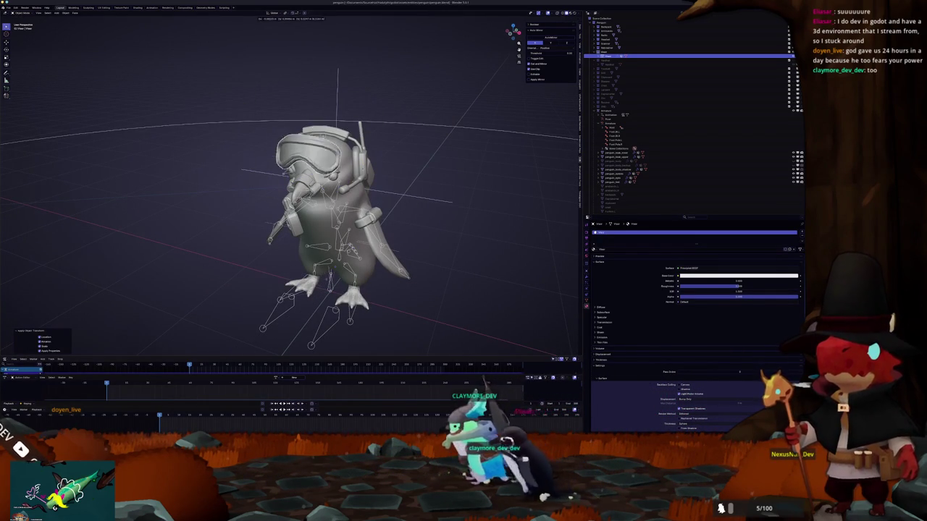
{"action": "left_click", "coordinate": [358, 167]}
{"action": "key", "text": "g"}
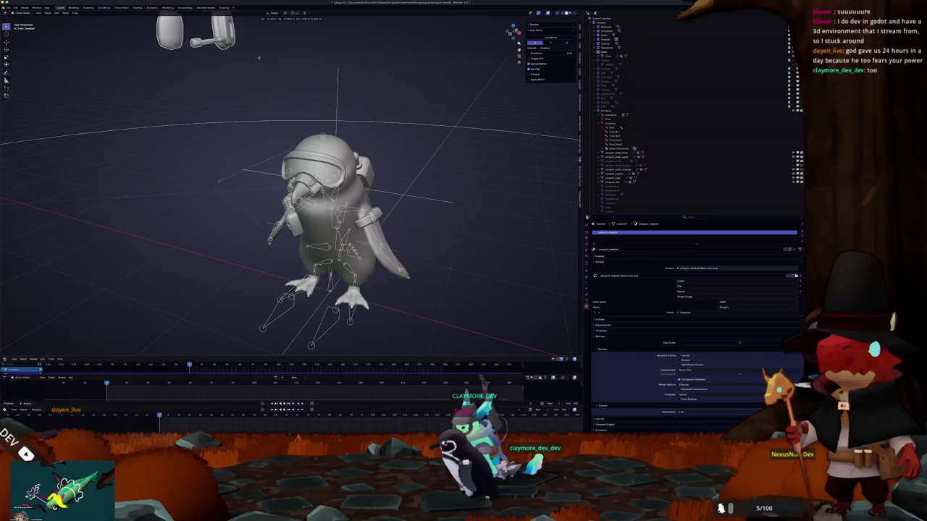
{"action": "key", "text": "Escape"}
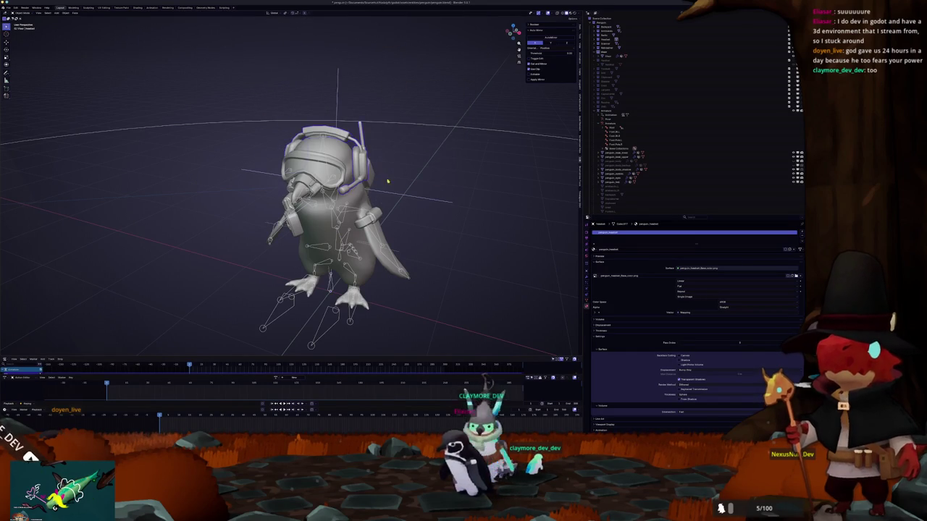
Remove the Armature modifier from the goggles and check their vertex groups
{"action": "middle_click_drag", "start_coordinate": [427, 18], "coordinate": [463, 29]}
{"action": "scroll", "coordinate": [613, 186], "scroll_direction": "down", "scroll_amount": 2}
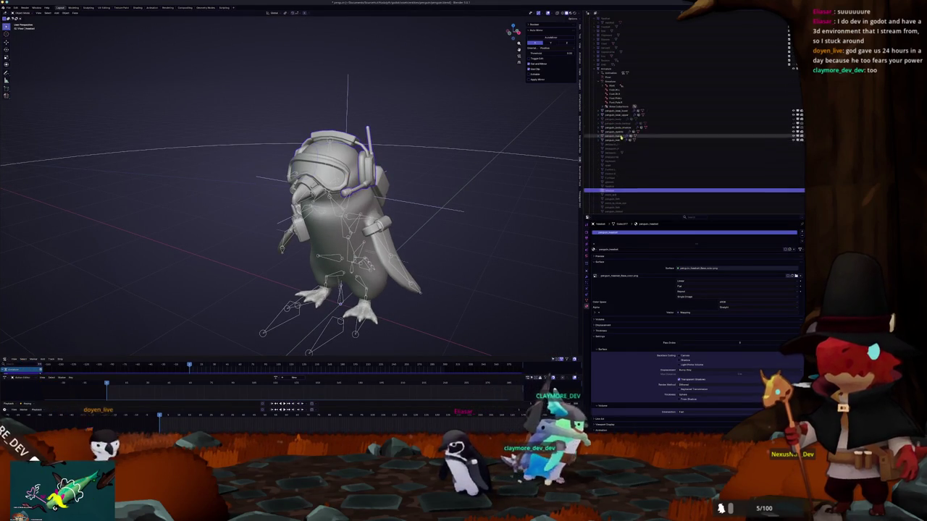
{"action": "scroll", "coordinate": [613, 185], "scroll_direction": "up", "scroll_amount": 5}
{"action": "left_click", "coordinate": [608, 56]}
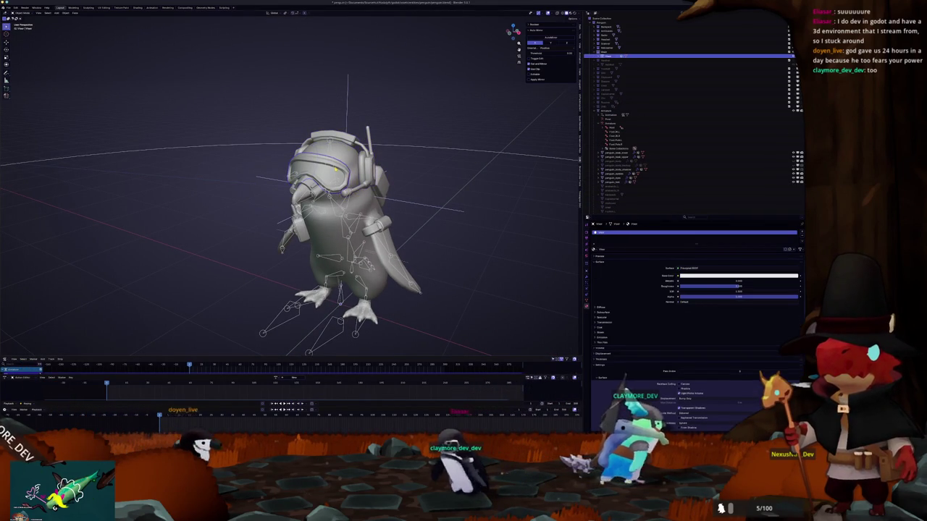
{"action": "mouse_move", "coordinate": [441, 173]}
{"action": "middle_mouse_down"}
{"action": "mouse_move", "coordinate": [469, 188]}
{"action": "mouse_move", "coordinate": [472, 181]}
{"action": "middle_mouse_up"}
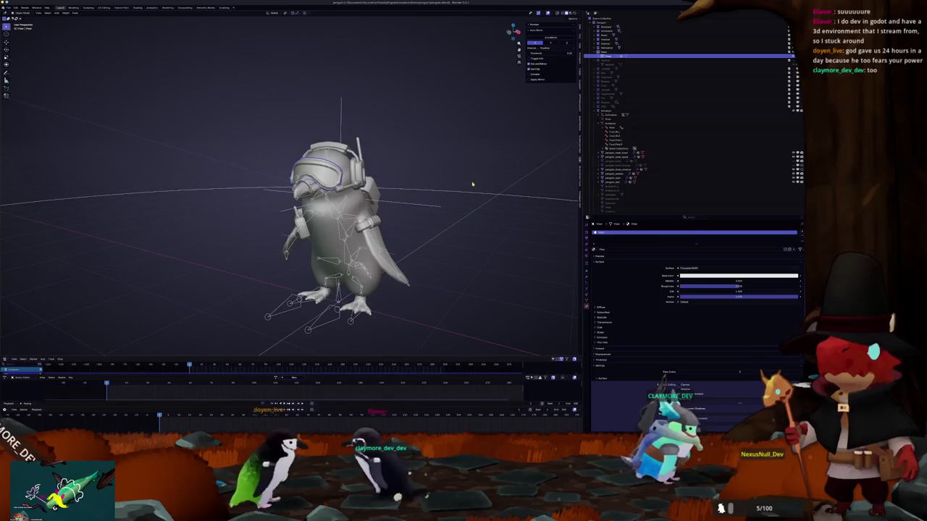
{"action": "left_click", "coordinate": [587, 279]}
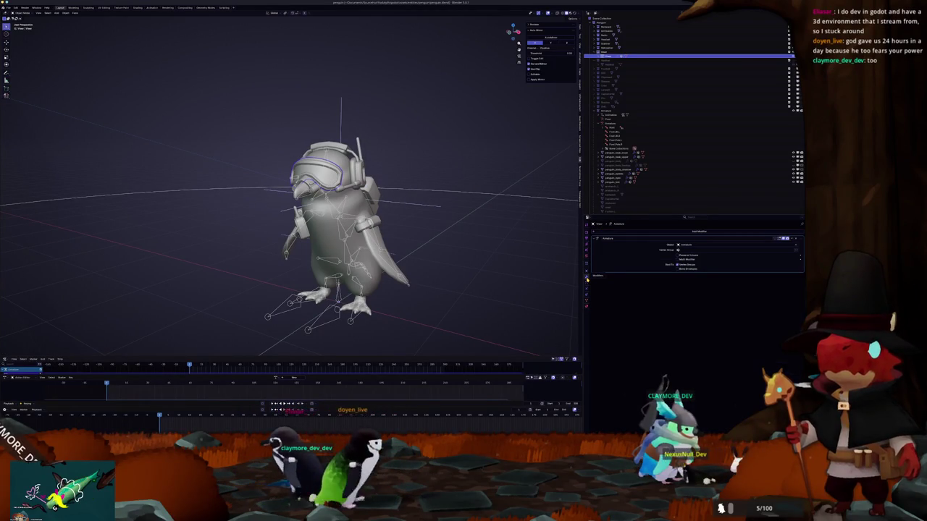
{"action": "middle_click_drag", "start_coordinate": [456, 276], "coordinate": [476, 268]}
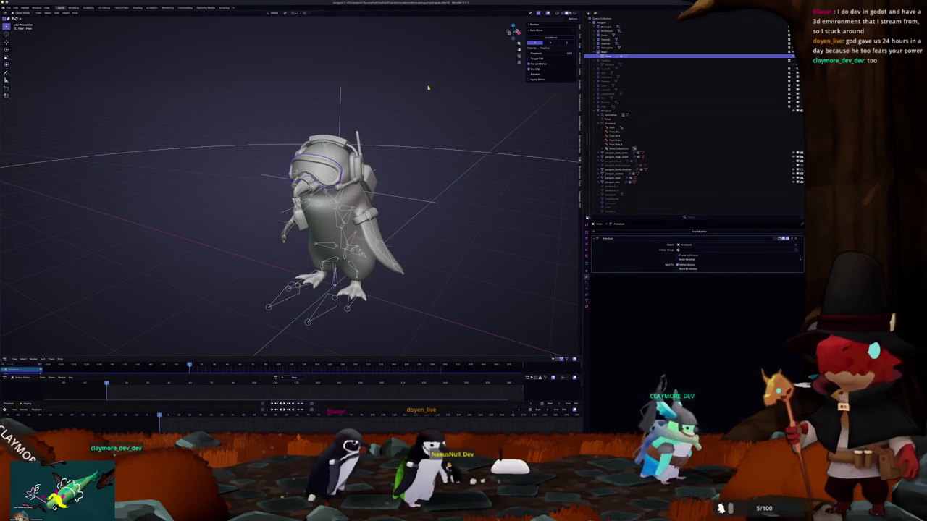
{"action": "left_click", "coordinate": [608, 167]}
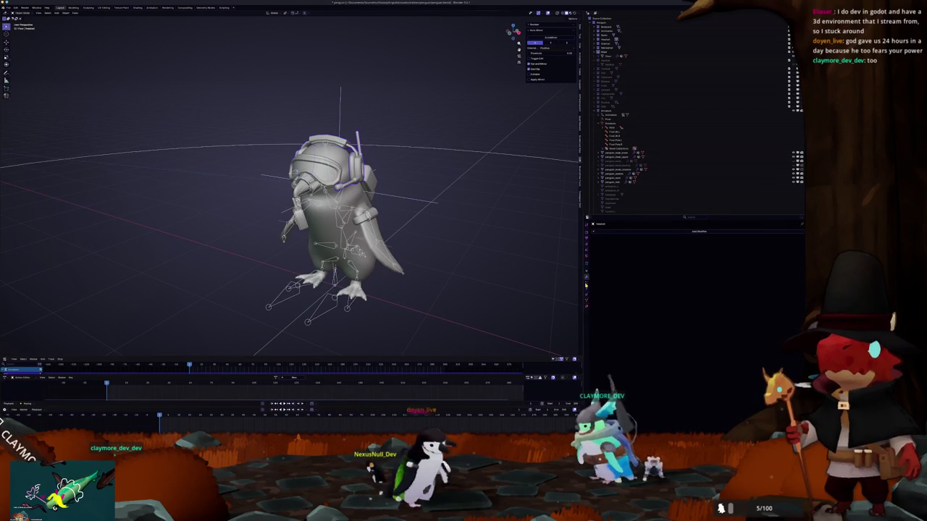
{"action": "left_click", "coordinate": [587, 301]}
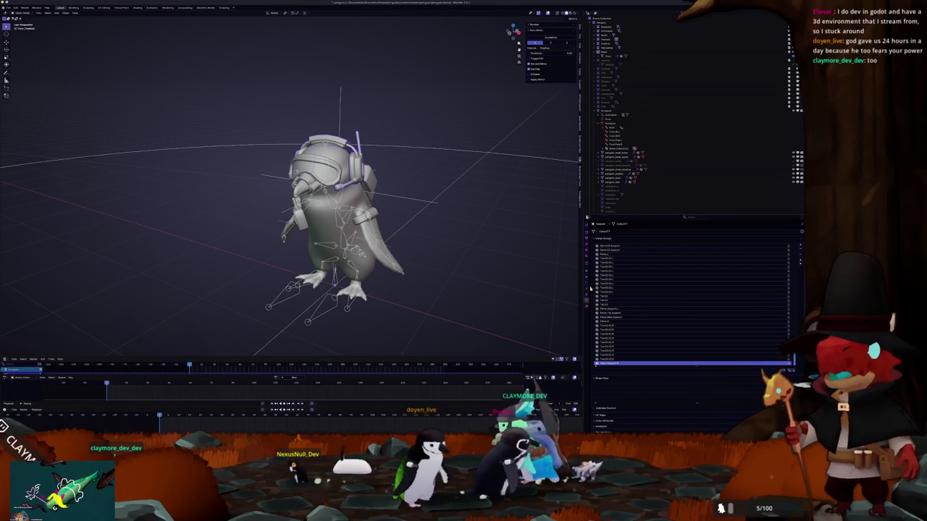
{"action": "left_click", "coordinate": [587, 276]}
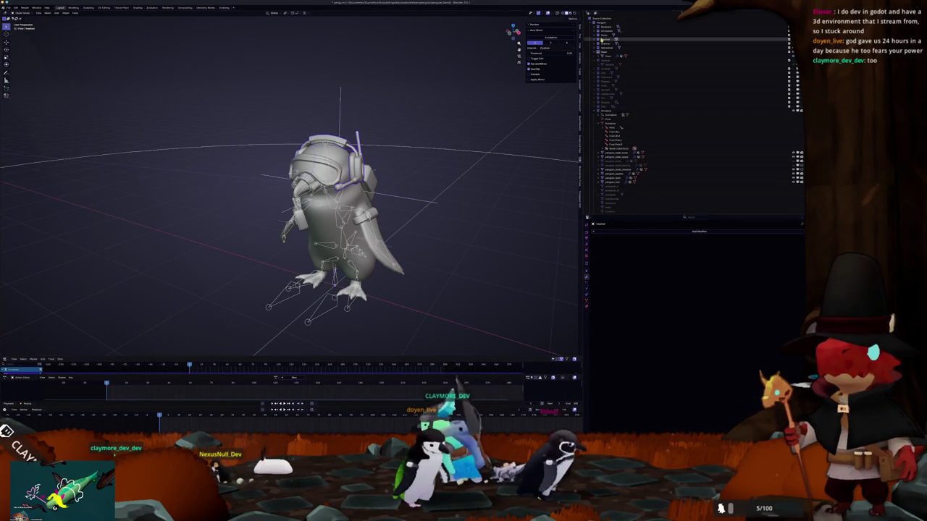
Remove the helmet's Armature modifier, then select the armature
{"action": "left_click", "coordinate": [612, 55]}
{"action": "scroll", "coordinate": [289, 188], "scroll_direction": "up", "scroll_amount": 2}
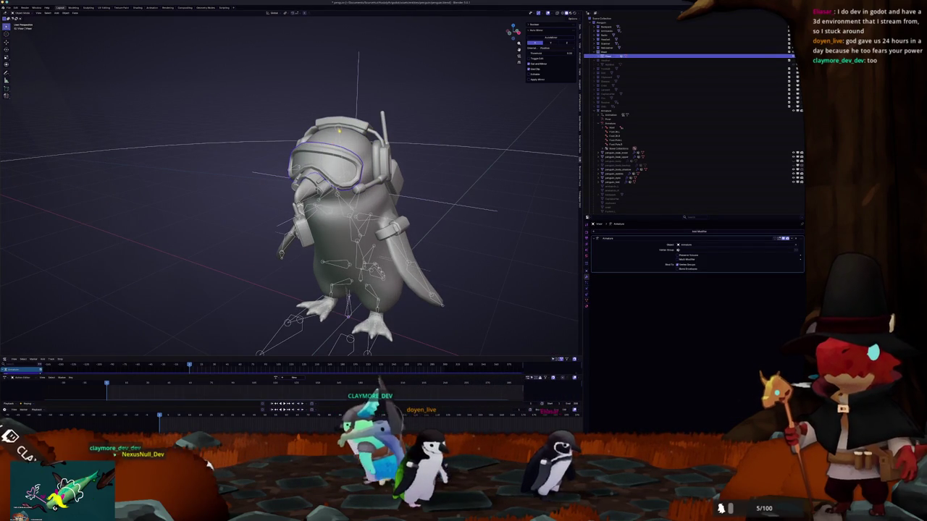
{"action": "left_click", "coordinate": [794, 239]}
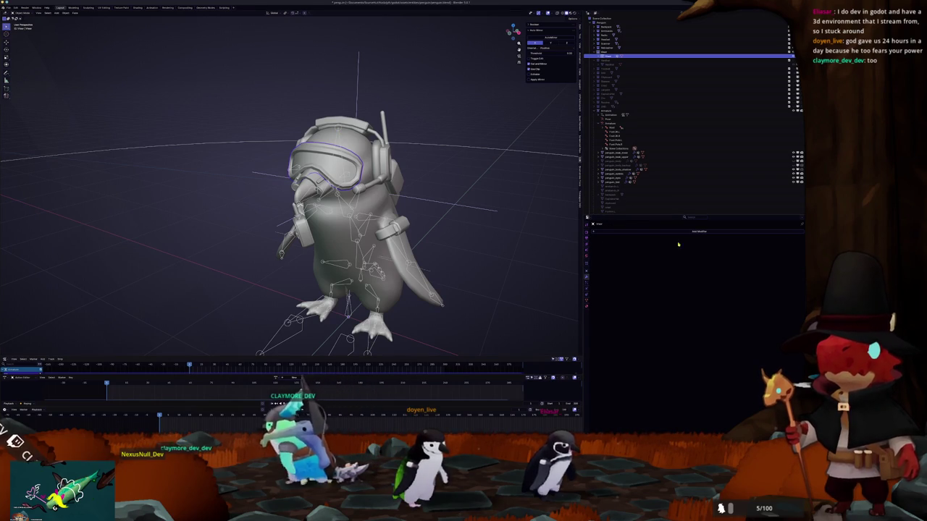
{"action": "left_click", "coordinate": [608, 110]}
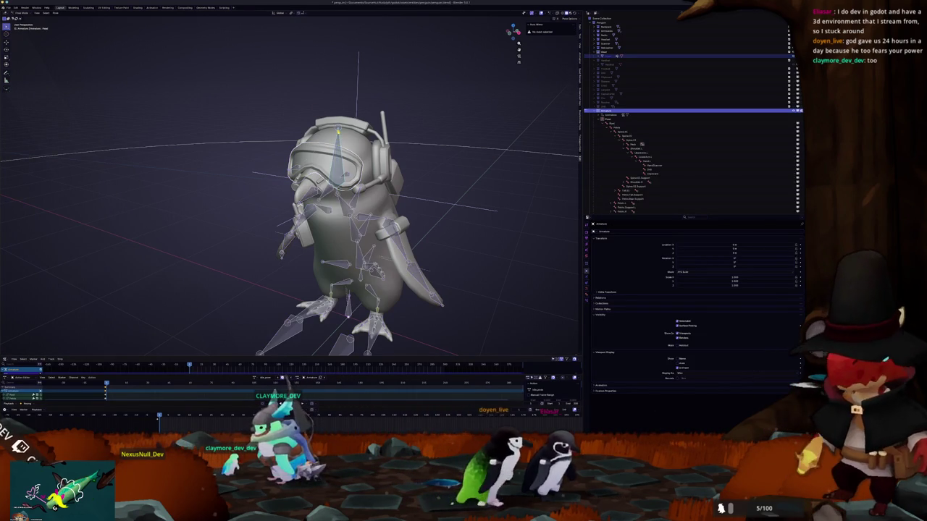
Parent the headgear to the armature and switch the armature into Pose Mode
{"action": "key", "text": "ctrl+p"}
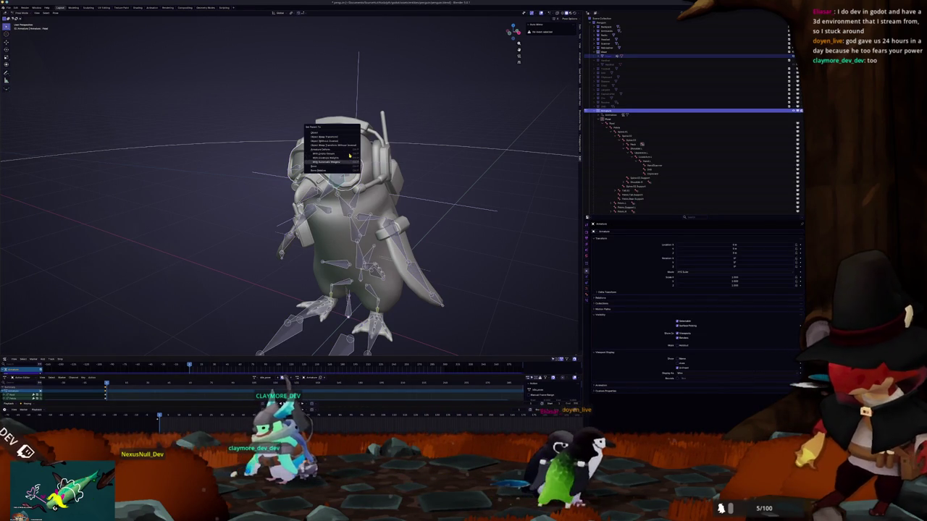
{"action": "left_click", "coordinate": [350, 157]}
{"action": "key", "text": "ctrl+Tab"}
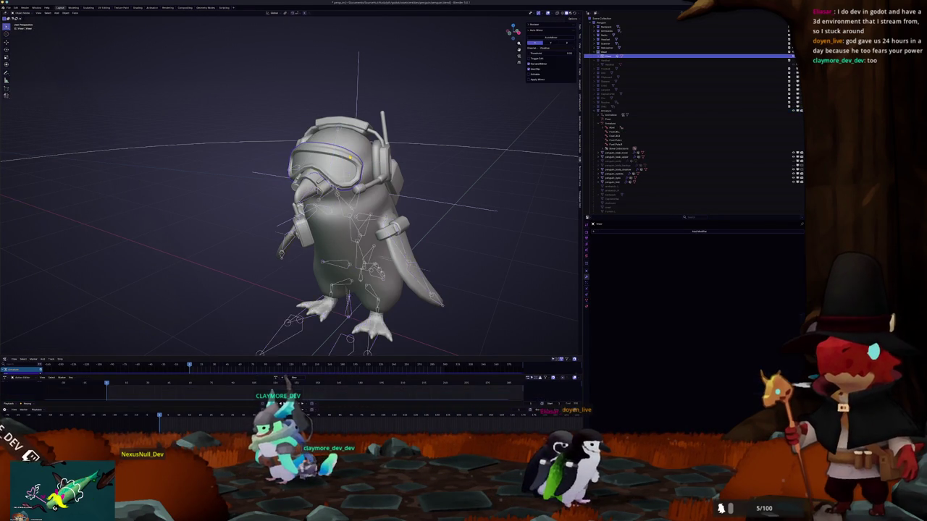
Test-move the headgear pieces with G and Escape to check they follow the rig
{"action": "middle_click_drag", "start_coordinate": [430, 175], "coordinate": [415, 176]}
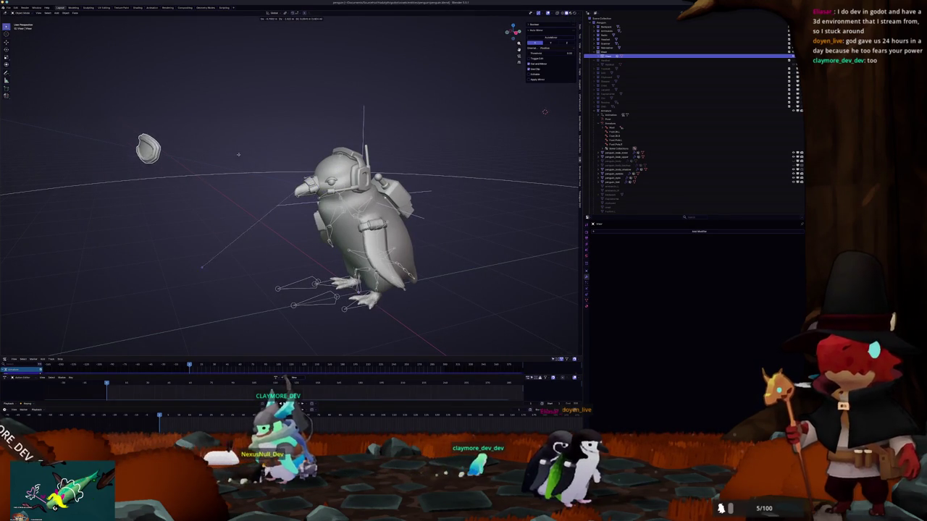
{"action": "key", "text": "Escape"}
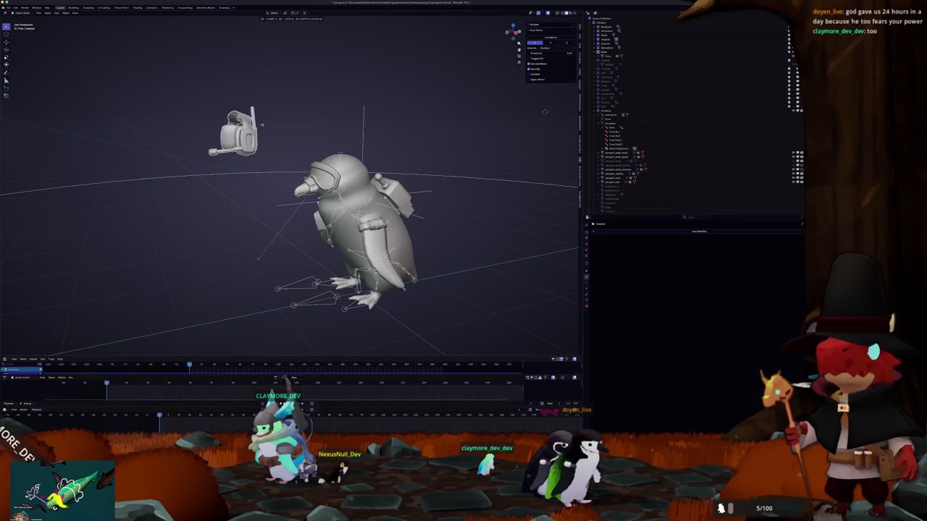
{"action": "key", "text": "g"}
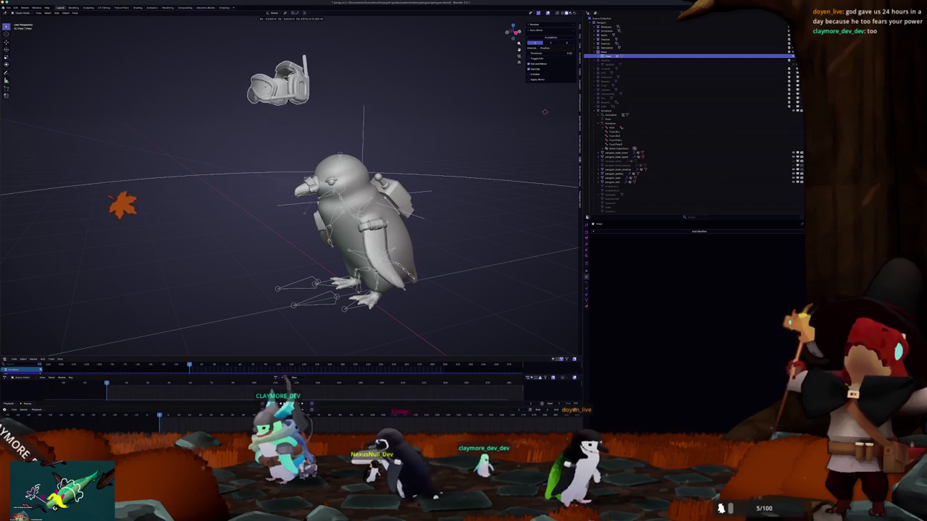
{"action": "key", "text": "Escape"}
{"action": "middle_click_drag", "start_coordinate": [340, 170], "coordinate": [384, 174]}
{"action": "key", "text": "g"}
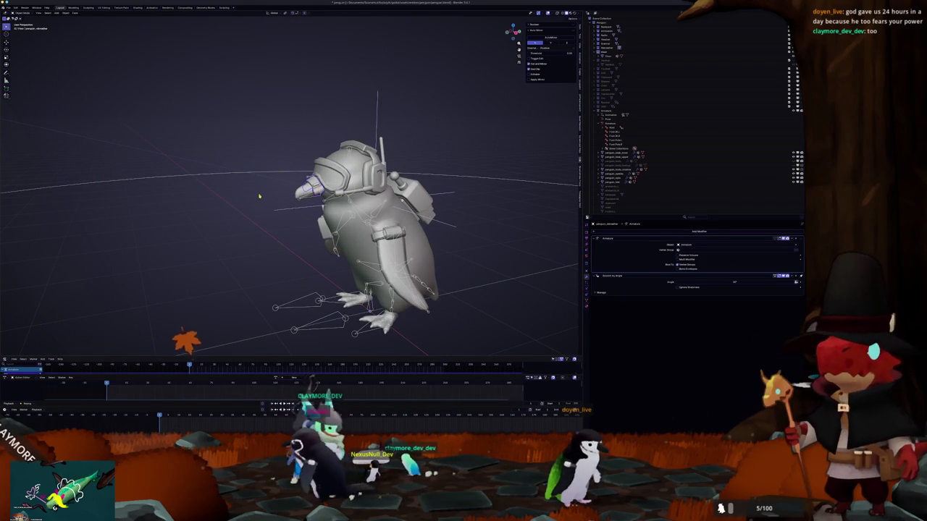
{"action": "mouse_move", "coordinate": [224, 188]}
{"action": "middle_mouse_down"}
{"action": "mouse_move", "coordinate": [260, 189]}
{"action": "mouse_move", "coordinate": [239, 181]}
{"action": "middle_mouse_up"}
{"action": "left_click", "coordinate": [335, 165]}
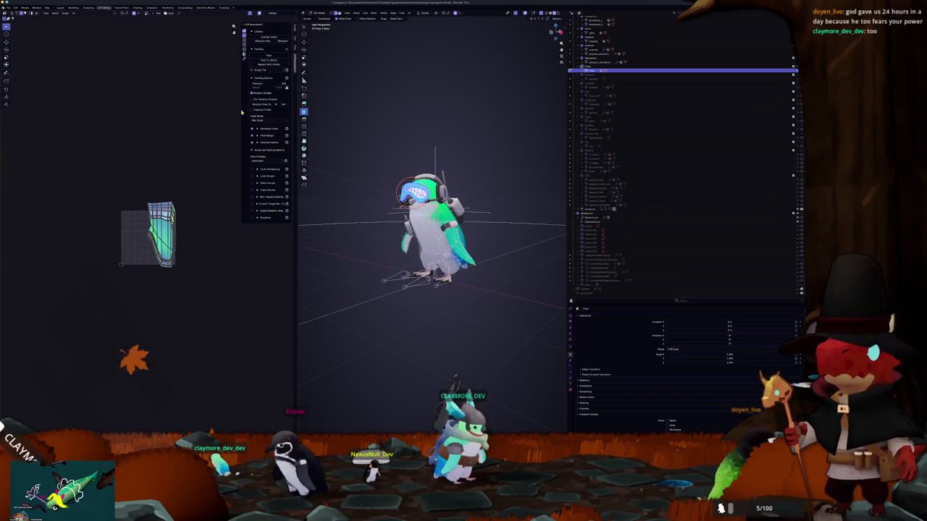
{"action": "scroll", "coordinate": [358, 65], "scroll_direction": "up", "scroll_amount": 3}
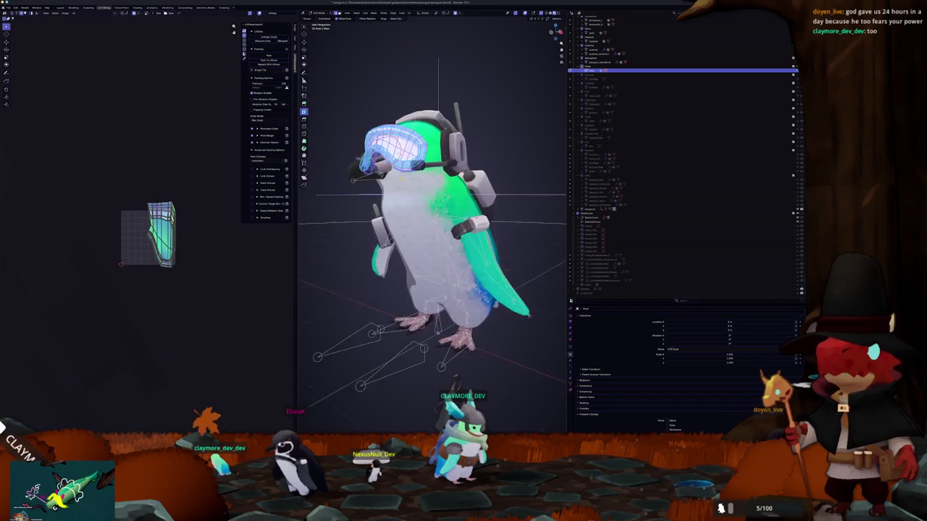
Select a goggle lens face, frame it, and run Smart UV Project
{"action": "scroll", "coordinate": [358, 64], "scroll_direction": "up", "scroll_amount": 3}
{"action": "left_click", "coordinate": [358, 64]}
{"action": "key", "text": "KP_Decimal"}
{"action": "scroll", "coordinate": [358, 64], "scroll_direction": "down", "scroll_amount": 3}
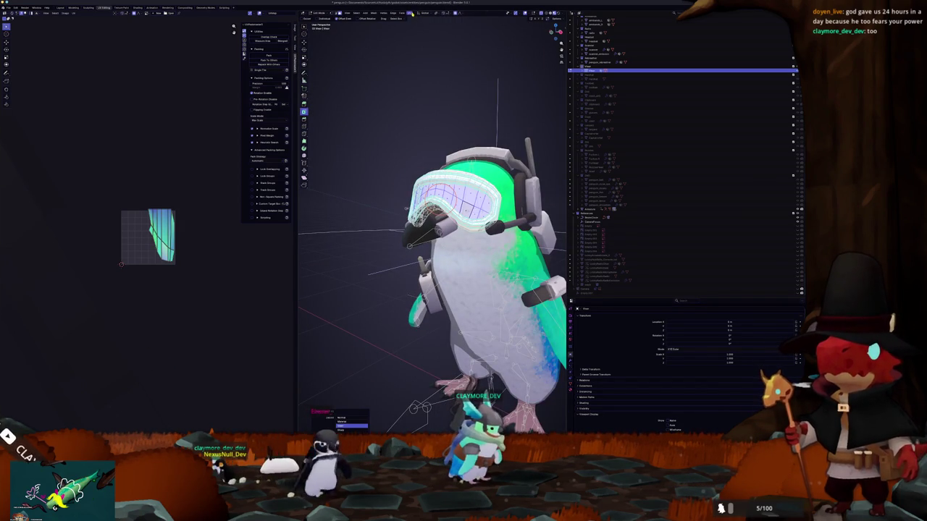
{"action": "left_click", "coordinate": [414, 33]}
{"action": "left_click", "coordinate": [409, 71]}
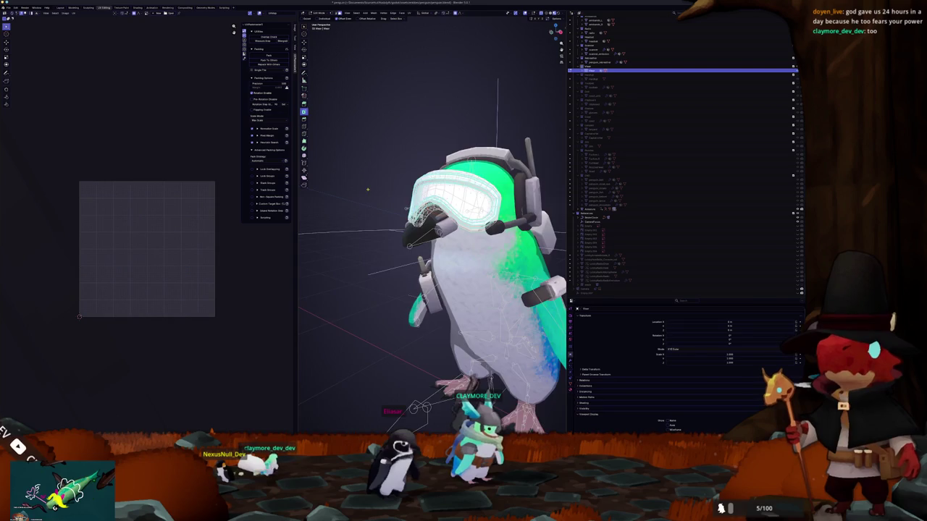
Mark a seam, select the whole lens, and unwrap it with Minimum Stretch
{"action": "scroll", "coordinate": [435, 231], "scroll_direction": "up", "scroll_amount": 5}
{"action": "scroll", "coordinate": [434, 232], "scroll_direction": "down", "scroll_amount": 3}
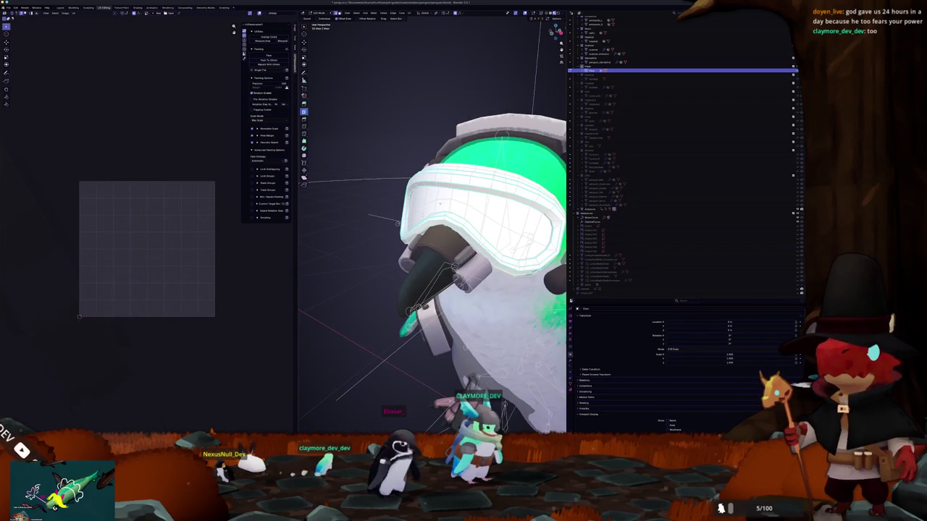
{"action": "right_click", "coordinate": [450, 206]}
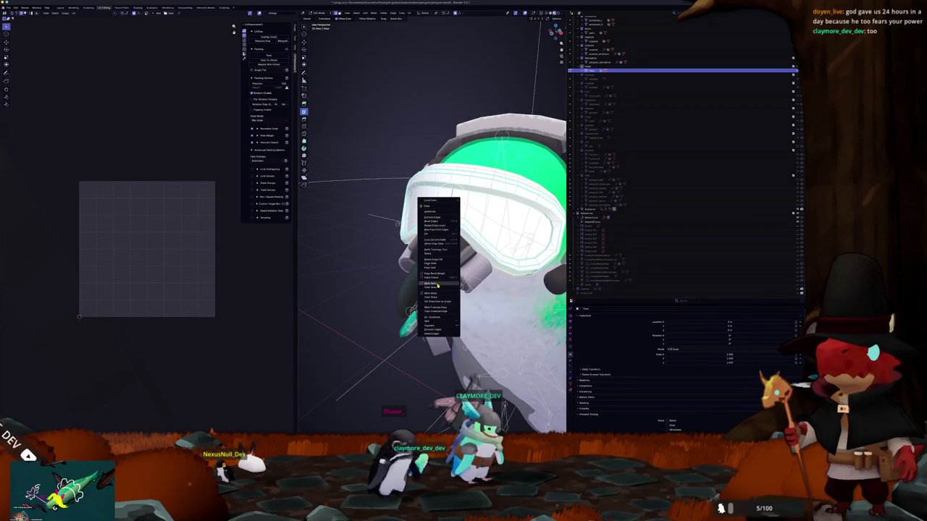
{"action": "left_click", "coordinate": [438, 285]}
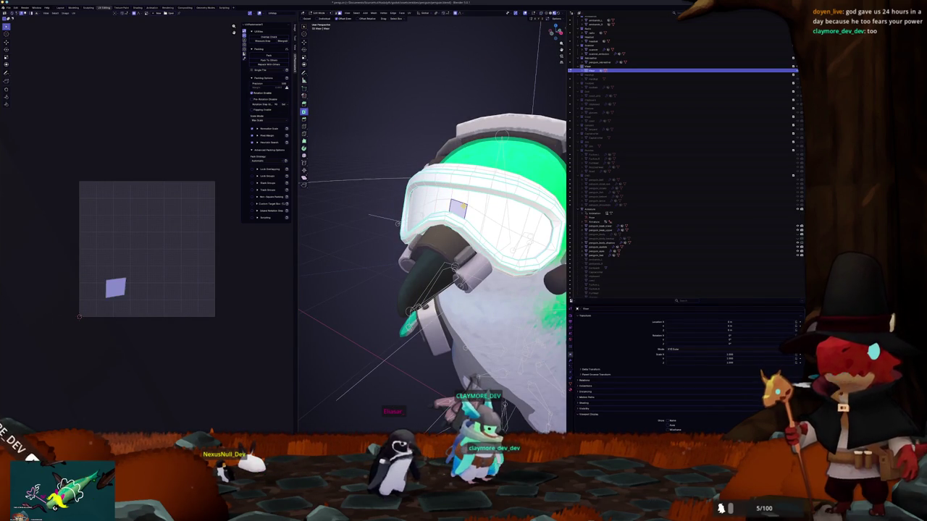
{"action": "key", "text": "ctrl+l"}
{"action": "key", "text": "u"}
{"action": "left_click", "coordinate": [423, 26]}
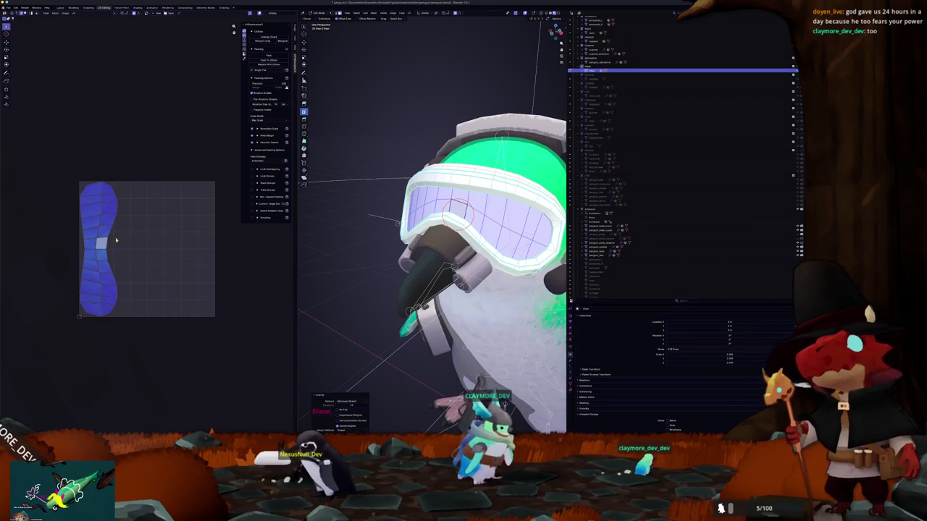
Select the linked goggle ring and move it off the head beside the backpack
{"action": "middle_click_drag", "start_coordinate": [349, 212], "coordinate": [406, 189]}
{"action": "left_click", "coordinate": [432, 177]}
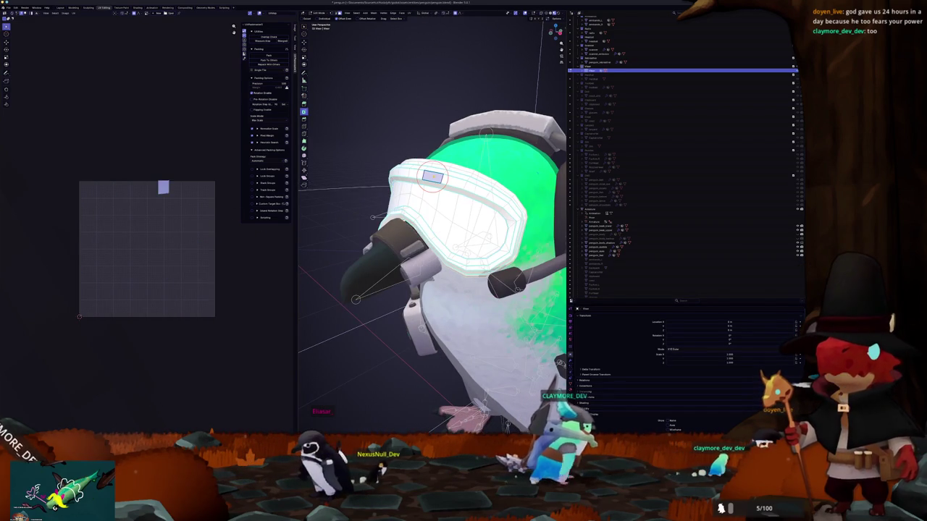
{"action": "key", "text": "ctrl+l"}
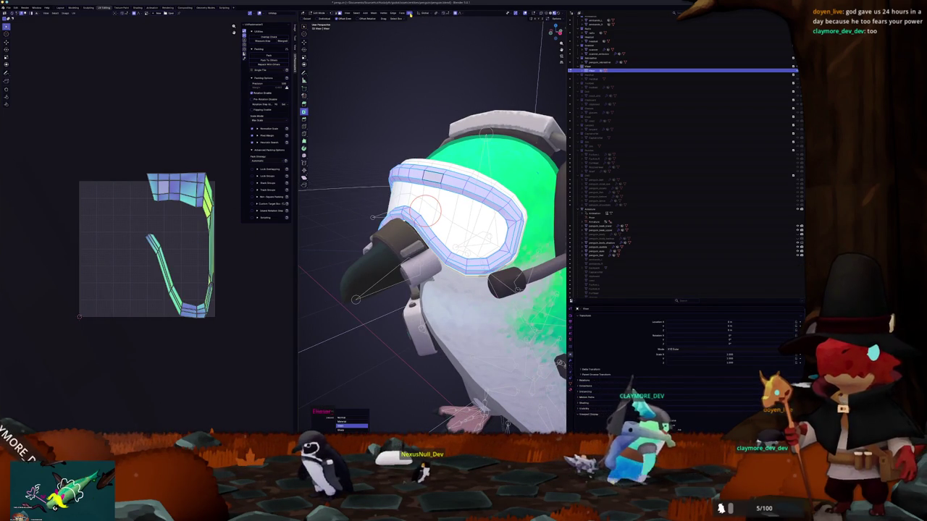
{"action": "mouse_move", "coordinate": [413, 68]}
{"action": "middle_mouse_down"}
{"action": "mouse_move", "coordinate": [460, 112]}
{"action": "mouse_move", "coordinate": [396, 133]}
{"action": "mouse_move", "coordinate": [407, 127]}
{"action": "middle_mouse_up"}
{"action": "key", "text": "alt+a"}
{"action": "scroll", "coordinate": [396, 133], "scroll_direction": "down", "scroll_amount": 2}
{"action": "scroll", "coordinate": [407, 127], "scroll_direction": "down", "scroll_amount": 2}
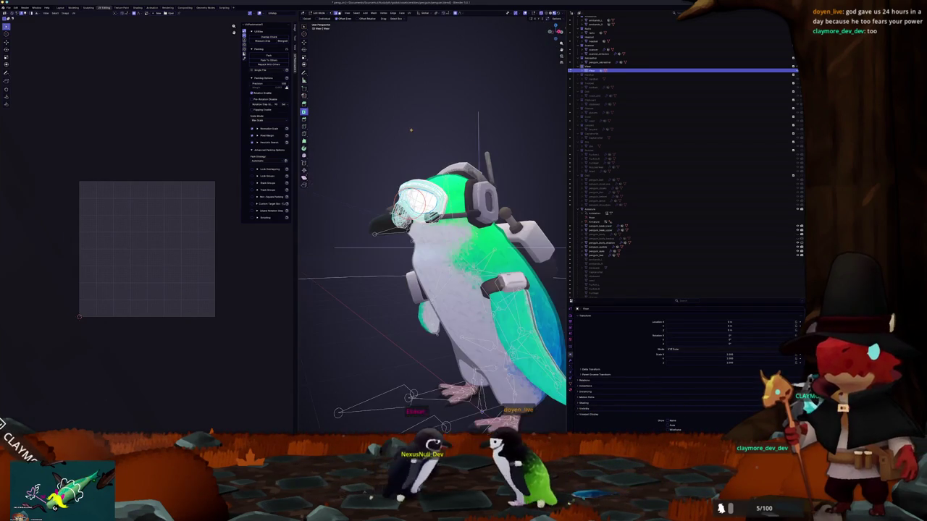
{"action": "key", "text": "ctrl+l"}
{"action": "scroll", "coordinate": [394, 141], "scroll_direction": "down", "scroll_amount": 2}
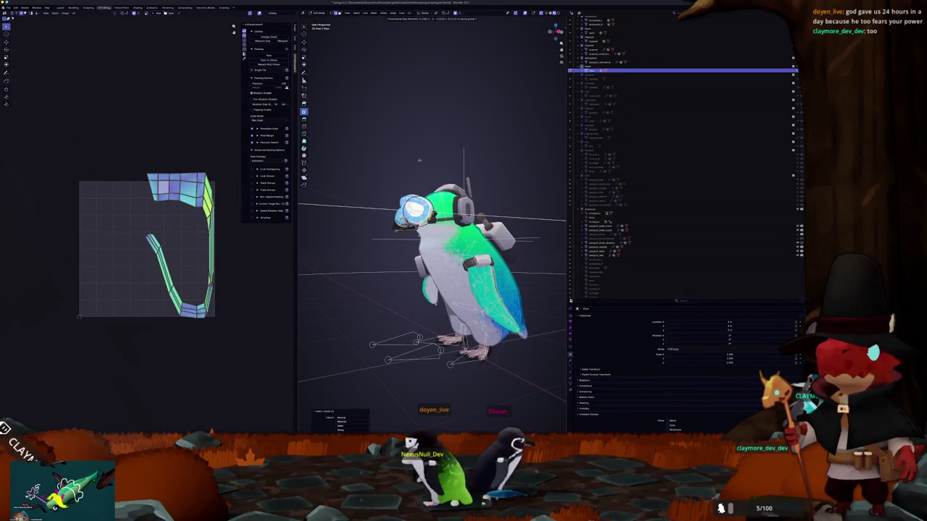
{"action": "left_click", "coordinate": [372, 158]}
{"action": "key", "text": "KP_Decimal"}
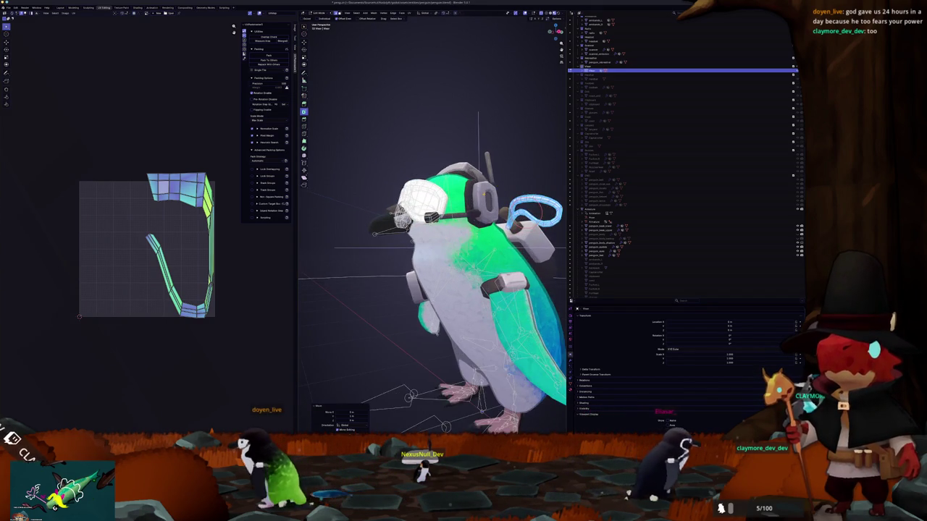
In Edit Mode, mark a seam along an edge loop of the goggle ring
{"action": "middle_click_drag", "start_coordinate": [377, 218], "coordinate": [340, 221]}
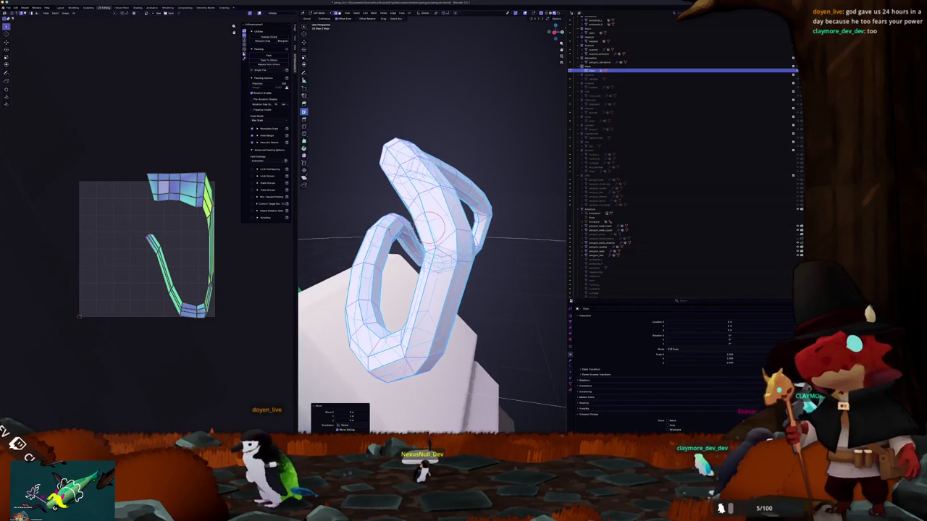
{"action": "key", "text": "Tab"}
{"action": "middle_click_drag", "start_coordinate": [432, 227], "coordinate": [427, 235]}
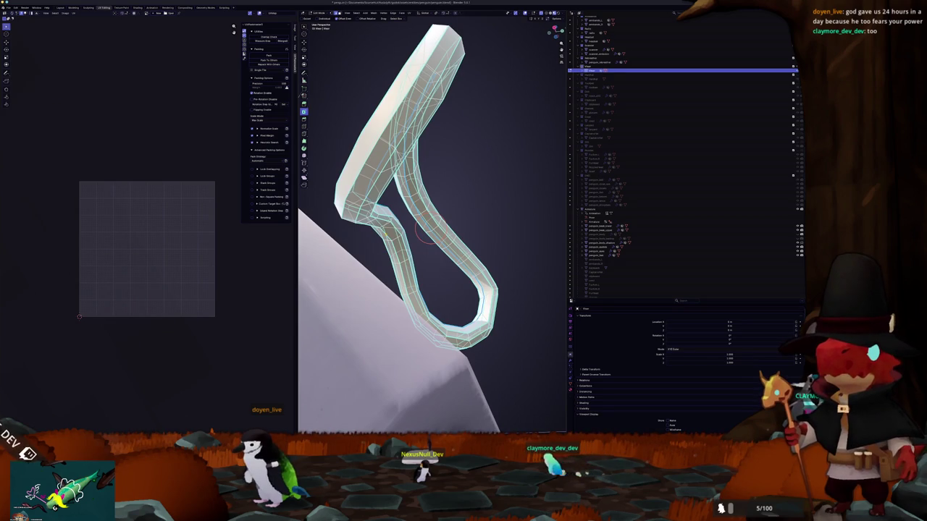
{"action": "mouse_move", "coordinate": [427, 235]}
{"action": "middle_mouse_down"}
{"action": "mouse_move", "coordinate": [438, 232]}
{"action": "mouse_move", "coordinate": [378, 250]}
{"action": "mouse_move", "coordinate": [367, 264]}
{"action": "middle_mouse_up"}
{"action": "right_click", "coordinate": [405, 253]}
{"action": "mouse_move", "coordinate": [391, 253]}
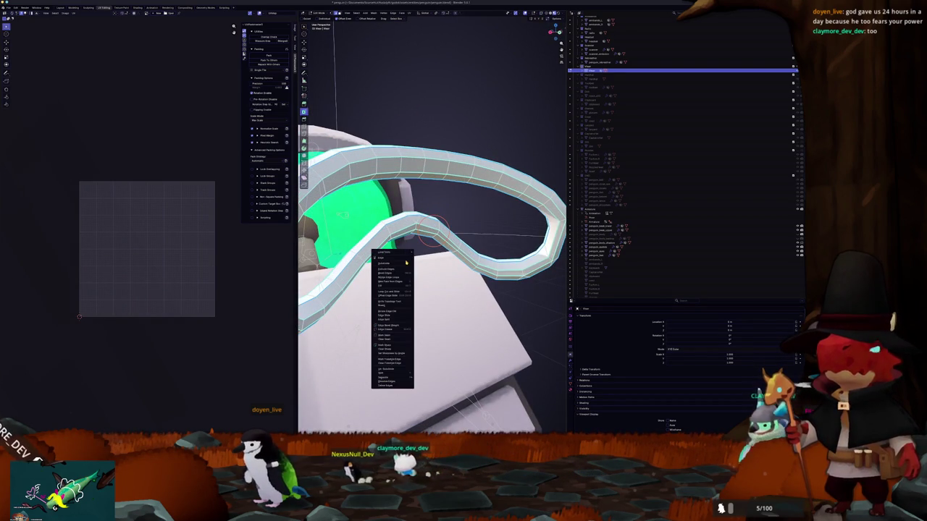
{"action": "left_click", "coordinate": [399, 336]}
Select the linked ring mesh and unwrap it into two looped UV islands
{"action": "middle_click_drag", "start_coordinate": [399, 338], "coordinate": [474, 296]}
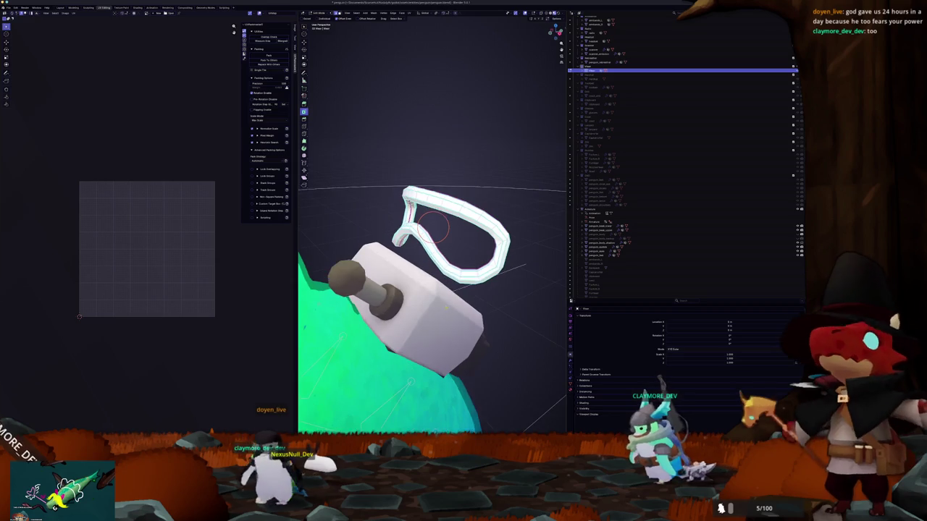
{"action": "scroll", "coordinate": [474, 296], "scroll_direction": "up", "scroll_amount": 2}
{"action": "left_click", "coordinate": [439, 275]}
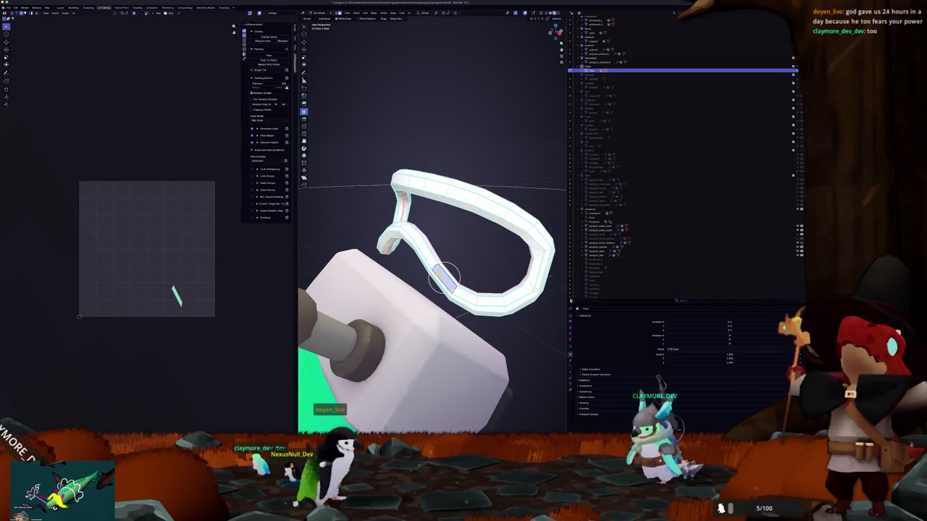
{"action": "key", "text": "ctrl+l"}
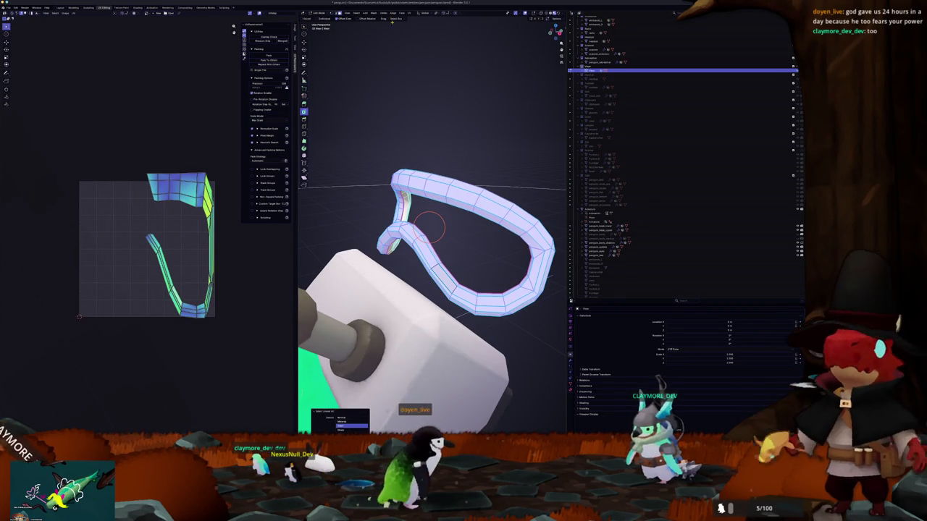
{"action": "scroll", "coordinate": [431, 239], "scroll_direction": "down", "scroll_amount": 2}
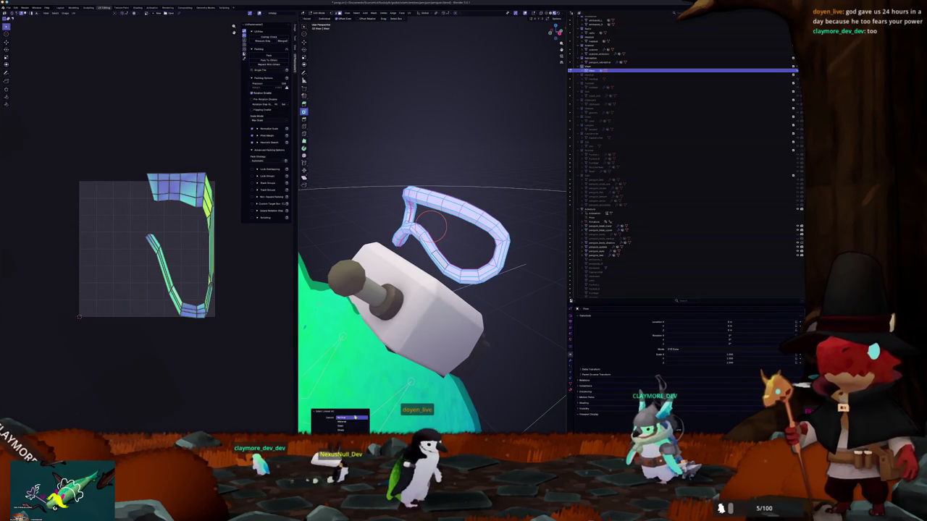
{"action": "scroll", "coordinate": [409, 103], "scroll_direction": "up", "scroll_amount": 2}
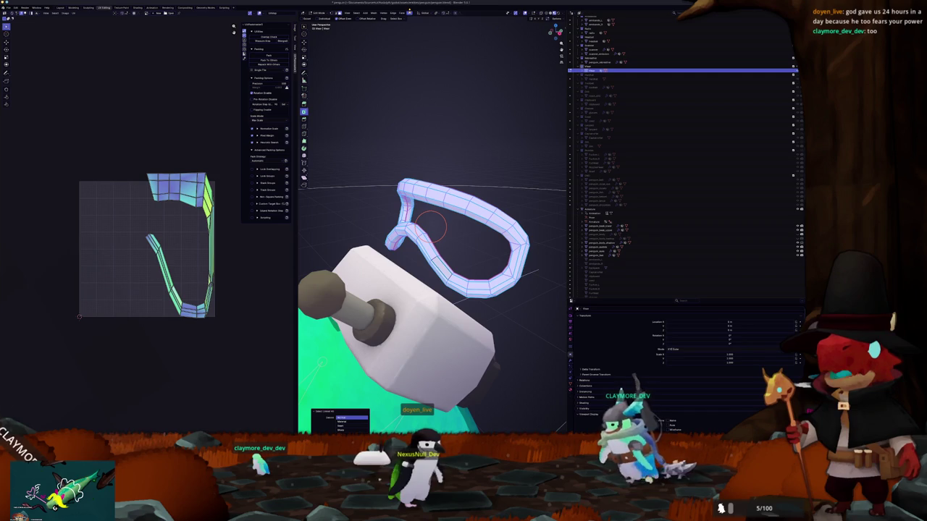
{"action": "left_click", "coordinate": [409, 13]}
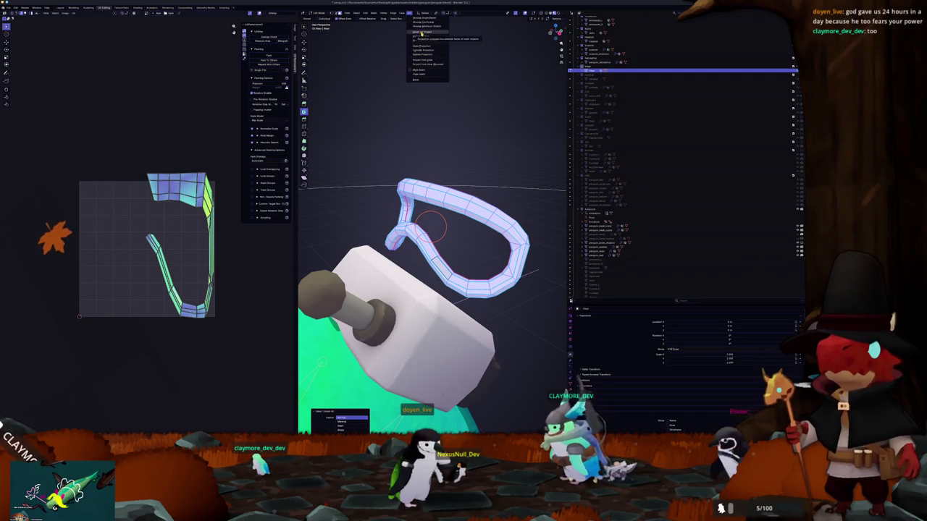
{"action": "left_click", "coordinate": [423, 26]}
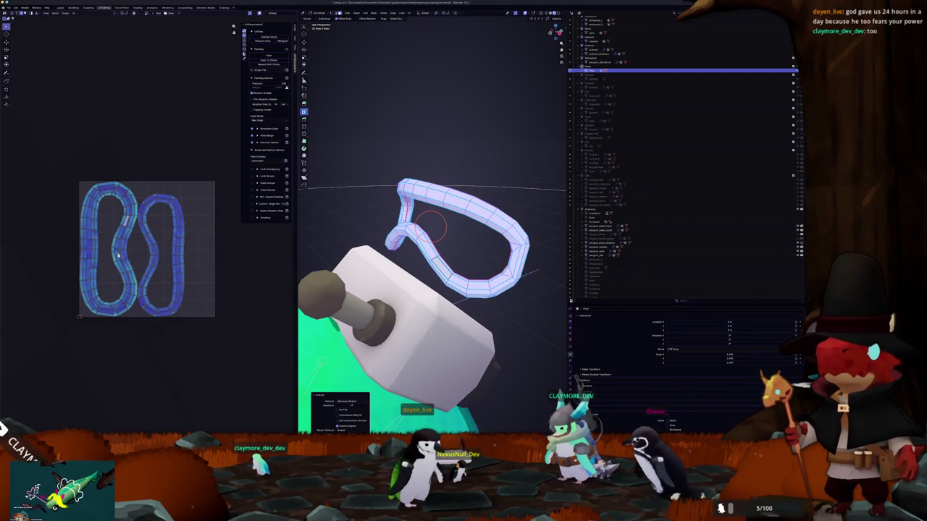
Deselect the goggle mesh and bring up the vertex Merge options on the strap
{"action": "key", "text": "alt+a"}
{"action": "mouse_move", "coordinate": [432, 226]}
{"action": "middle_mouse_down"}
{"action": "mouse_move", "coordinate": [448, 239]}
{"action": "mouse_move", "coordinate": [434, 246]}
{"action": "middle_mouse_up"}
{"action": "scroll", "coordinate": [434, 246], "scroll_direction": "up", "scroll_amount": 3}
{"action": "scroll", "coordinate": [434, 246], "scroll_direction": "up", "scroll_amount": 3}
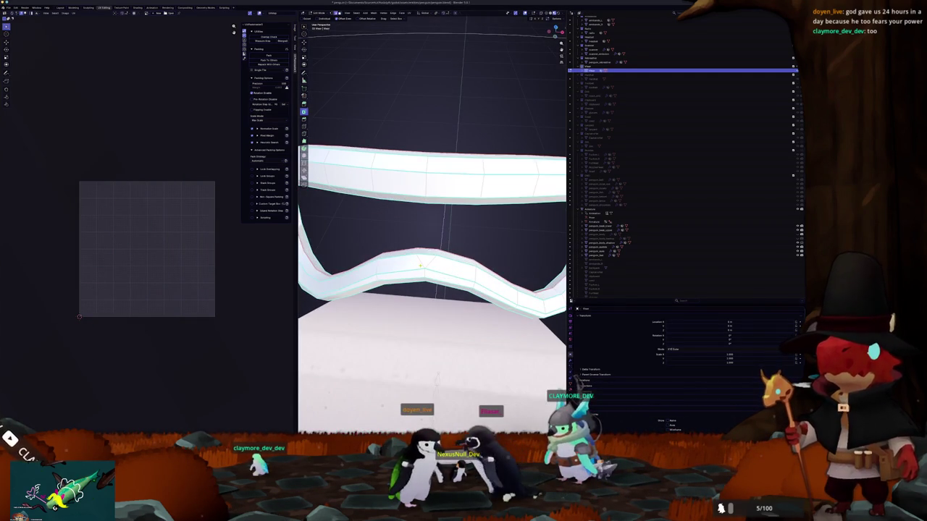
{"action": "middle_click_drag", "start_coordinate": [436, 257], "coordinate": [438, 263]}
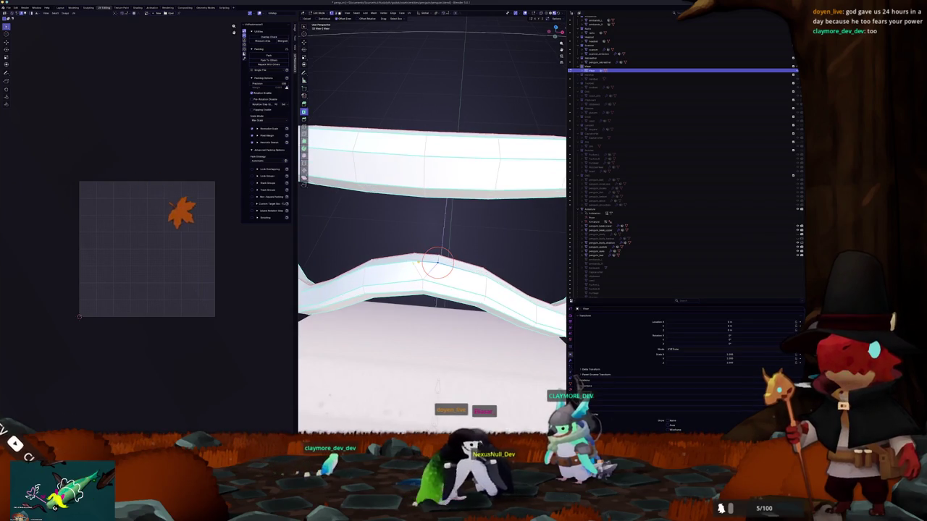
{"action": "key", "text": "m"}
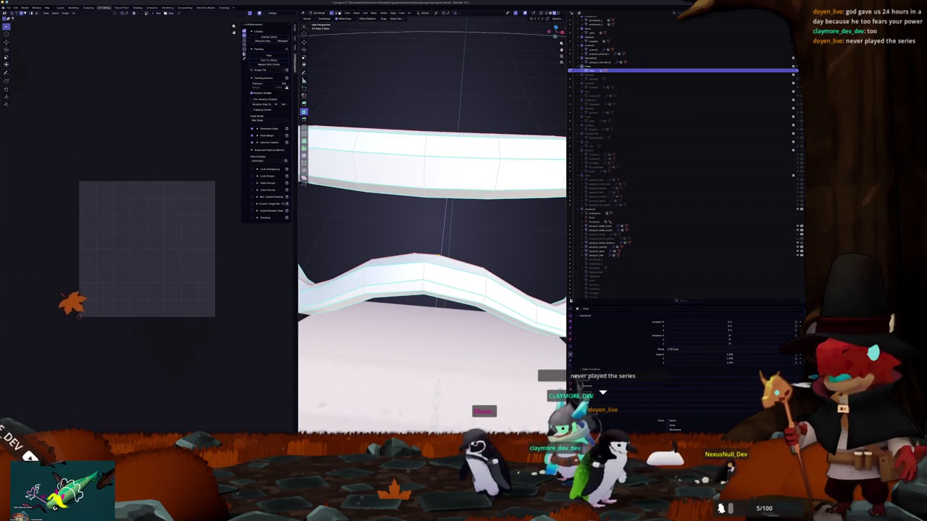
{"action": "mouse_move", "coordinate": [405, 250]}
{"action": "middle_mouse_down"}
{"action": "mouse_move", "coordinate": [381, 223]}
{"action": "mouse_move", "coordinate": [405, 243]}
{"action": "middle_mouse_up"}
{"action": "scroll", "coordinate": [406, 243], "scroll_direction": "down", "scroll_amount": 4}
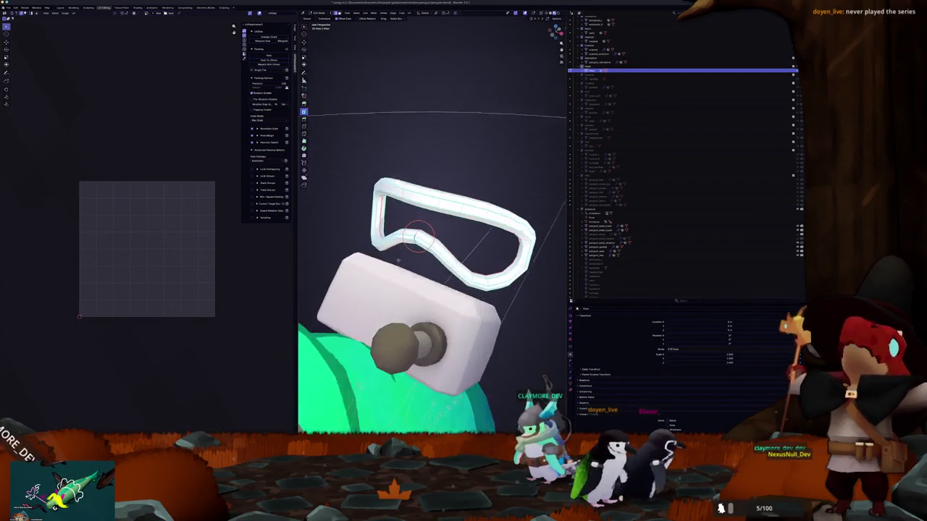
Mark another seam on the strap, select it linked, and unwrap into two long thin strips
{"action": "right_click", "coordinate": [361, 234]}
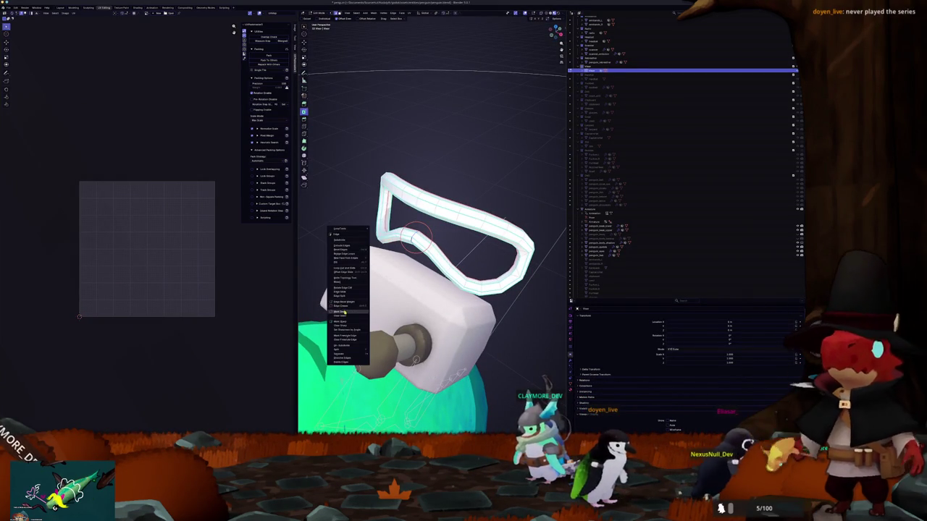
{"action": "middle_click_drag", "start_coordinate": [361, 234], "coordinate": [406, 246]}
{"action": "key", "text": "ctrl+l"}
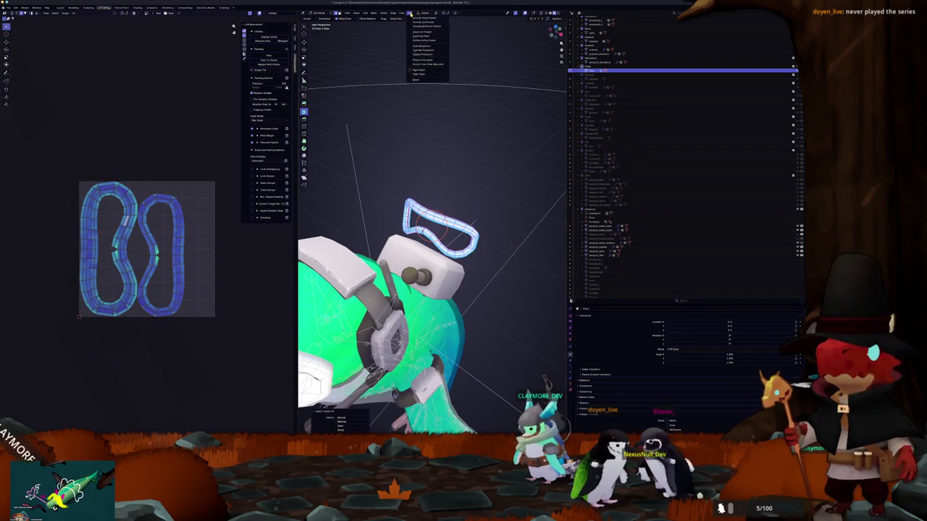
{"action": "left_click", "coordinate": [420, 27]}
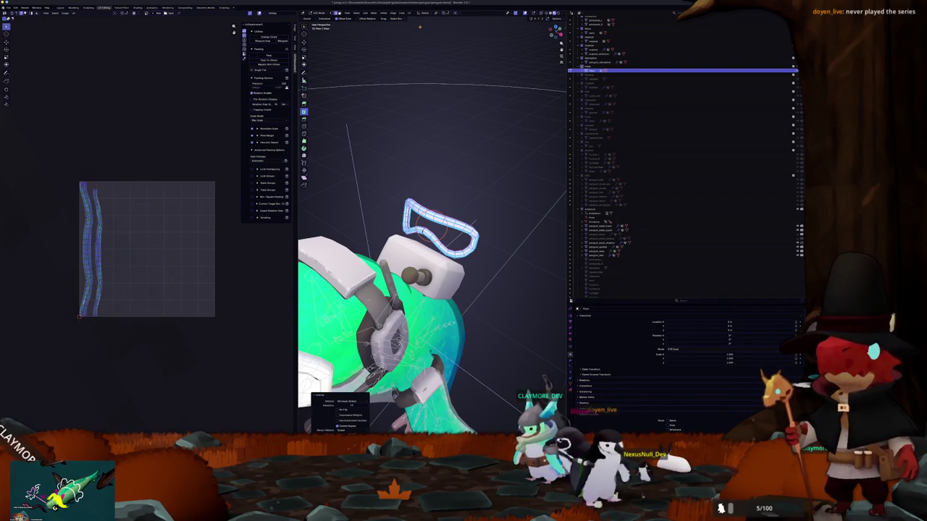
{"action": "scroll", "coordinate": [154, 255], "scroll_direction": "up", "scroll_amount": 3}
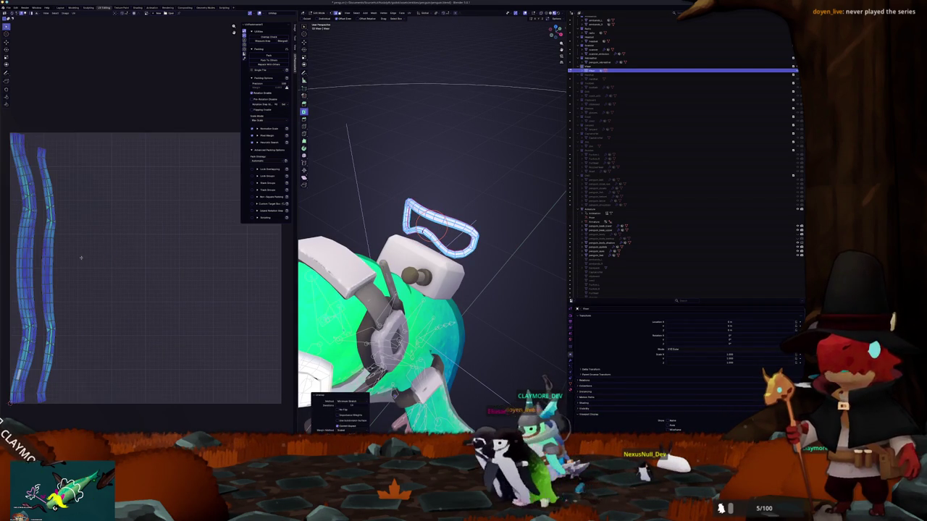
{"action": "middle_click_drag", "start_coordinate": [82, 260], "coordinate": [102, 243]}
Return the goggle ring to its place over the penguin's eyes
{"action": "middle_click_drag", "start_coordinate": [395, 195], "coordinate": [399, 187]}
{"action": "scroll", "coordinate": [399, 186], "scroll_direction": "down", "scroll_amount": 3}
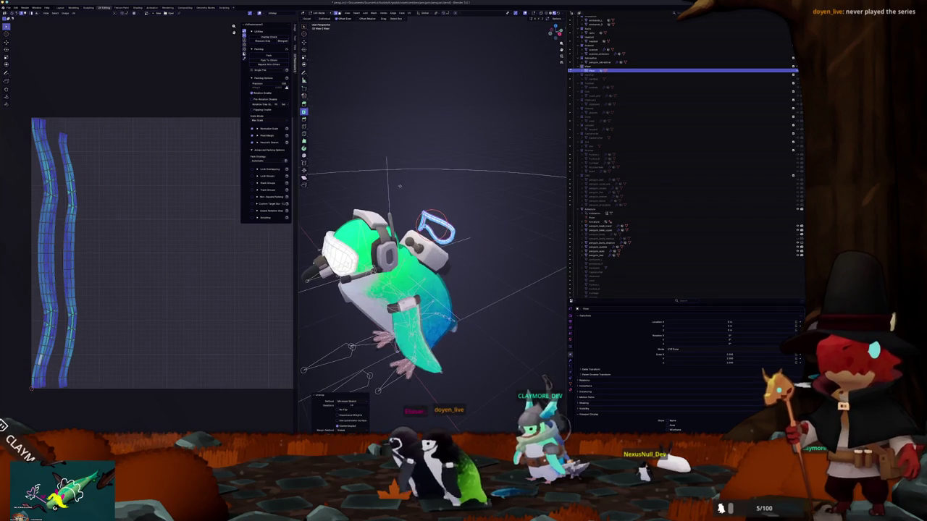
{"action": "key", "text": "r"}
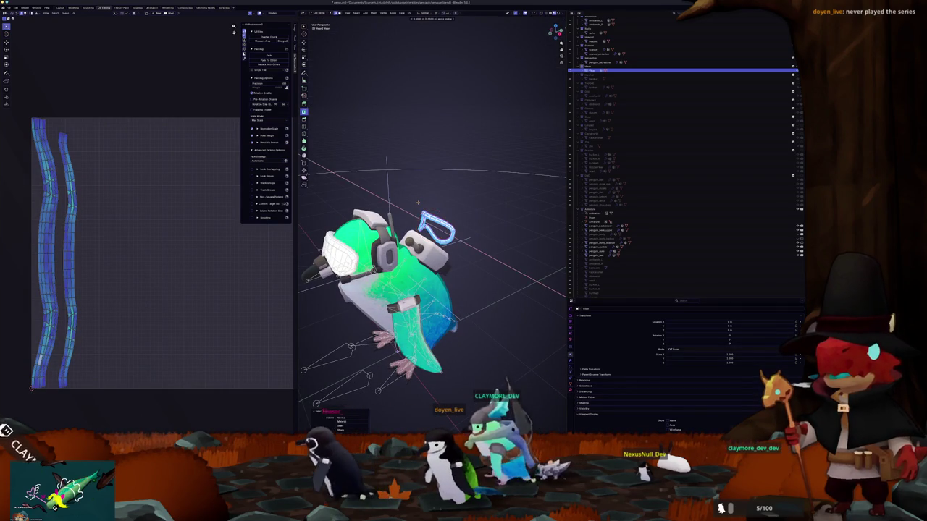
{"action": "key", "text": "Escape"}
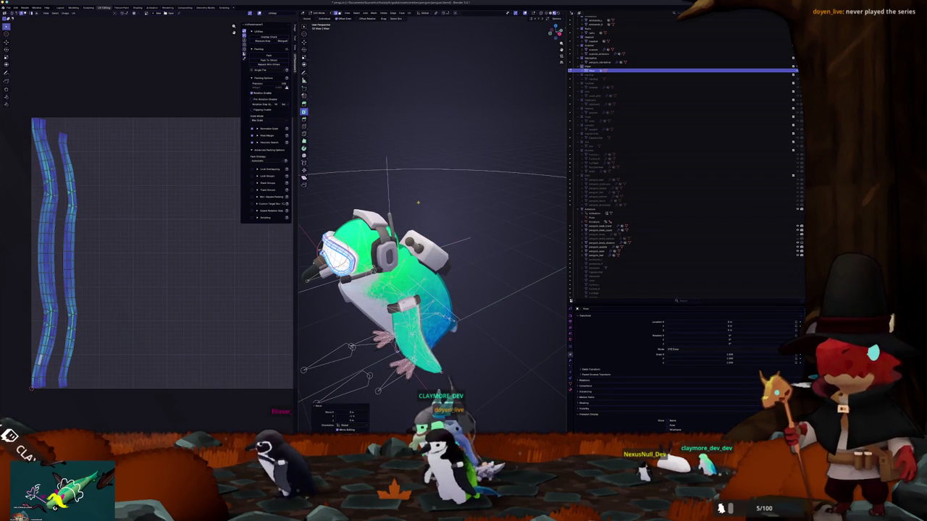
{"action": "scroll", "coordinate": [434, 275], "scroll_direction": "up", "scroll_amount": 3}
{"action": "middle_click_drag", "start_coordinate": [434, 275], "coordinate": [456, 268]}
{"action": "scroll", "coordinate": [456, 268], "scroll_direction": "up", "scroll_amount": 3}
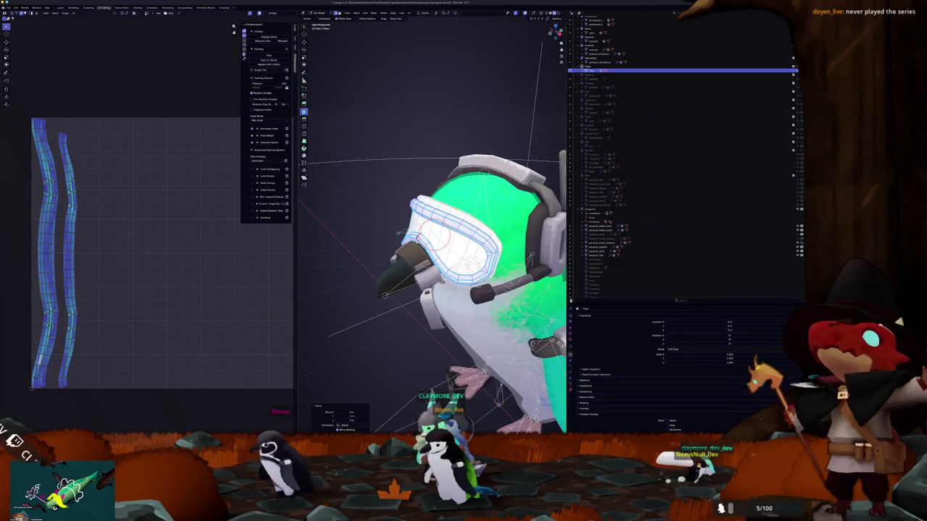
Select the goggles mesh, nudge its position and frame the view on it
{"action": "key", "text": "alt+a"}
{"action": "left_click_drag", "start_coordinate": [456, 214], "coordinate": [440, 236]}
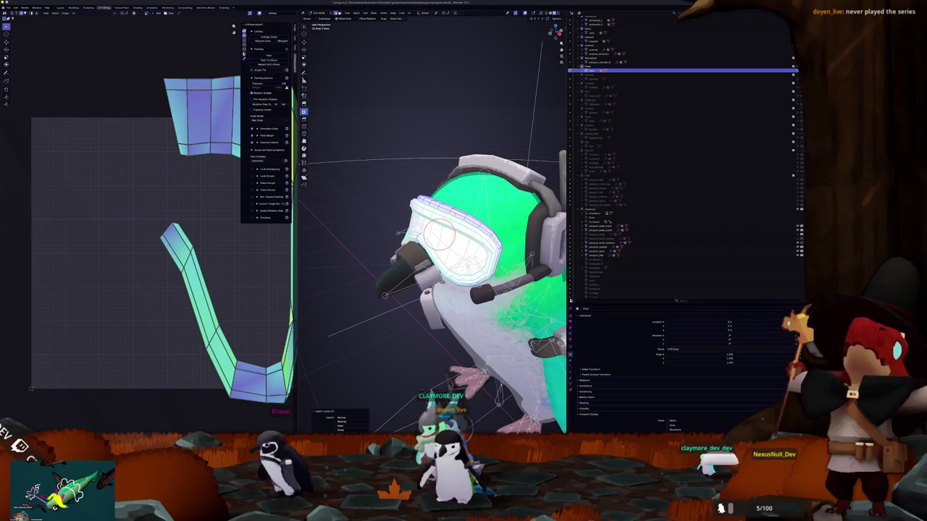
{"action": "scroll", "coordinate": [439, 235], "scroll_direction": "down", "scroll_amount": 4}
{"action": "middle_click_drag", "start_coordinate": [439, 235], "coordinate": [463, 210]}
{"action": "scroll", "coordinate": [471, 199], "scroll_direction": "down", "scroll_amount": 2}
{"action": "key", "text": "g"}
{"action": "left_click", "coordinate": [382, 230]}
{"action": "key", "text": "KP_Decimal"}
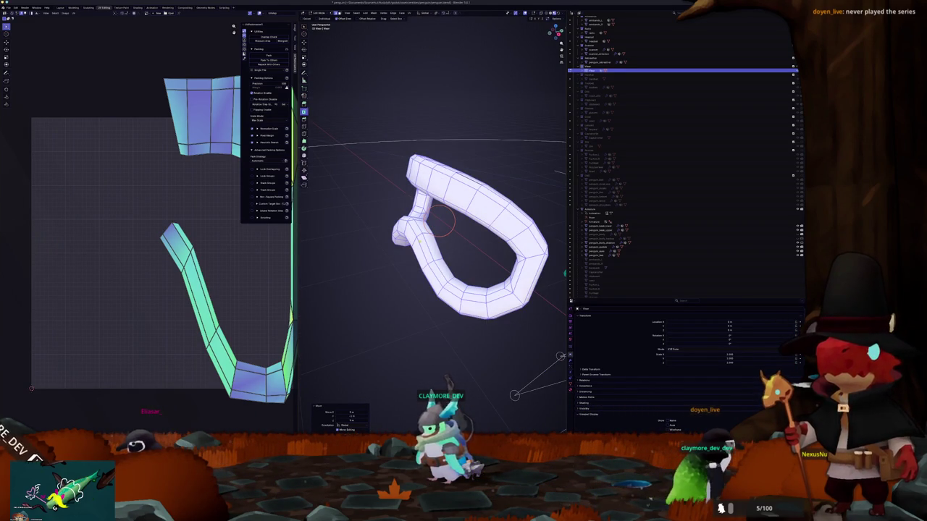
Inspect the goggle ring and strap from several angles around the penguin
{"action": "key", "text": "alt+a"}
{"action": "middle_click_drag", "start_coordinate": [434, 239], "coordinate": [383, 246]}
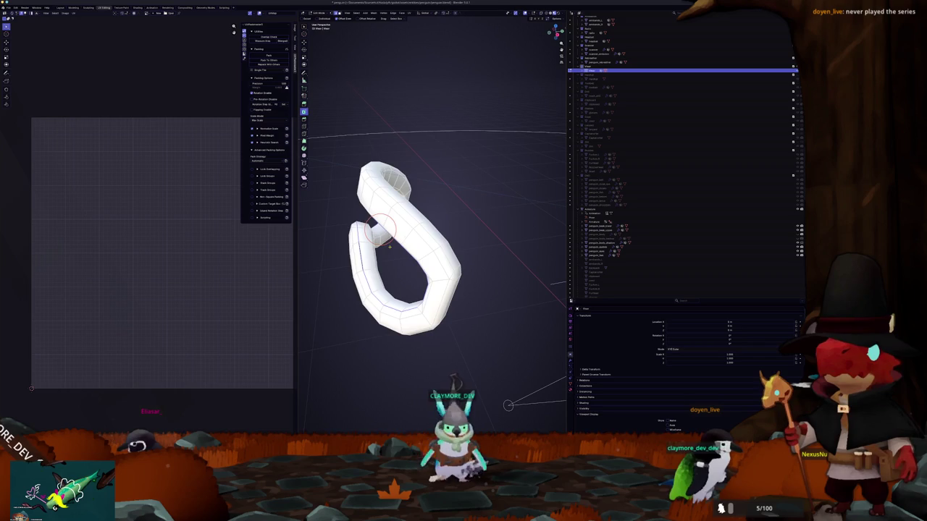
{"action": "middle_click_drag", "start_coordinate": [384, 246], "coordinate": [354, 246]}
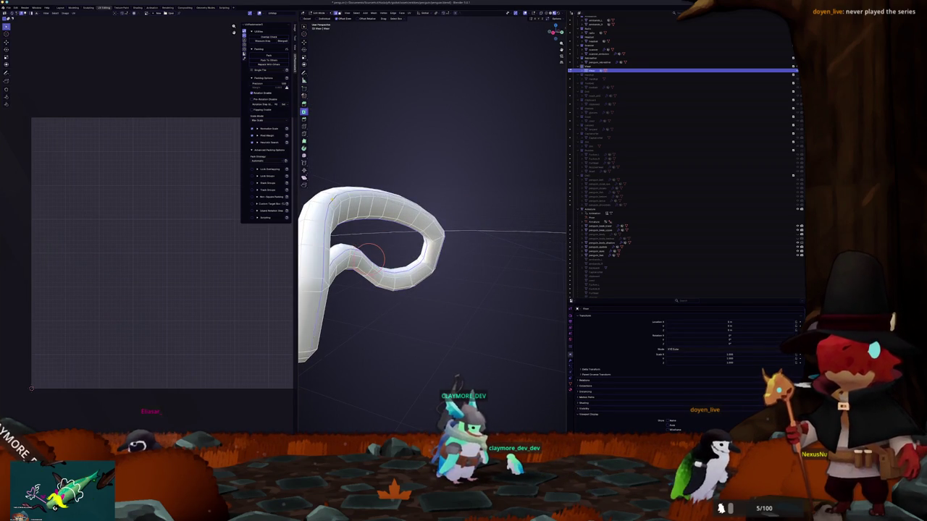
{"action": "scroll", "coordinate": [434, 239], "scroll_direction": "down", "scroll_amount": 5}
{"action": "middle_click_drag", "start_coordinate": [434, 239], "coordinate": [447, 205]}
{"action": "right_click", "coordinate": [447, 206]}
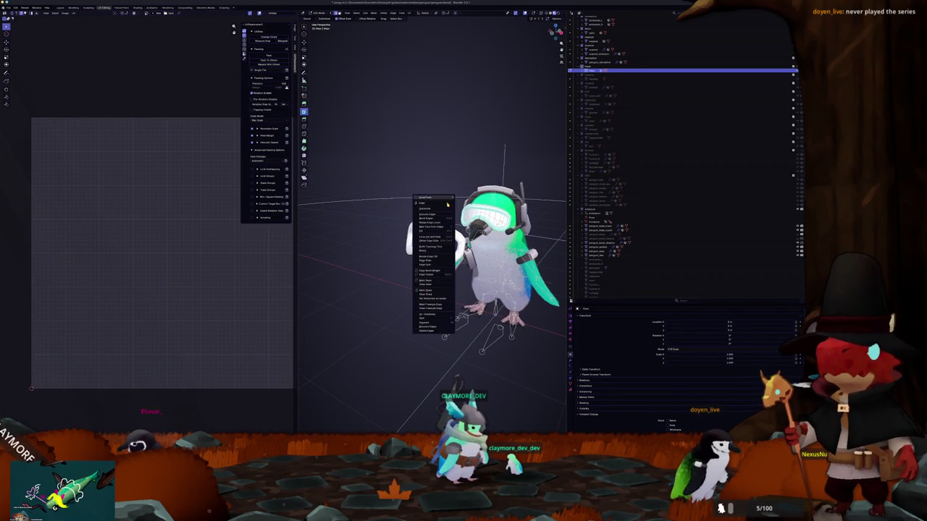
{"action": "left_click", "coordinate": [445, 282]}
{"action": "mouse_move", "coordinate": [445, 283]}
{"action": "middle_mouse_down"}
{"action": "mouse_move", "coordinate": [420, 260]}
{"action": "mouse_move", "coordinate": [403, 292]}
{"action": "mouse_move", "coordinate": [387, 292]}
{"action": "mouse_move", "coordinate": [406, 288]}
{"action": "middle_mouse_up"}
{"action": "scroll", "coordinate": [420, 261], "scroll_direction": "up", "scroll_amount": 3}
{"action": "scroll", "coordinate": [403, 292], "scroll_direction": "up", "scroll_amount": 2}
{"action": "scroll", "coordinate": [404, 291], "scroll_direction": "up", "scroll_amount": 2}
{"action": "scroll", "coordinate": [403, 291], "scroll_direction": "up", "scroll_amount": 2}
Enter Edit Mode on the goggle strap and select all its linked geometry
{"action": "key", "text": "slash"}
{"action": "scroll", "coordinate": [387, 291], "scroll_direction": "down", "scroll_amount": 3}
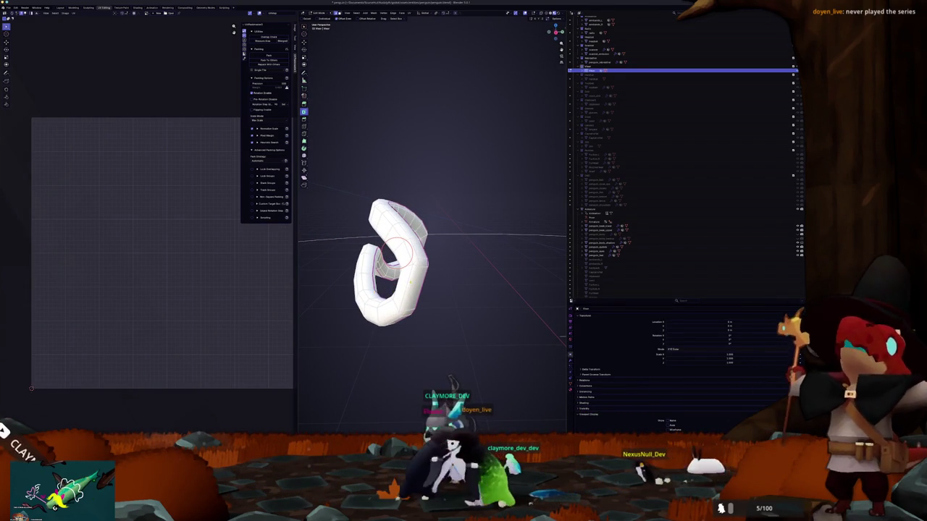
{"action": "key", "text": "slash"}
{"action": "key", "text": "Tab"}
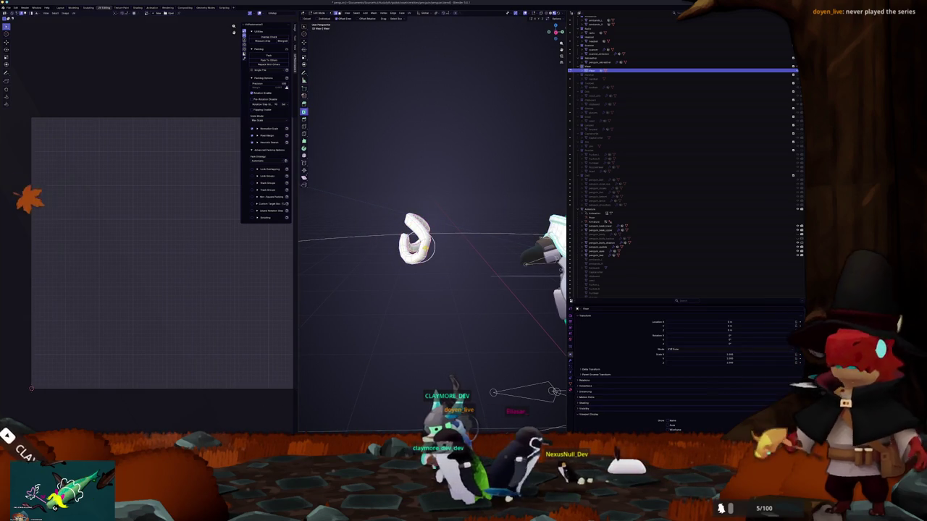
{"action": "key", "text": "ctrl+l"}
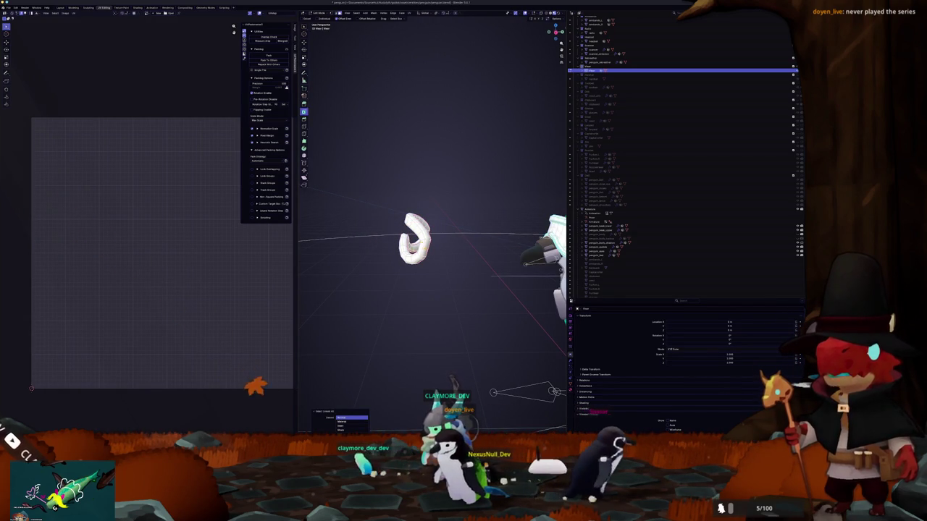
{"action": "key", "text": "a"}
{"action": "key", "text": "ctrl+l"}
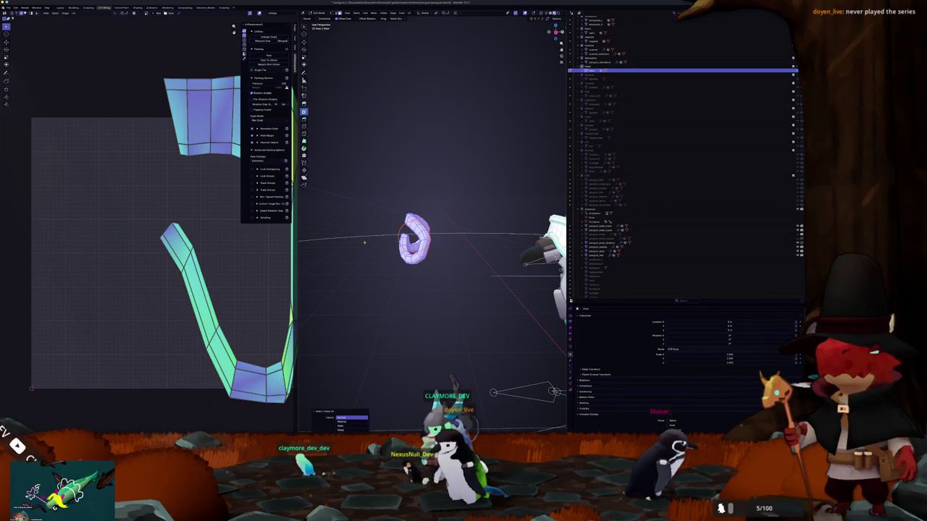
Add the goggle frame to the selection and UV-unwrap the strap and frame together
{"action": "middle_click_drag", "start_coordinate": [374, 230], "coordinate": [423, 216]}
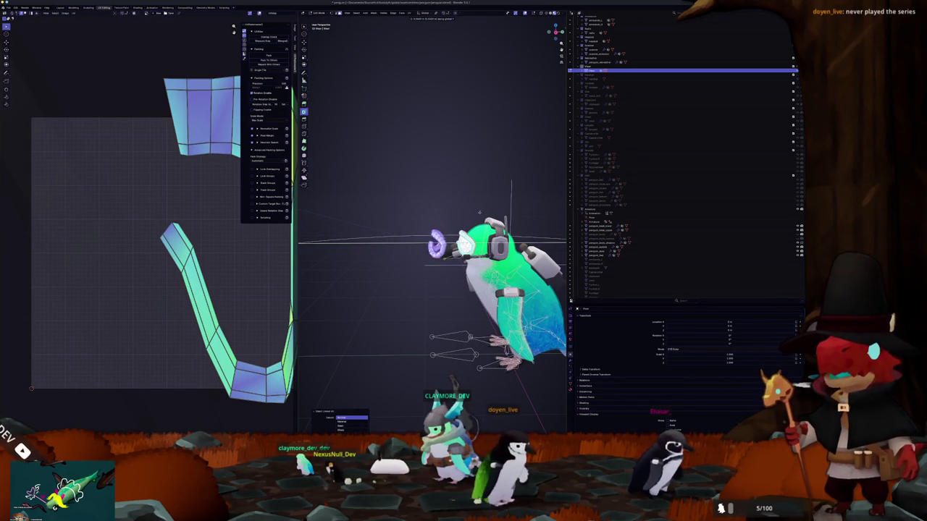
{"action": "scroll", "coordinate": [521, 211], "scroll_direction": "up", "scroll_amount": 4}
{"action": "middle_click_drag", "start_coordinate": [521, 211], "coordinate": [466, 214]}
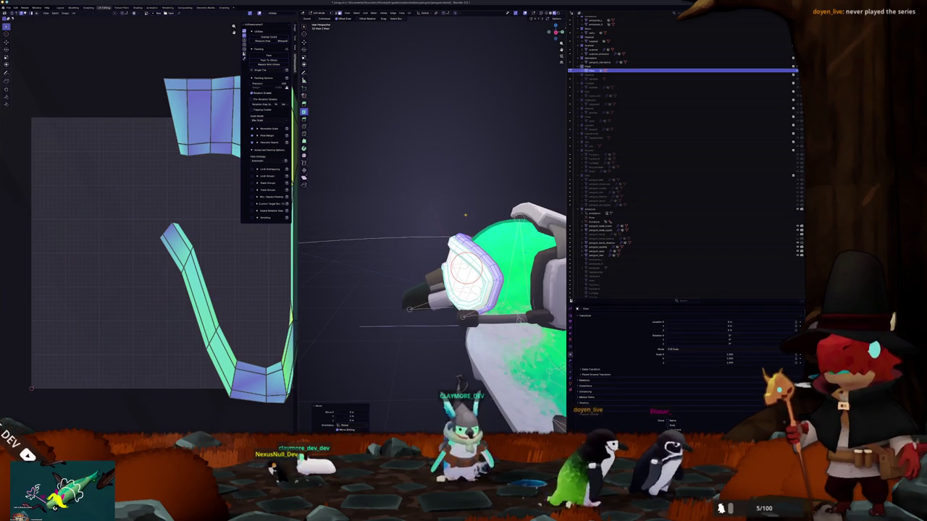
{"action": "key", "text": "l"}
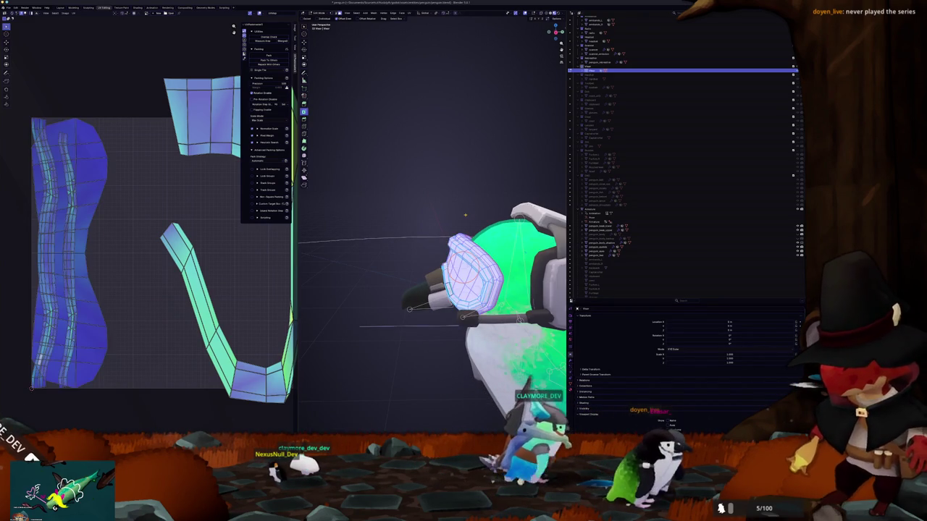
{"action": "scroll", "coordinate": [464, 214], "scroll_direction": "down", "scroll_amount": 3}
{"action": "middle_click_drag", "start_coordinate": [465, 214], "coordinate": [432, 117]}
{"action": "key", "text": "u"}
{"action": "left_click", "coordinate": [418, 25]}
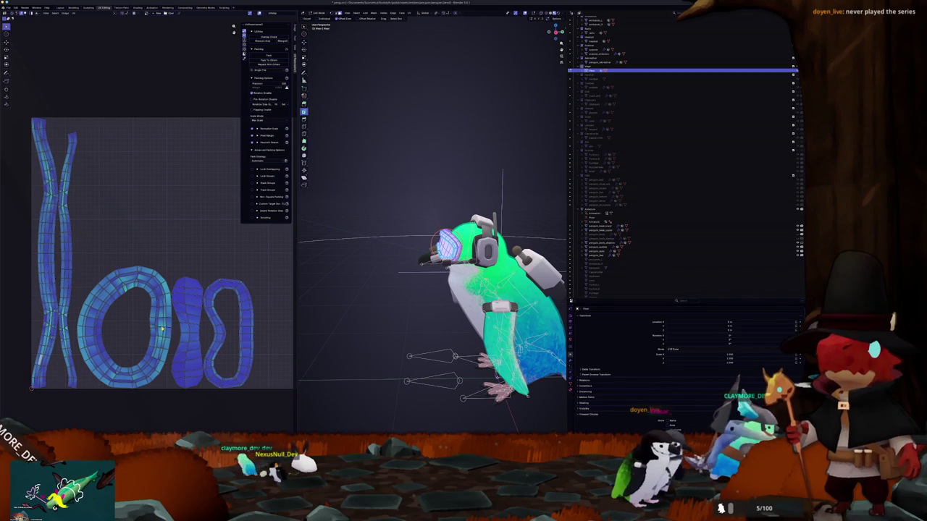
{"action": "scroll", "coordinate": [162, 329], "scroll_direction": "up", "scroll_amount": 2}
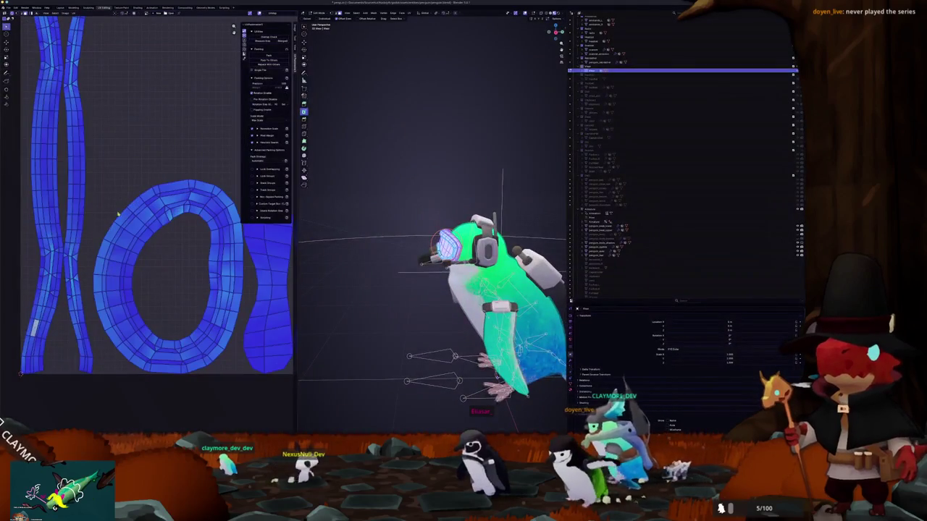
Select and inspect the goggles' strip and ring islands in the UV Editor, quitting a running game
{"action": "left_click", "coordinate": [118, 215]}
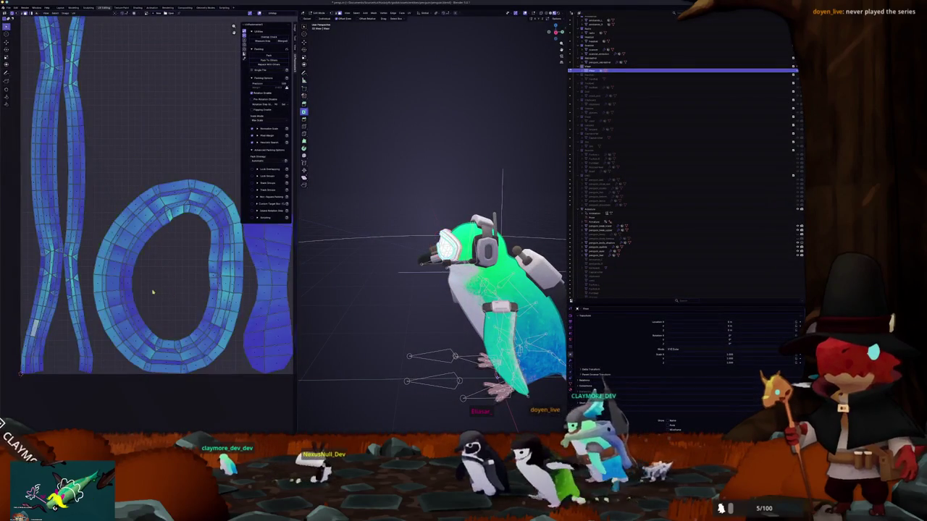
{"action": "scroll", "coordinate": [152, 290], "scroll_direction": "up", "scroll_amount": 1}
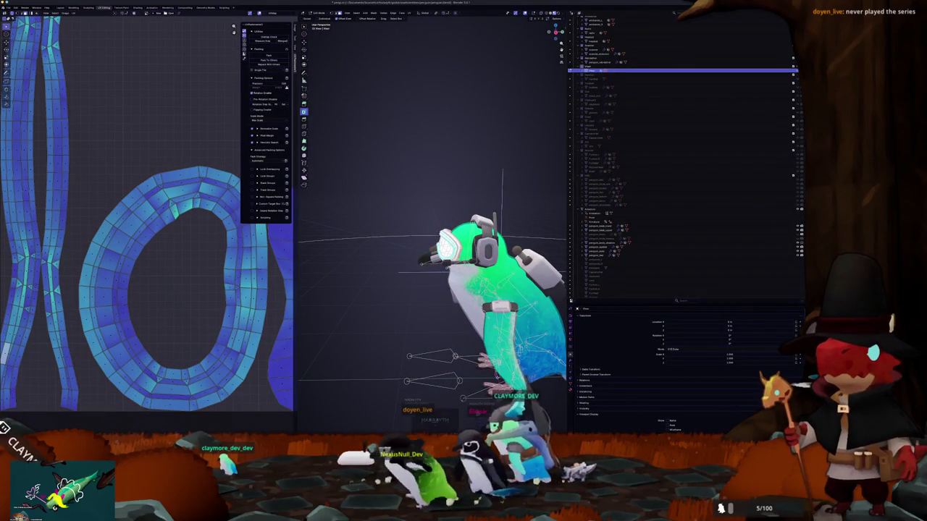
{"action": "key", "text": "alt+Tab"}
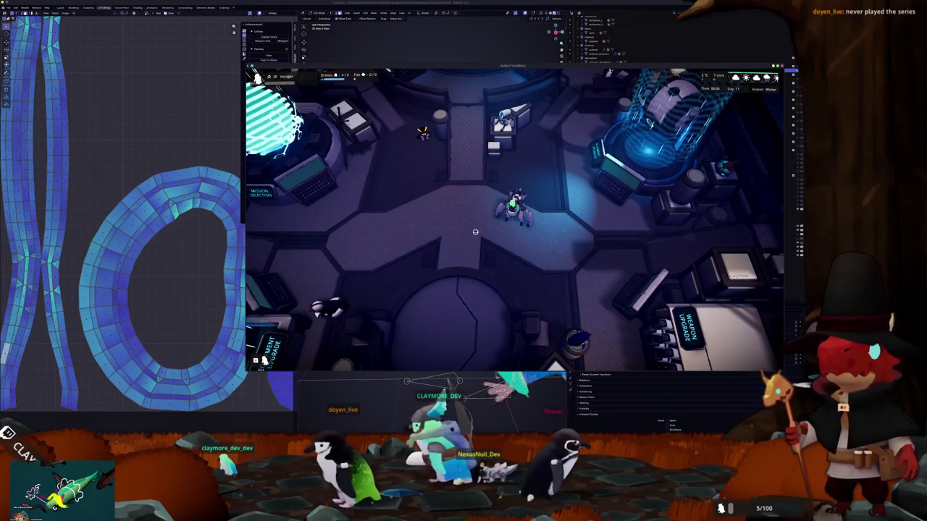
{"action": "key", "text": "Escape"}
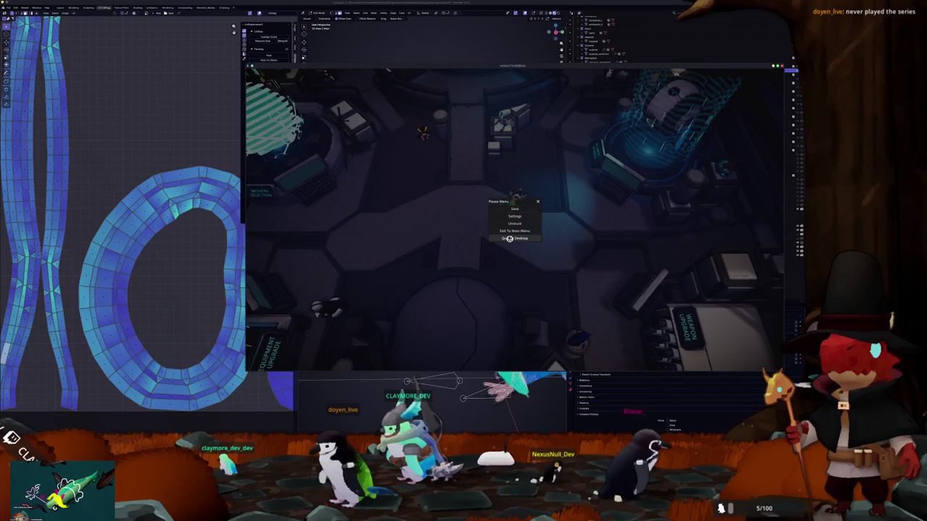
{"action": "left_click", "coordinate": [509, 238]}
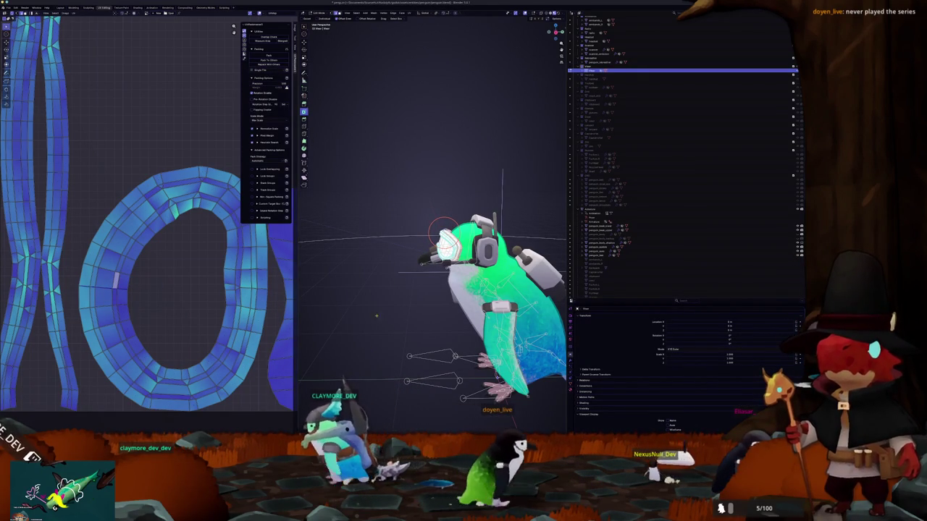
{"action": "scroll", "coordinate": [217, 253], "scroll_direction": "down", "scroll_amount": 3}
{"action": "scroll", "coordinate": [218, 254], "scroll_direction": "down", "scroll_amount": 1}
{"action": "scroll", "coordinate": [224, 257], "scroll_direction": "up", "scroll_amount": 2}
{"action": "scroll", "coordinate": [232, 259], "scroll_direction": "up", "scroll_amount": 3}
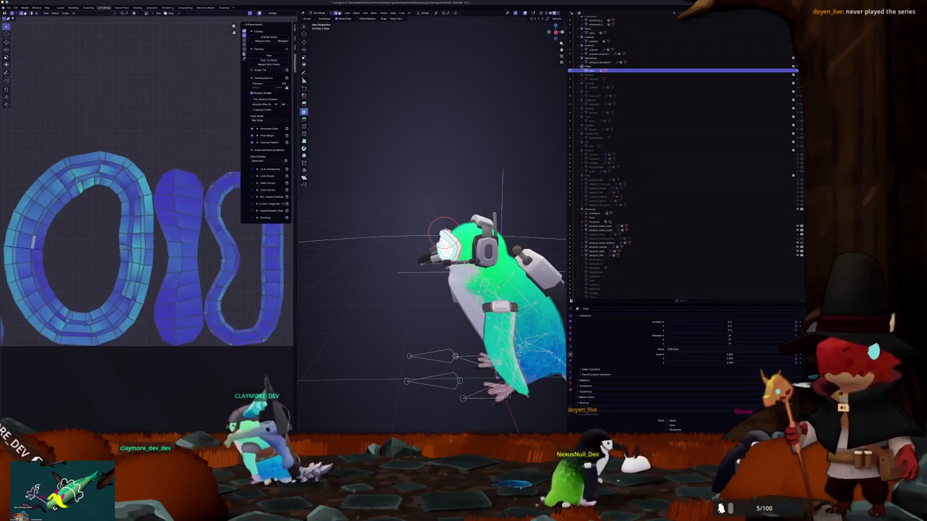
{"action": "scroll", "coordinate": [235, 261], "scroll_direction": "right", "scroll_amount": 2}
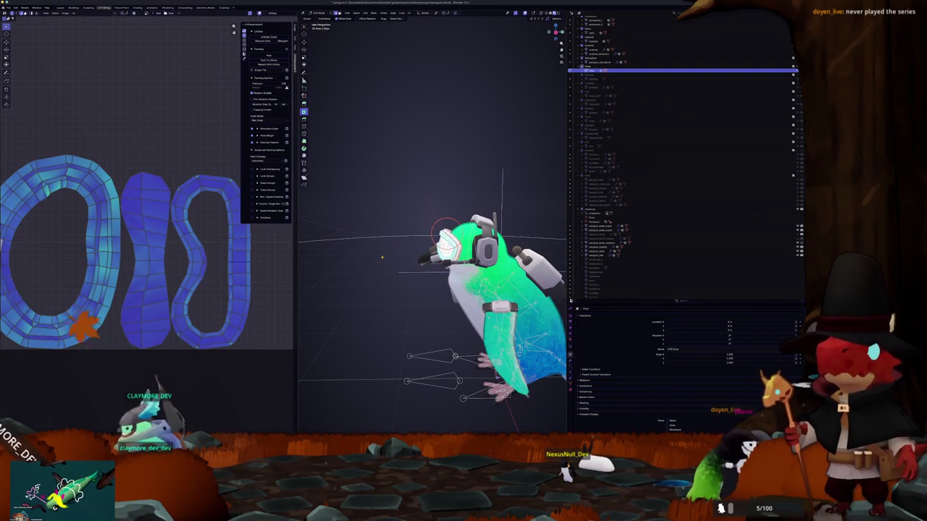
Select the goggle visor, unwrap it and select its UV islands
{"action": "left_click", "coordinate": [445, 239]}
{"action": "left_click", "coordinate": [409, 13]}
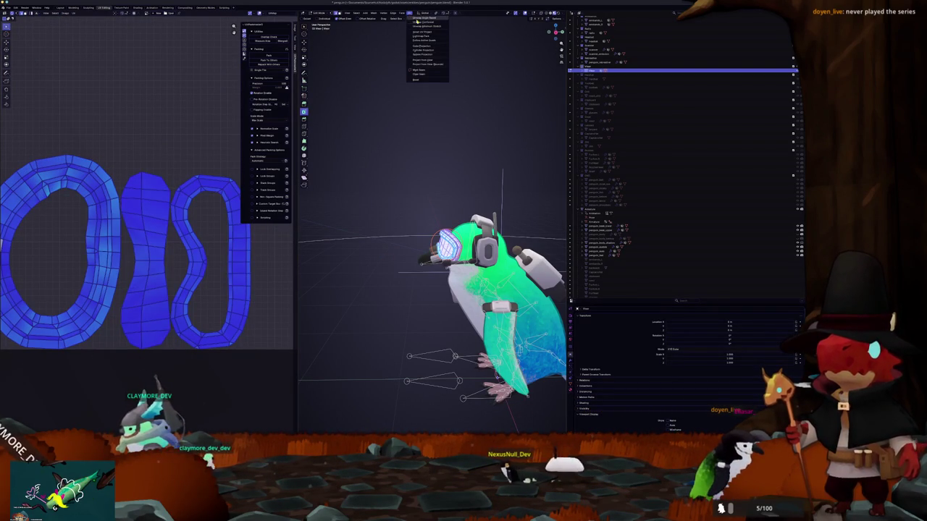
{"action": "left_click", "coordinate": [421, 28]}
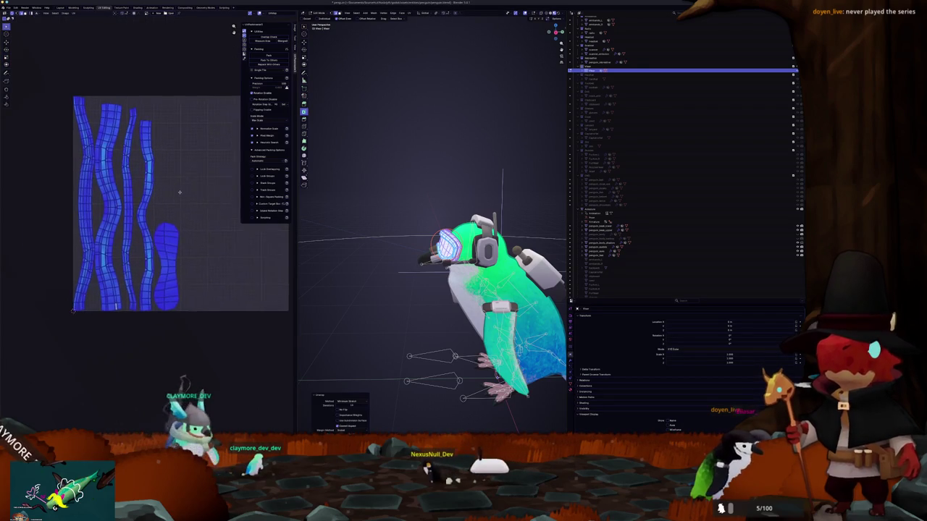
{"action": "scroll", "coordinate": [177, 200], "scroll_direction": "up", "scroll_amount": 2}
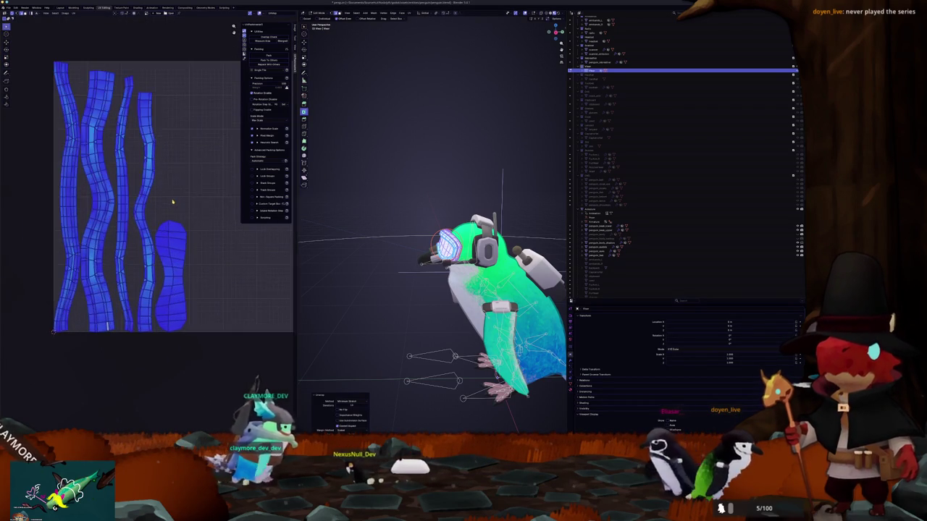
{"action": "scroll", "coordinate": [172, 203], "scroll_direction": "up", "scroll_amount": 2}
{"action": "scroll", "coordinate": [171, 205], "scroll_direction": "down", "scroll_amount": 1}
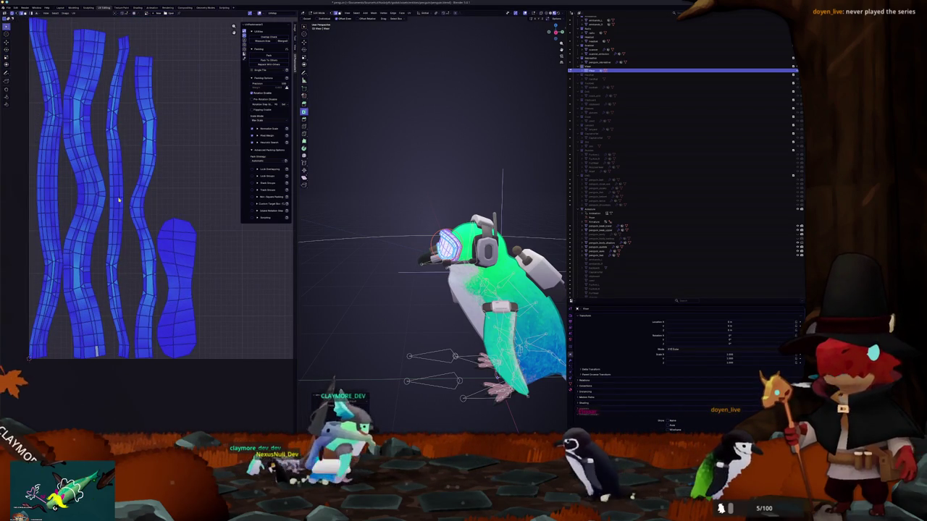
{"action": "left_click", "coordinate": [154, 190]}
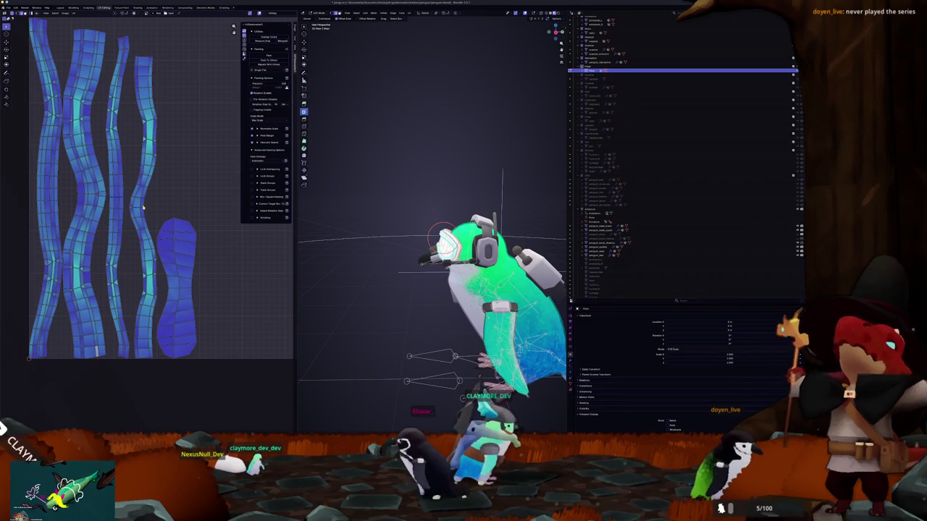
Mark an extra seam on a visor edge and re-unwrap it with Minimum Stretch
{"action": "scroll", "coordinate": [139, 209], "scroll_direction": "up", "scroll_amount": 2}
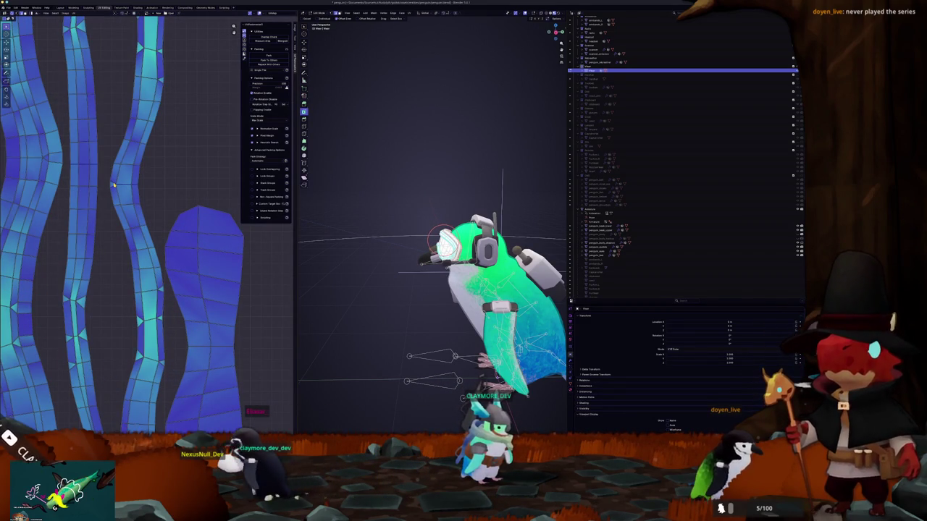
{"action": "scroll", "coordinate": [113, 186], "scroll_direction": "down", "scroll_amount": 5}
{"action": "scroll", "coordinate": [174, 195], "scroll_direction": "up", "scroll_amount": 5}
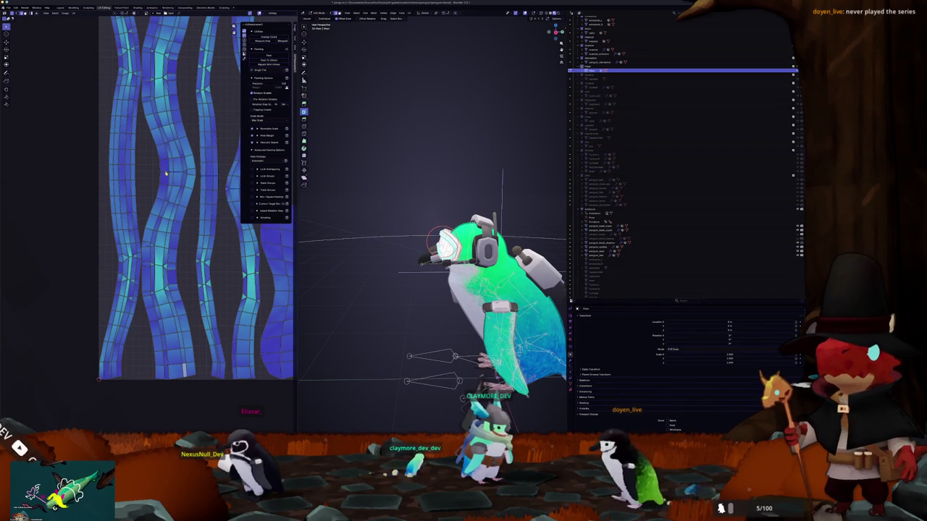
{"action": "scroll", "coordinate": [164, 185], "scroll_direction": "up", "scroll_amount": 1}
{"action": "scroll", "coordinate": [161, 203], "scroll_direction": "up", "scroll_amount": 2}
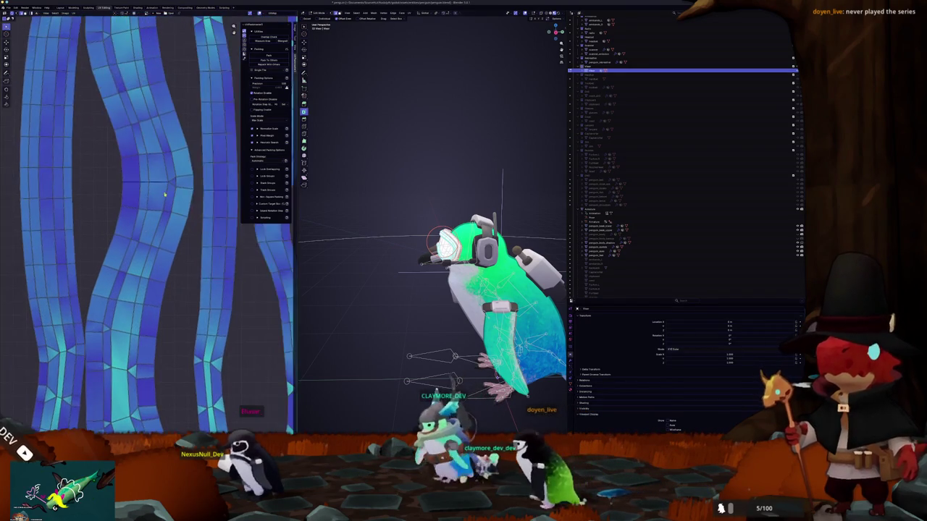
{"action": "scroll", "coordinate": [161, 203], "scroll_direction": "up", "scroll_amount": 2}
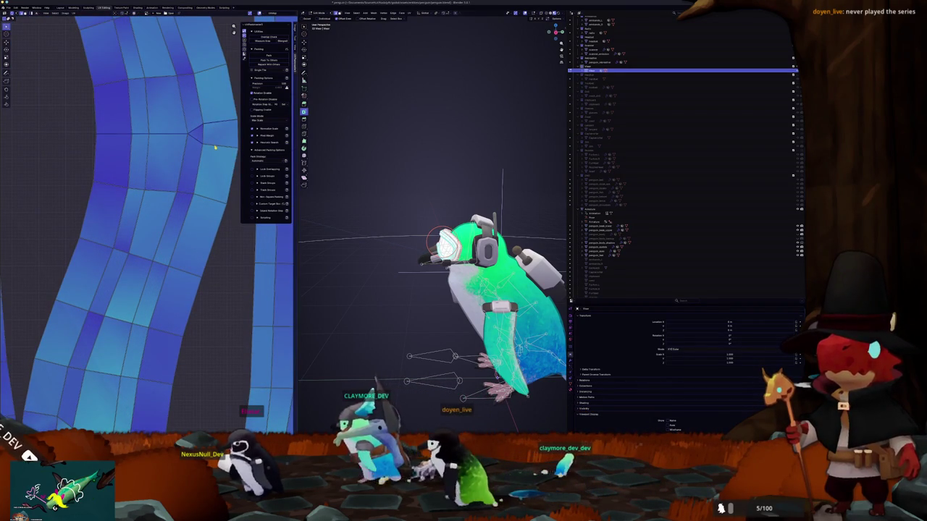
{"action": "scroll", "coordinate": [153, 208], "scroll_direction": "down", "scroll_amount": 4}
{"action": "scroll", "coordinate": [152, 208], "scroll_direction": "up", "scroll_amount": 1}
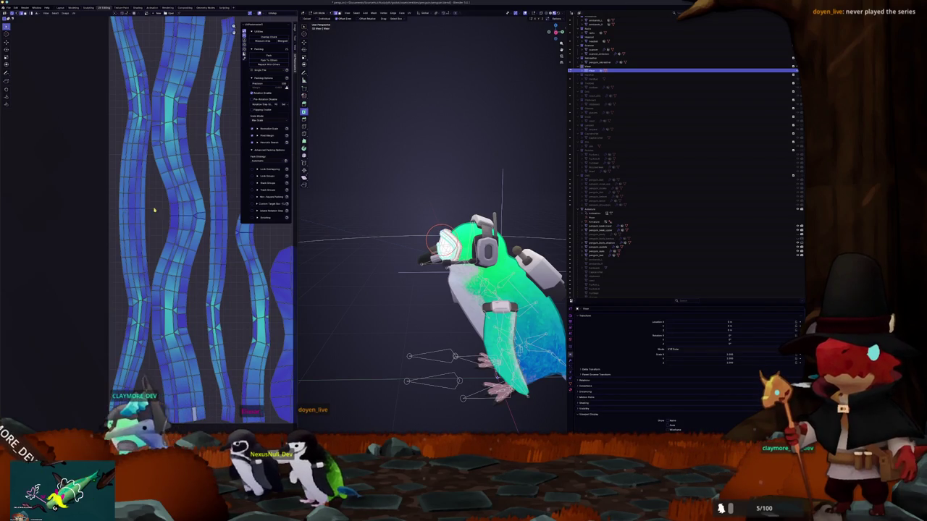
{"action": "right_click", "coordinate": [360, 197]}
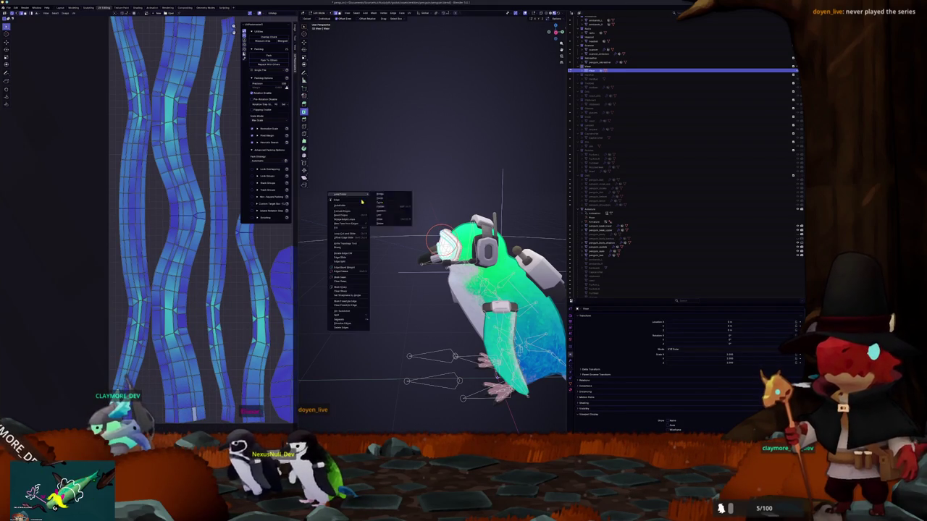
{"action": "left_click", "coordinate": [341, 271]}
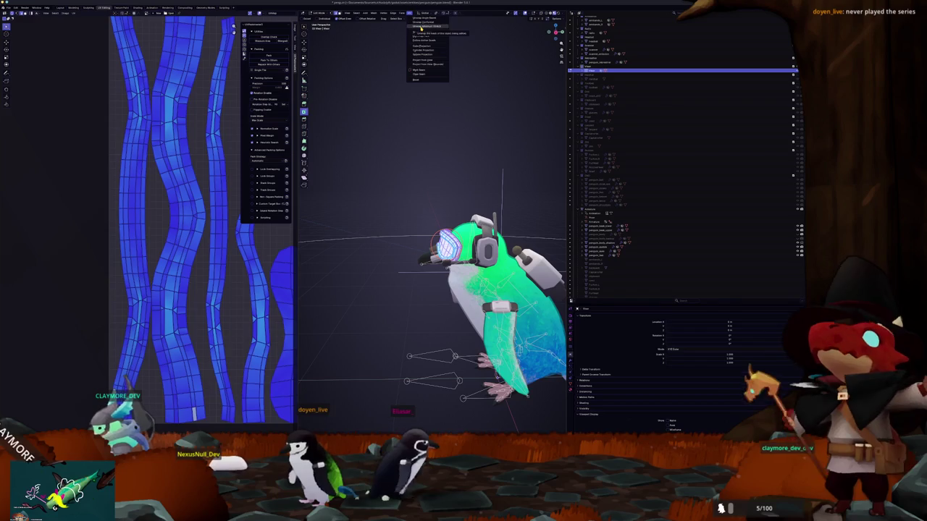
{"action": "left_click", "coordinate": [422, 26]}
Pack the goggles' UV islands to fill the UV square
{"action": "scroll", "coordinate": [133, 156], "scroll_direction": "down", "scroll_amount": 2}
{"action": "scroll", "coordinate": [134, 156], "scroll_direction": "down", "scroll_amount": 2}
{"action": "scroll", "coordinate": [135, 159], "scroll_direction": "right", "scroll_amount": 1}
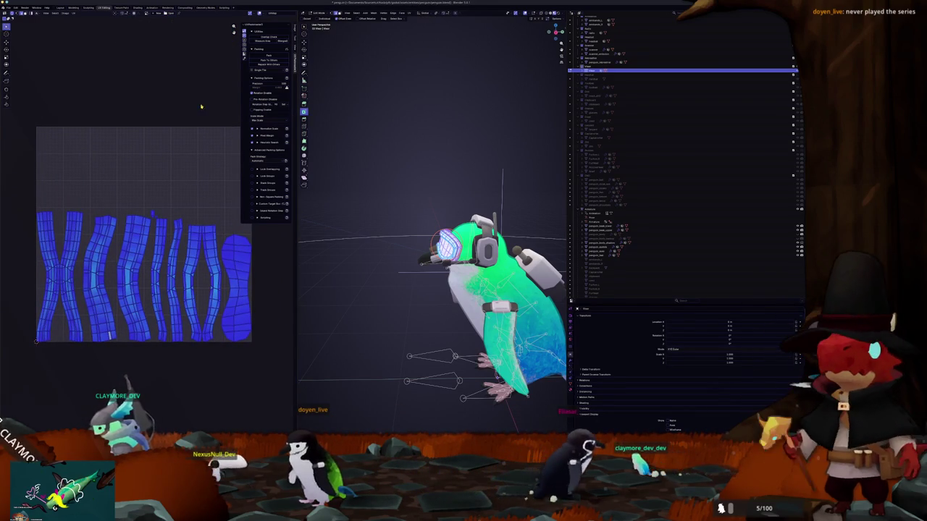
{"action": "left_click", "coordinate": [266, 59]}
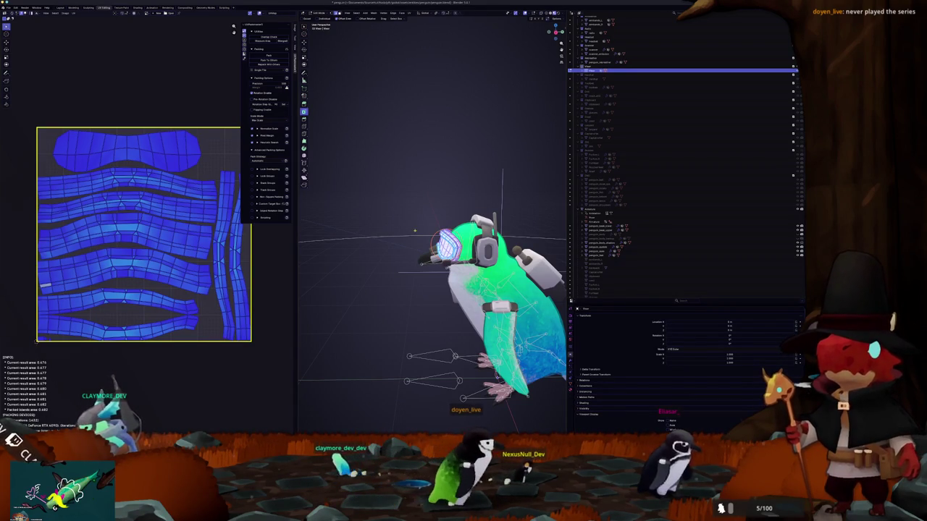
Leave Edit Mode and orbit to the penguin's front with the goggles on its head
{"action": "key", "text": "Tab"}
{"action": "middle_click_drag", "start_coordinate": [515, 333], "coordinate": [572, 330]}
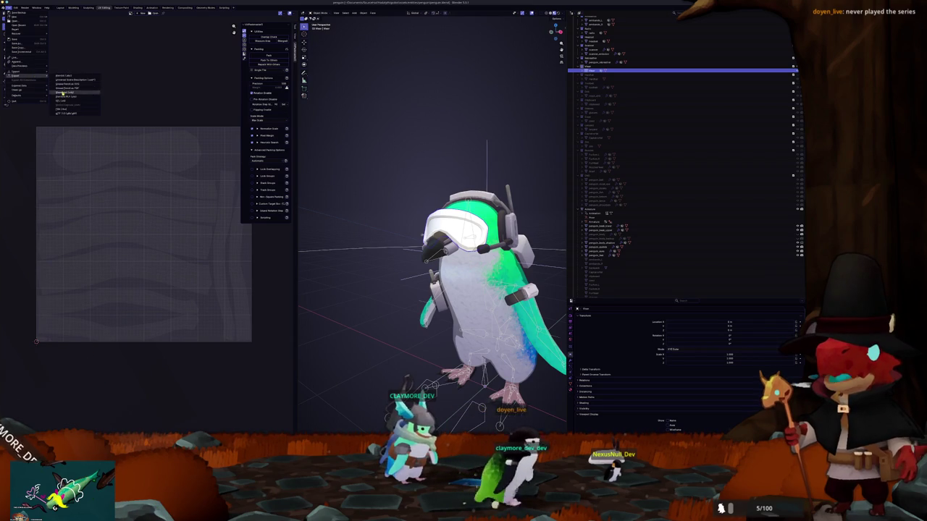
Export the penguin scene as the FBX file penguin_mod.fbx
{"action": "left_click", "coordinate": [65, 110]}
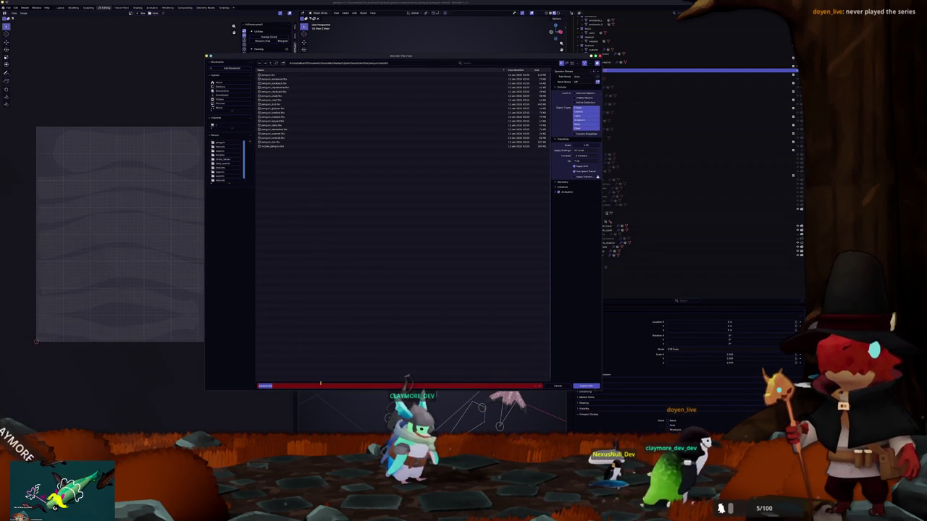
{"action": "type", "text": "penguin"}
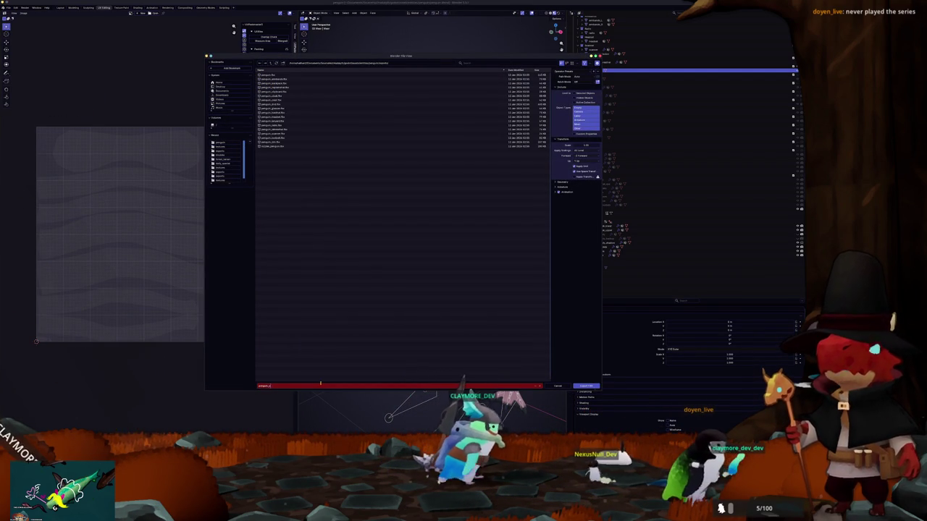
{"action": "key", "text": "Return"}
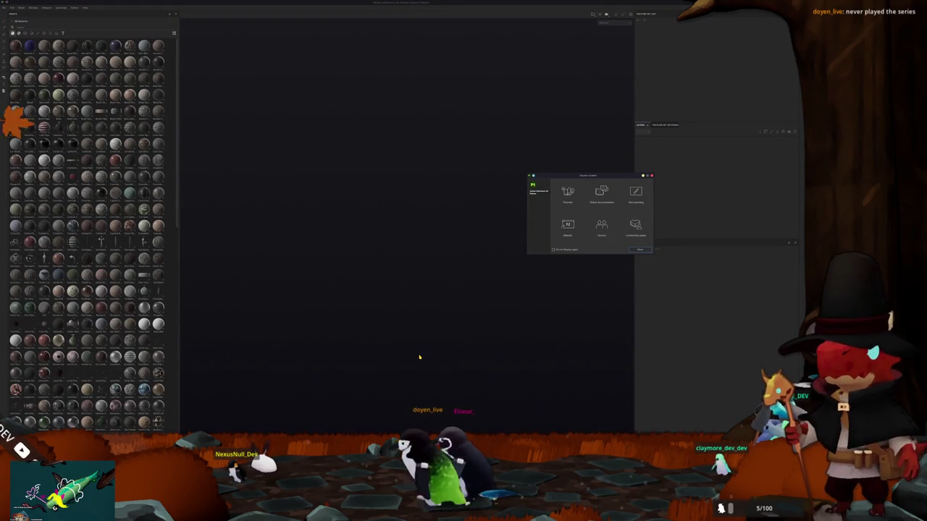
Create a new Painter project, browsing the folders to load the goggles mesh
{"action": "key", "text": "Escape"}
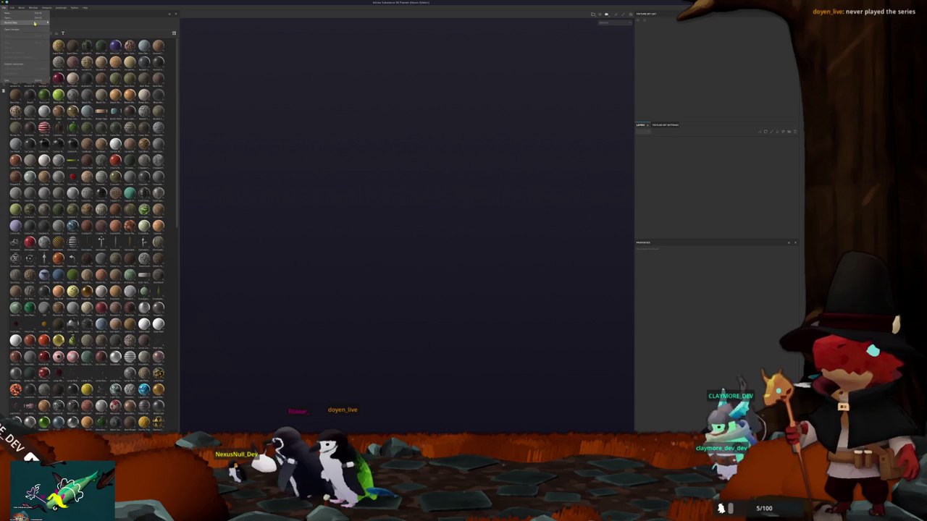
{"action": "left_click", "coordinate": [10, 13]}
{"action": "left_click", "coordinate": [442, 169]}
{"action": "left_click", "coordinate": [443, 169]}
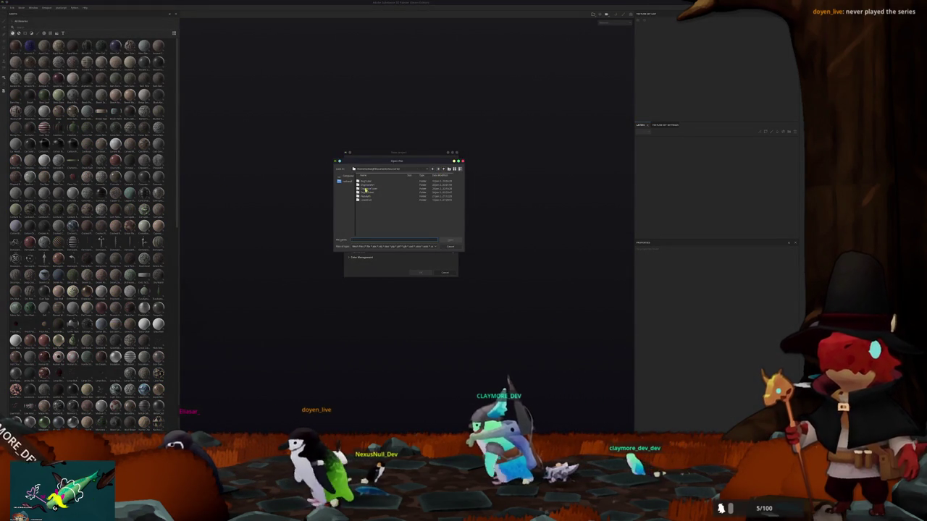
{"action": "double_click", "coordinate": [370, 189]}
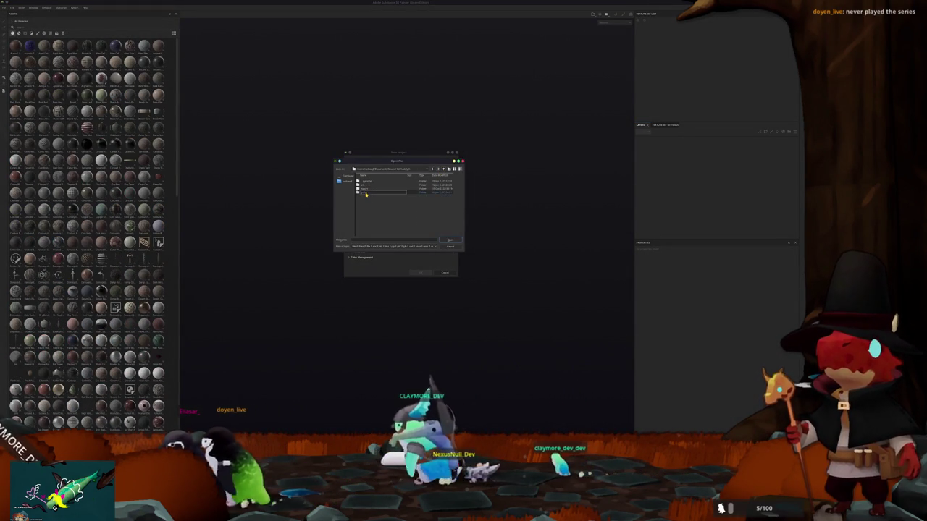
{"action": "double_click", "coordinate": [365, 193]}
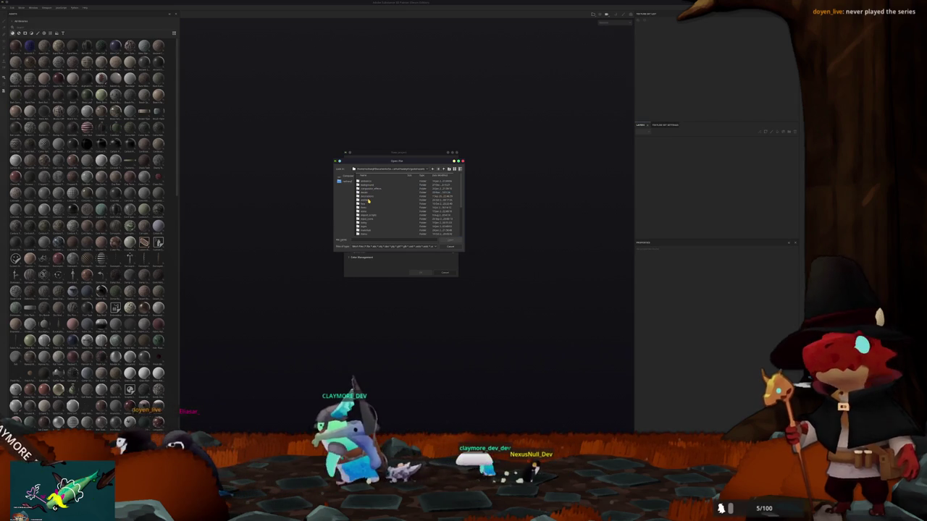
{"action": "double_click", "coordinate": [369, 200]}
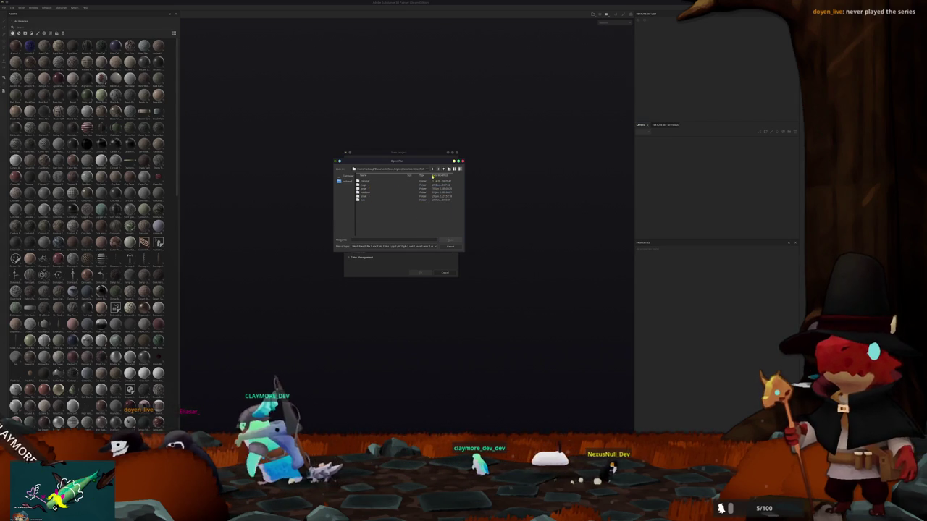
{"action": "double_click", "coordinate": [366, 196]}
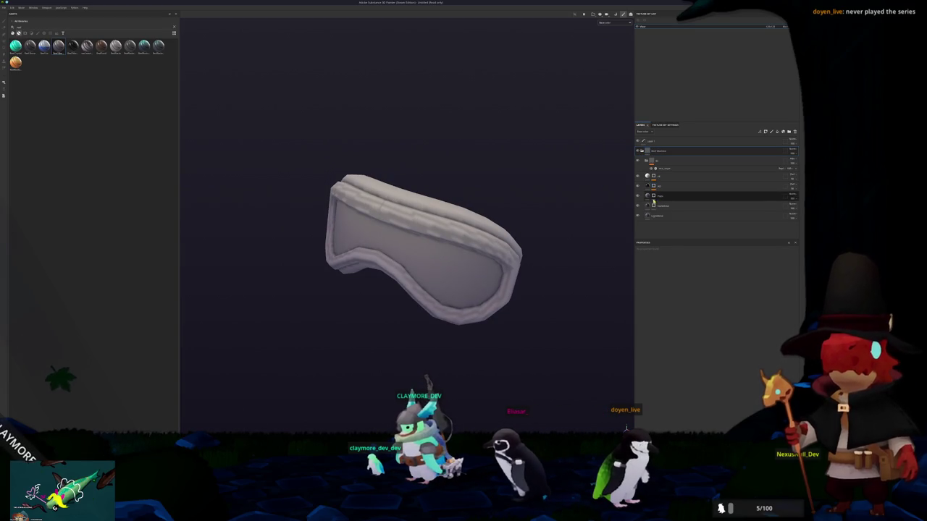
Polygon-fill the goggle frame rim on the goggles paint layer
{"action": "left_click", "coordinate": [659, 195]}
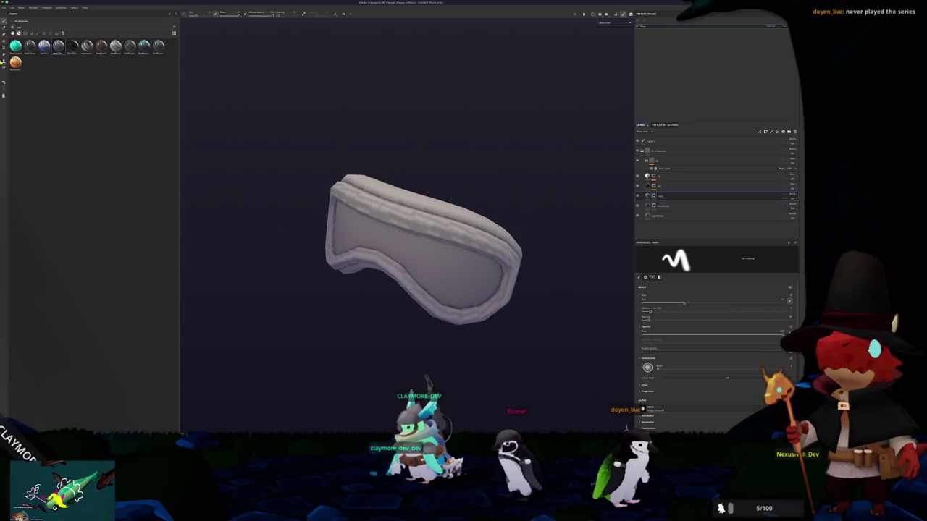
{"action": "key", "text": "4"}
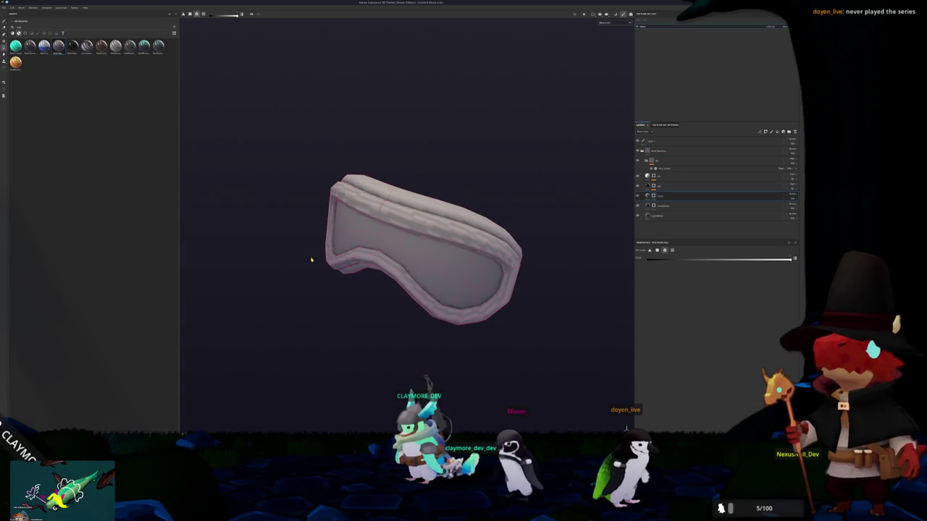
{"action": "left_click_drag", "start_coordinate": [313, 261], "coordinate": [315, 232], "text": "alt"}
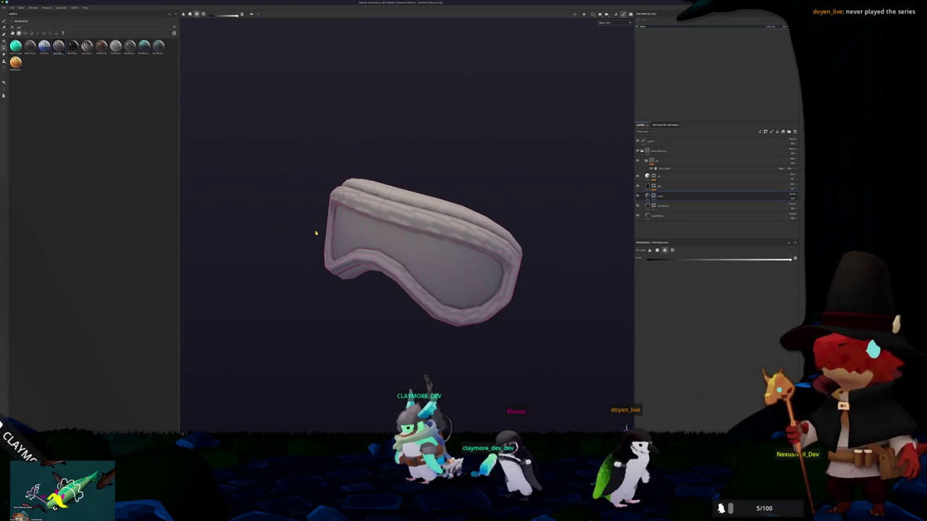
{"action": "left_click", "coordinate": [384, 210]}
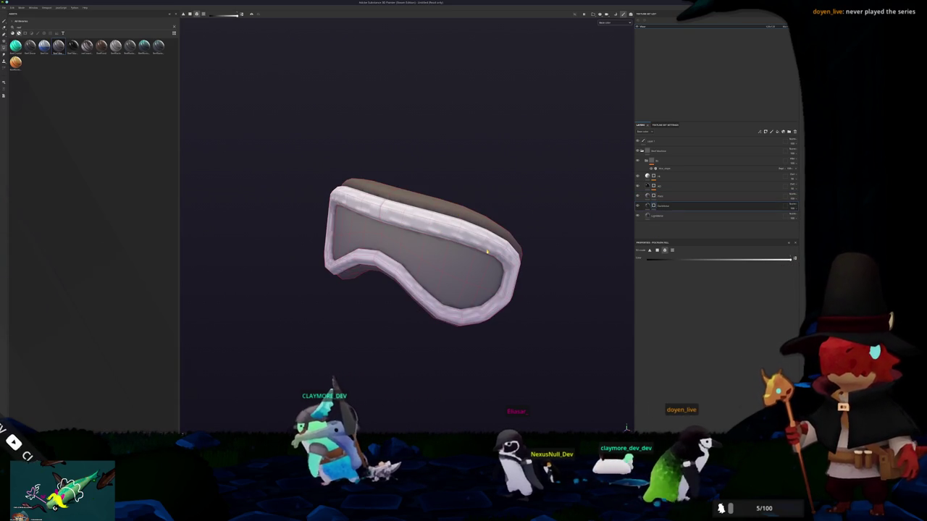
{"action": "key", "text": "f"}
{"action": "left_click_drag", "start_coordinate": [487, 235], "coordinate": [441, 249], "text": "alt"}
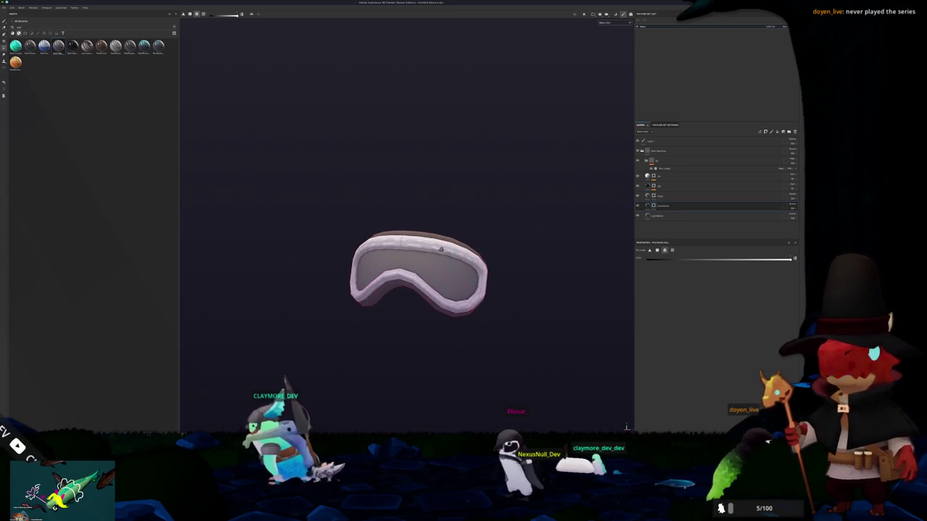
Add a black Fill layer masked with a polygon fill to colour the lens
{"action": "left_click", "coordinate": [680, 197]}
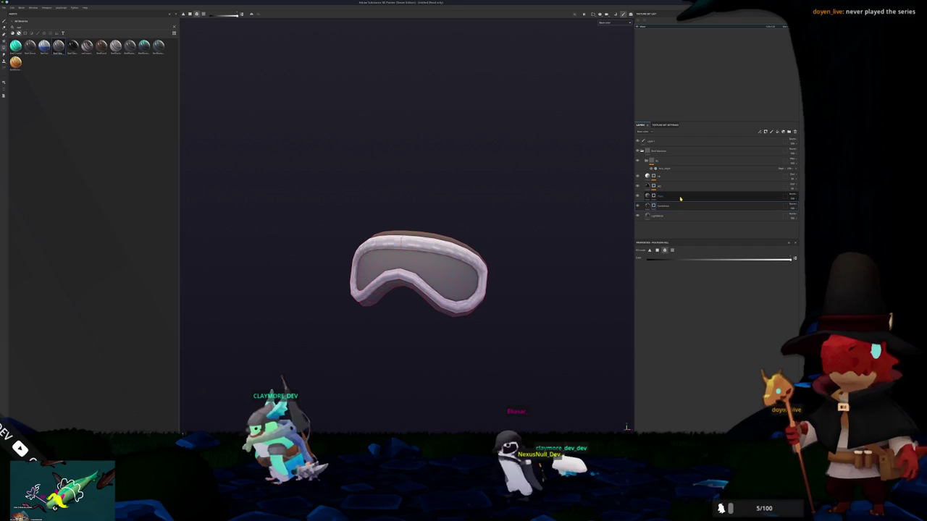
{"action": "left_click", "coordinate": [778, 132]}
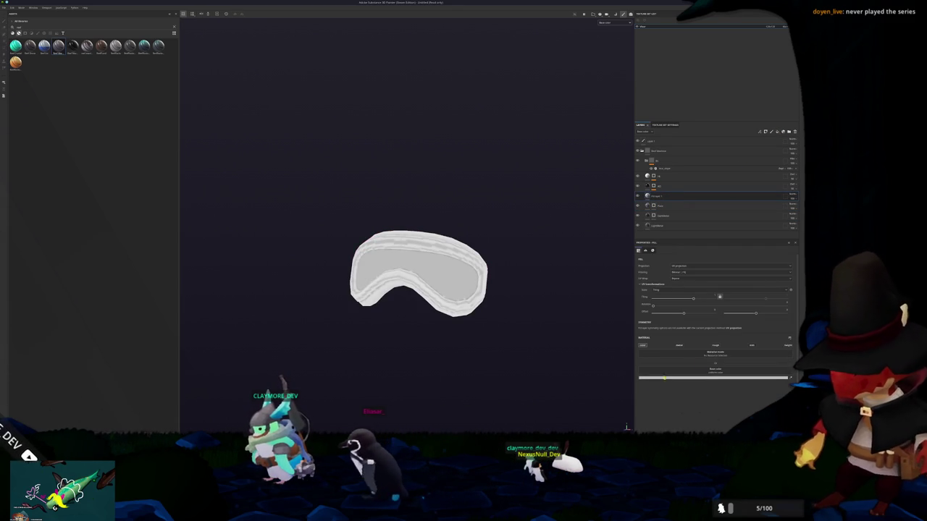
{"action": "left_click", "coordinate": [660, 378]}
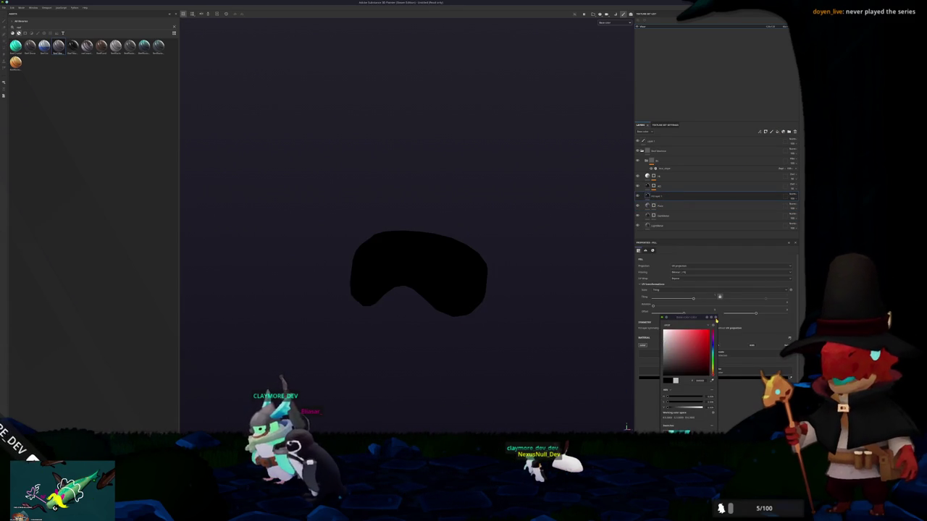
{"action": "right_click", "coordinate": [660, 196]}
{"action": "left_click", "coordinate": [675, 204]}
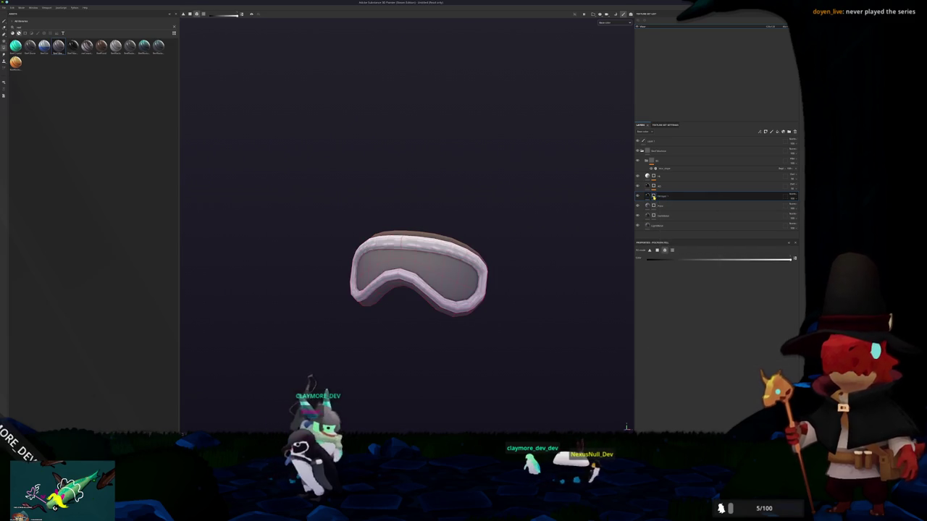
{"action": "scroll", "coordinate": [527, 265], "scroll_direction": "up", "scroll_amount": 2}
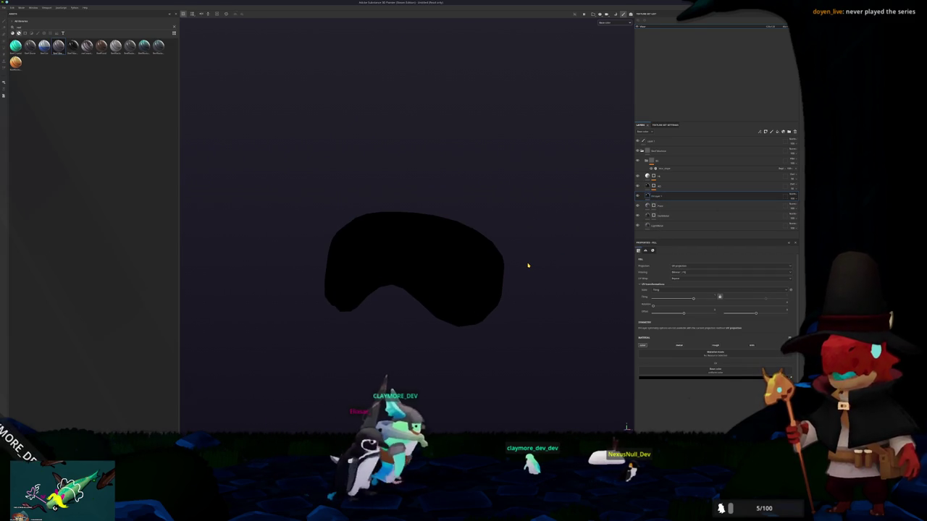
{"action": "right_click", "coordinate": [667, 196]}
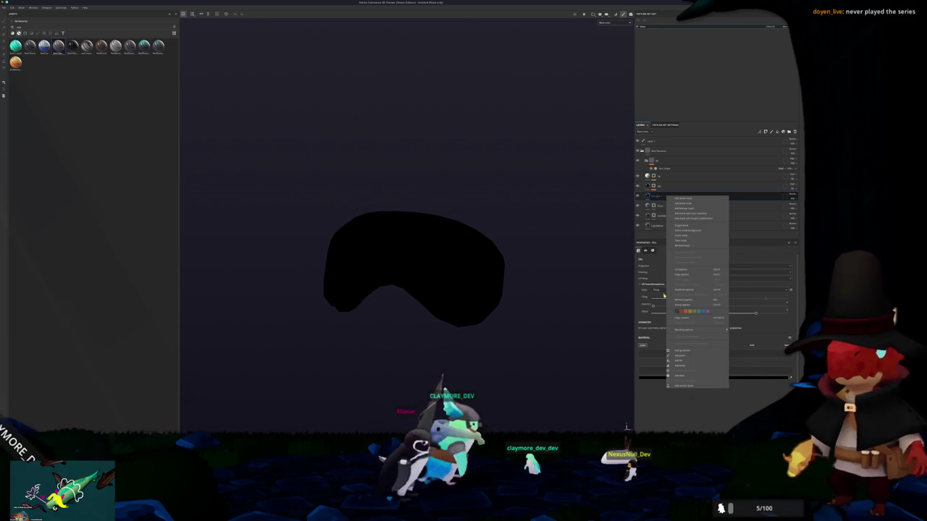
{"action": "left_click", "coordinate": [680, 352]}
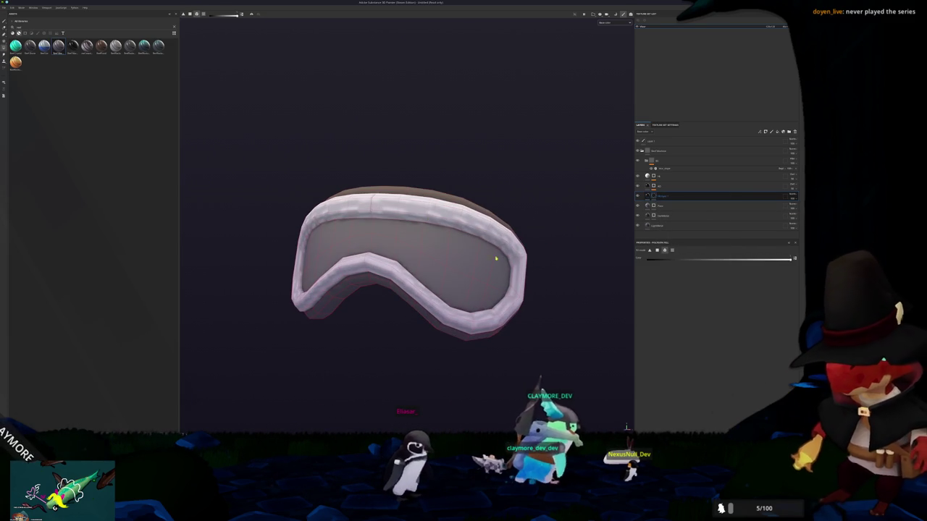
{"action": "mouse_move", "coordinate": [435, 261]}
{"action": "left_mouse_down", "text": "alt"}
{"action": "mouse_move", "coordinate": [338, 263]}
{"action": "mouse_move", "coordinate": [434, 275]}
{"action": "left_mouse_up", "text": "alt"}
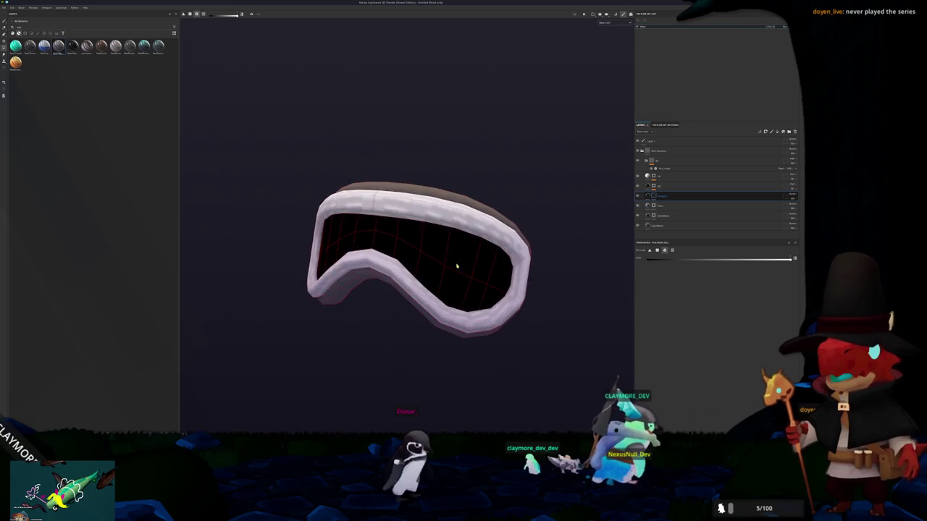
{"action": "scroll", "coordinate": [435, 275], "scroll_direction": "down", "scroll_amount": 2}
Save the project as peng_ref in a recent folder and switch to Godot
{"action": "key", "text": "ctrl+s"}
{"action": "left_click", "coordinate": [394, 177]}
{"action": "left_click", "coordinate": [402, 216]}
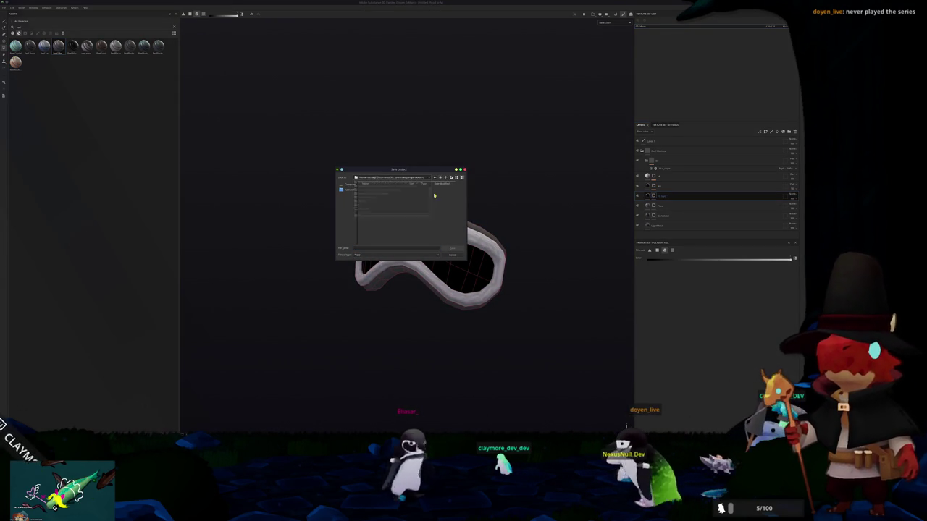
{"action": "left_click", "coordinate": [391, 249]}
{"action": "type", "text": "peng"}
{"action": "type", "text": "_ref"}
{"action": "key", "text": "Return"}
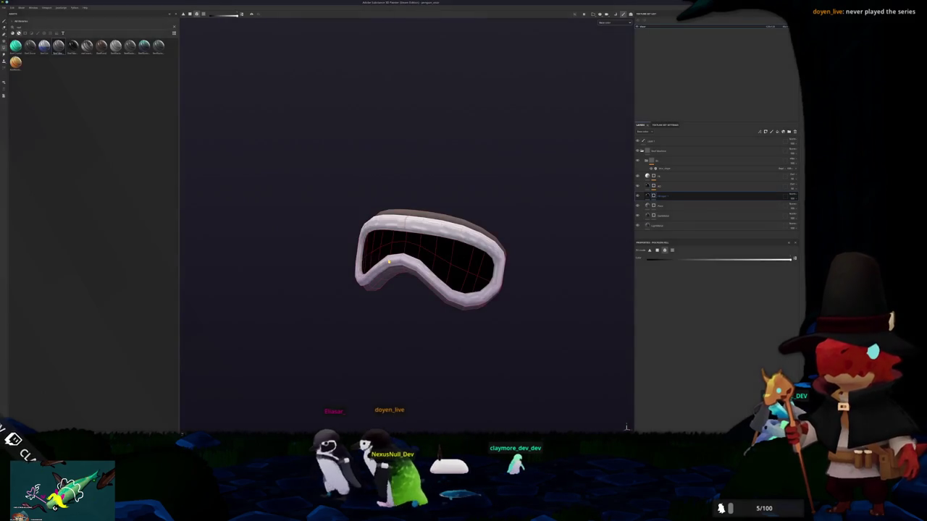
{"action": "key", "text": "alt+Tab"}
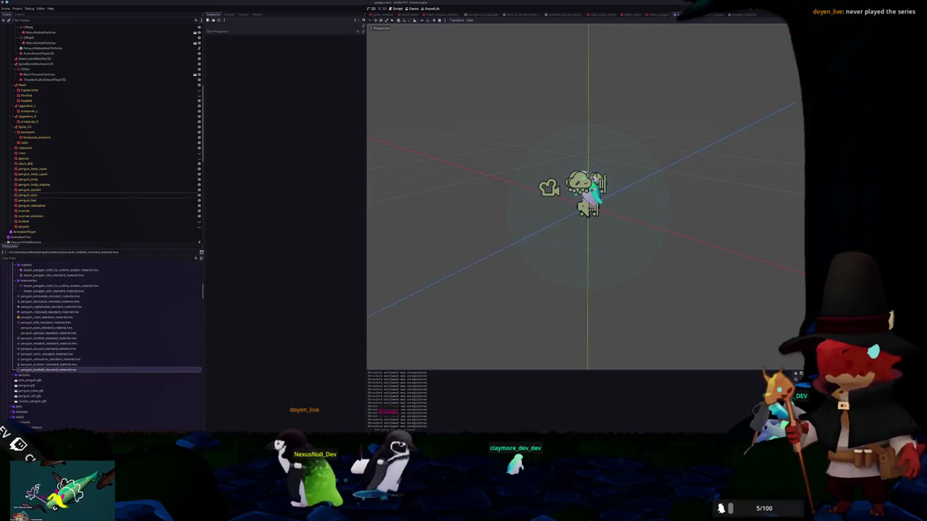
Select the whole lens island and separate it into its own object
{"action": "key", "text": "alt+Tab"}
{"action": "scroll", "coordinate": [435, 253], "scroll_direction": "up", "scroll_amount": 3}
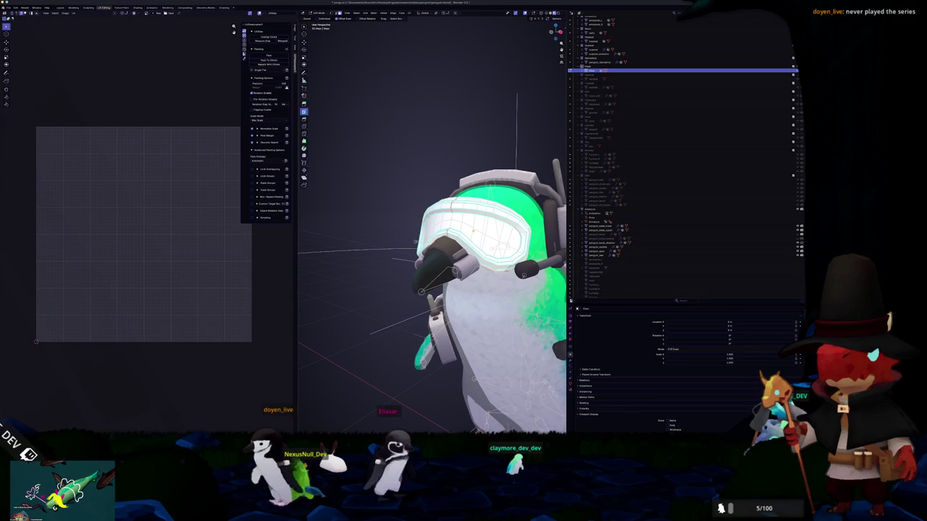
{"action": "key", "text": "ctrl+l"}
{"action": "right_click", "coordinate": [452, 306]}
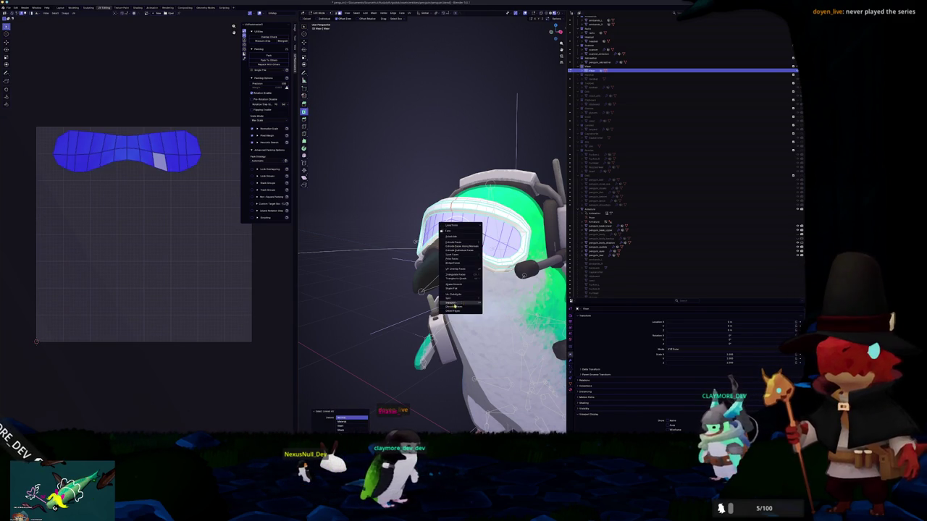
{"action": "left_click", "coordinate": [492, 303]}
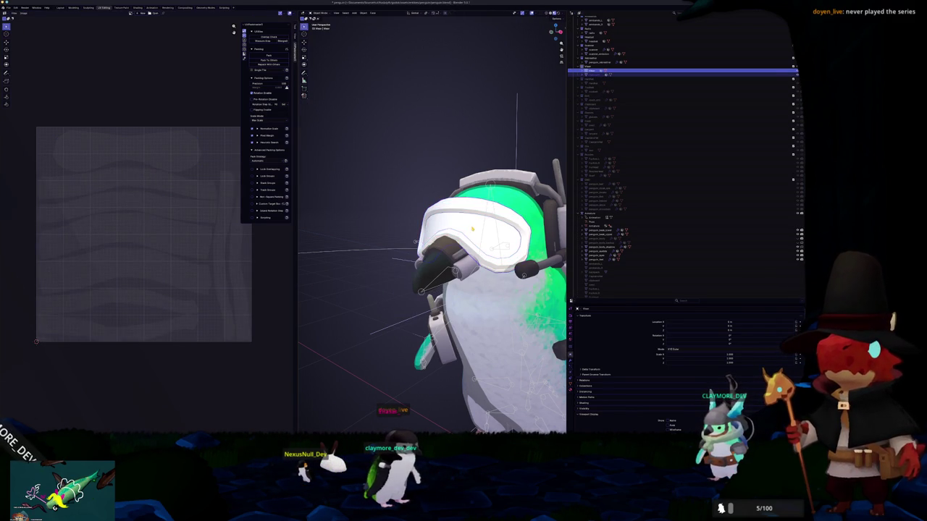
Rename the new lens object (name ending 'or_lens') and show its Material Properties
{"action": "left_click", "coordinate": [598, 75]}
{"action": "key", "text": "F2"}
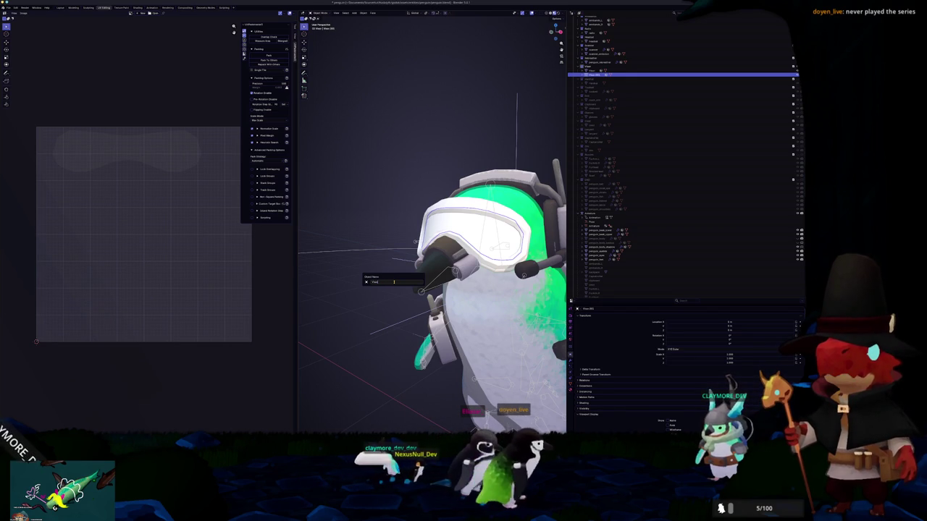
{"action": "type", "text": "or_lens"}
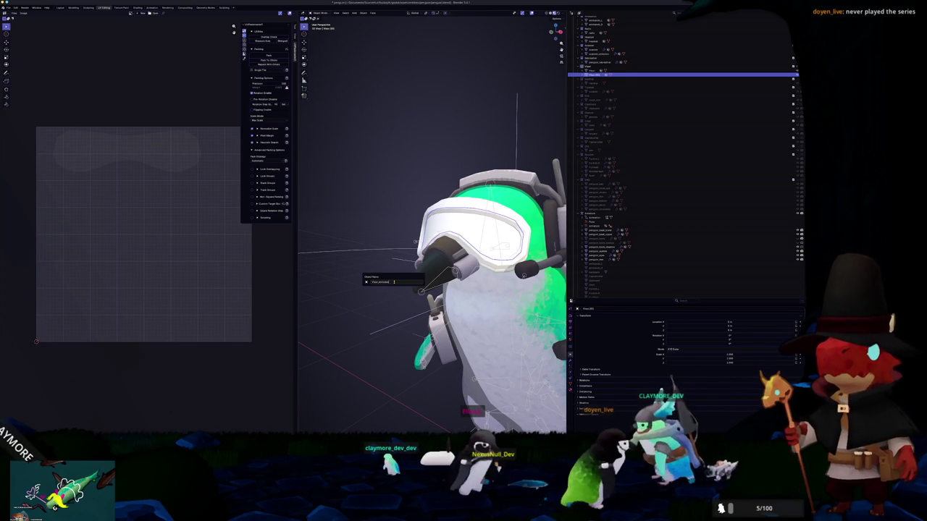
{"action": "key", "text": "Return"}
{"action": "middle_click_drag", "start_coordinate": [395, 282], "coordinate": [384, 282]}
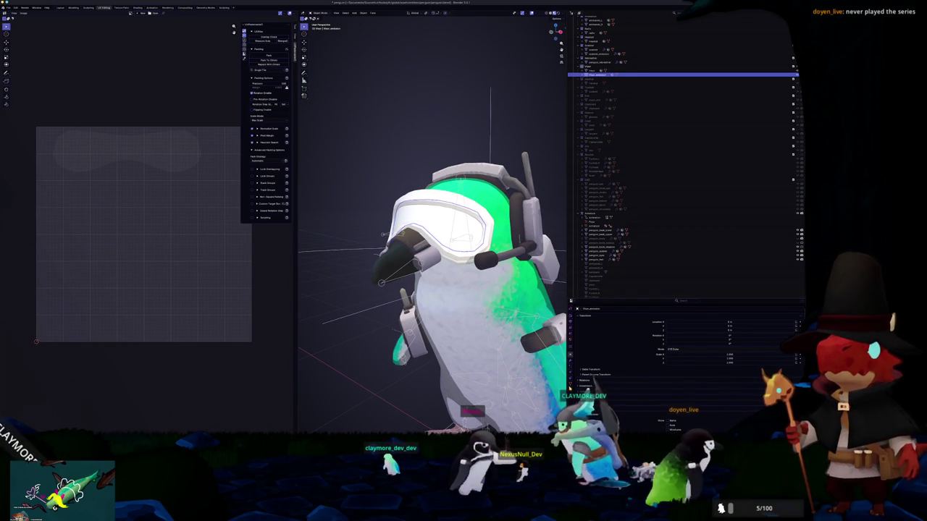
{"action": "left_click", "coordinate": [571, 389]}
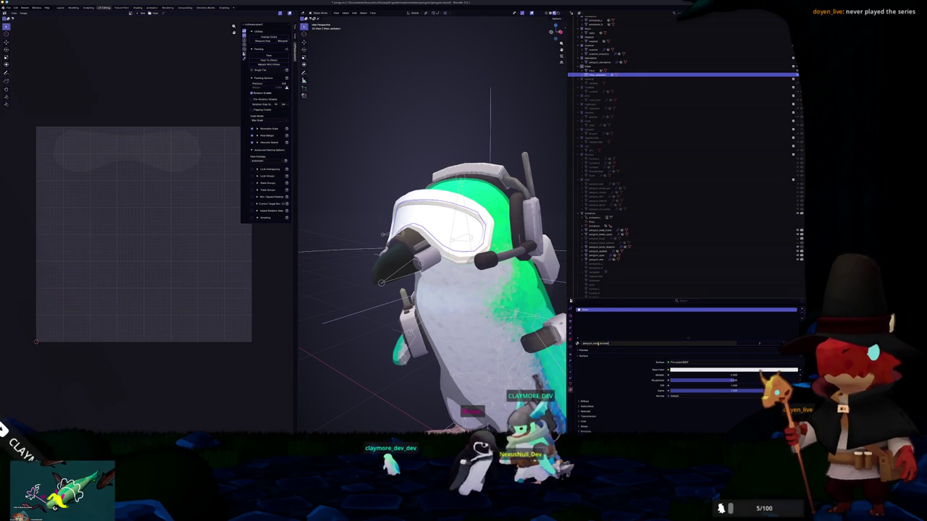
Replace the goggles frame material with a new one named penguin_mat
{"action": "left_click", "coordinate": [593, 70]}
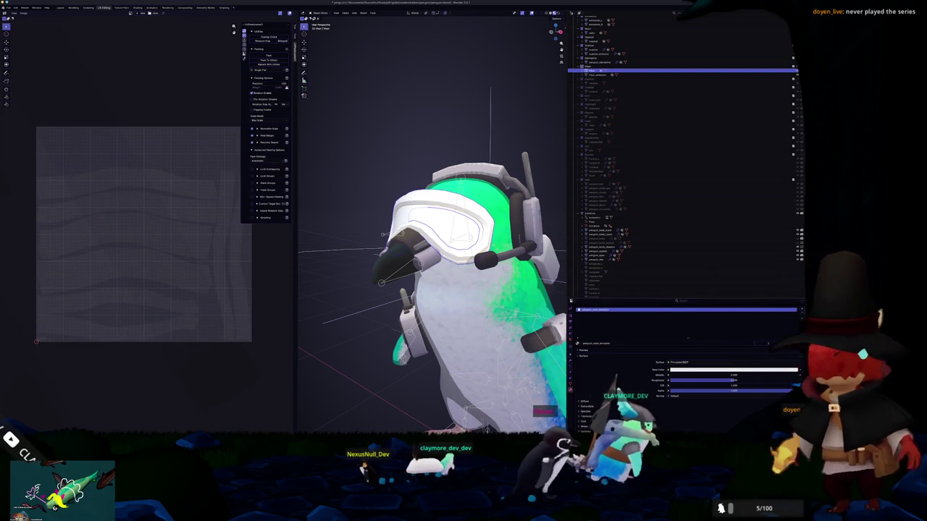
{"action": "left_click", "coordinate": [730, 346]}
{"action": "left_click", "coordinate": [731, 348]}
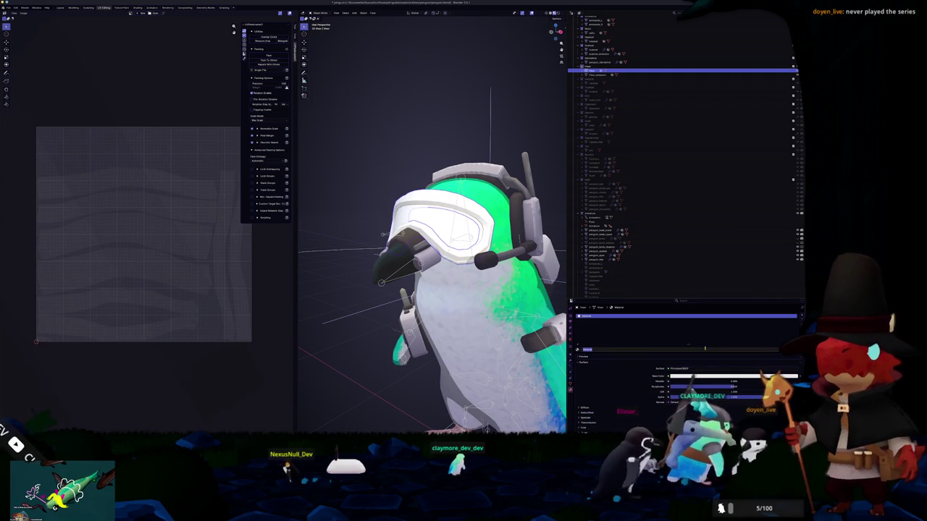
{"action": "type", "text": "penguin_mat"}
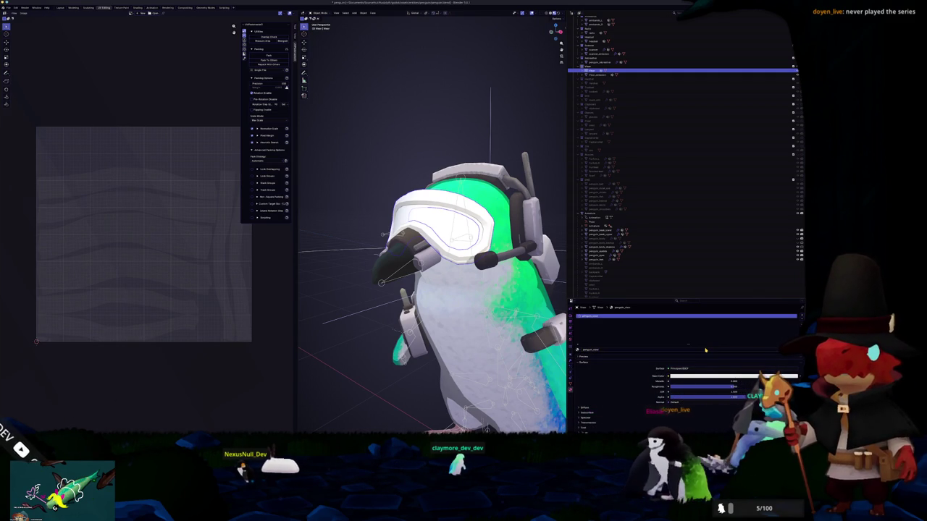
Pack the goggles frame UV islands to fill the UV space
{"action": "middle_click_drag", "start_coordinate": [539, 239], "coordinate": [516, 216]}
{"action": "key", "text": "Tab"}
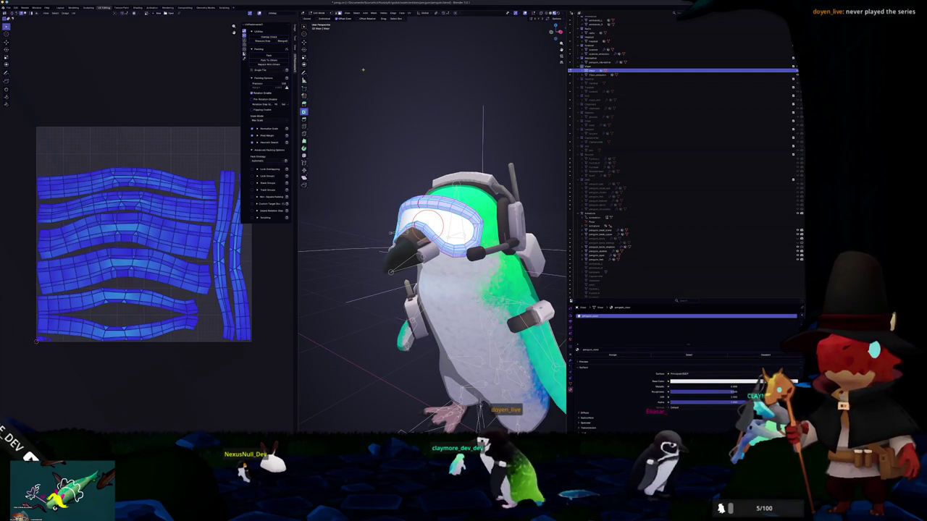
{"action": "left_click", "coordinate": [269, 55]}
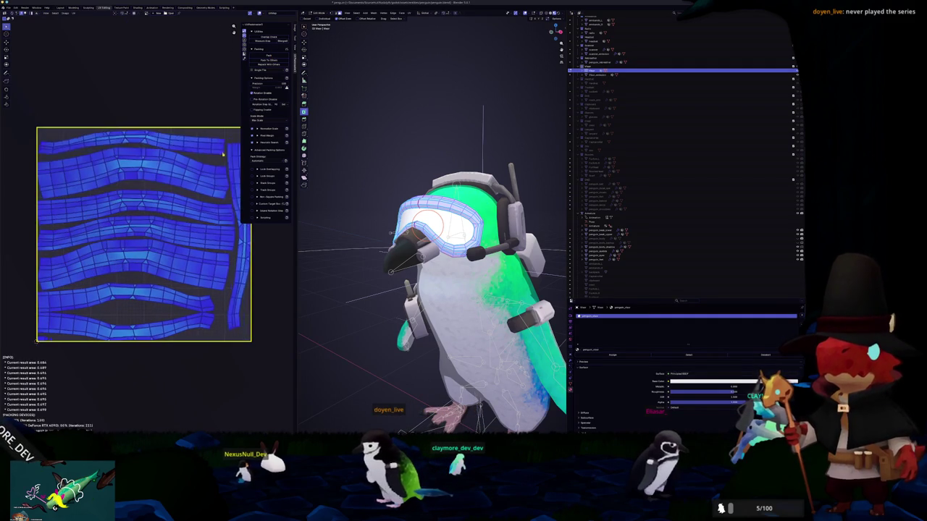
{"action": "key", "text": "Tab"}
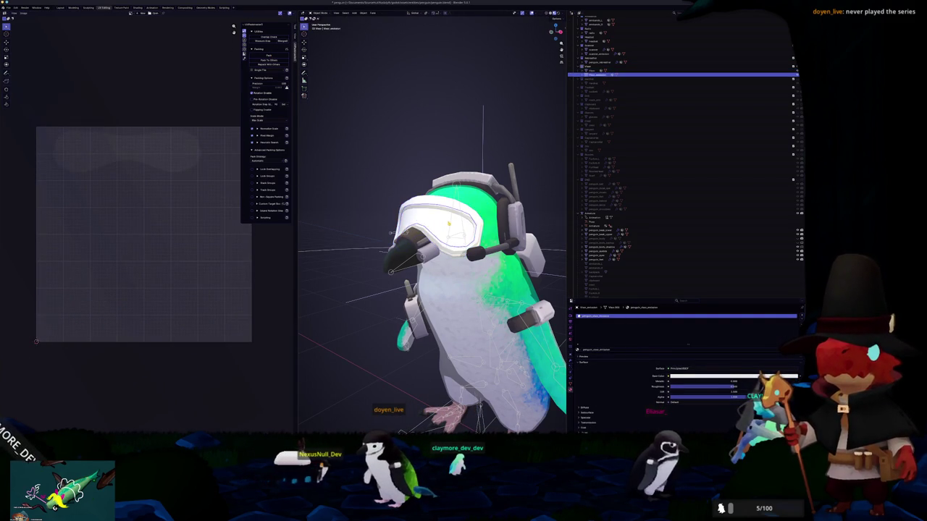
Select the lens UV island and pack it to fill the UV square
{"action": "left_click", "coordinate": [438, 221]}
{"action": "key", "text": "Tab"}
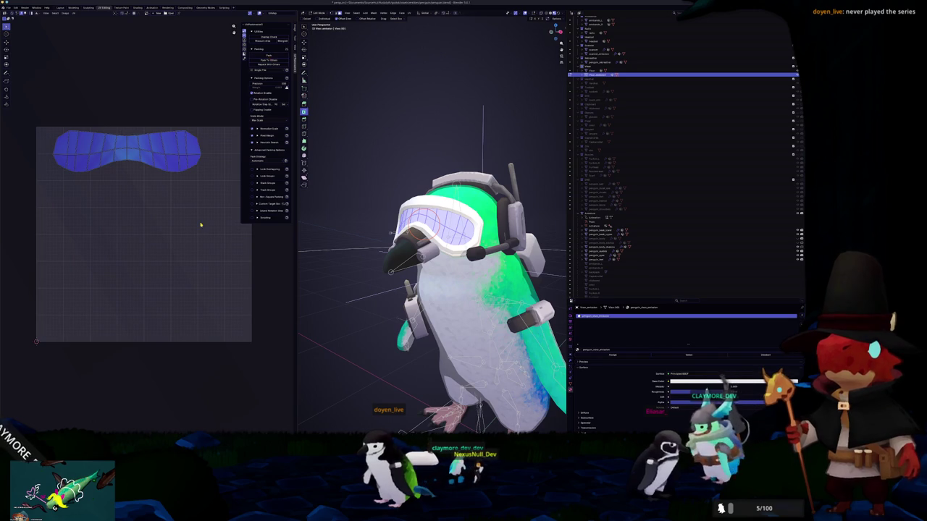
{"action": "left_click", "coordinate": [174, 157]}
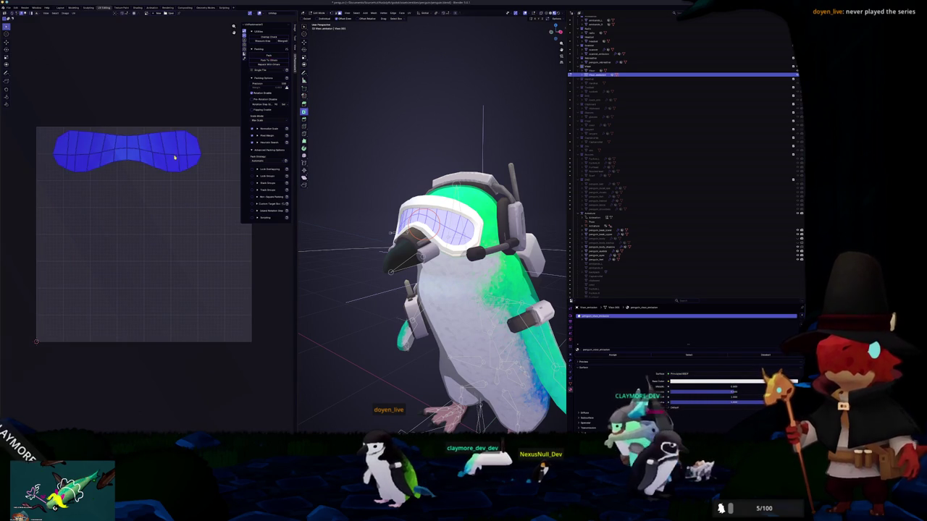
{"action": "left_click", "coordinate": [270, 55]}
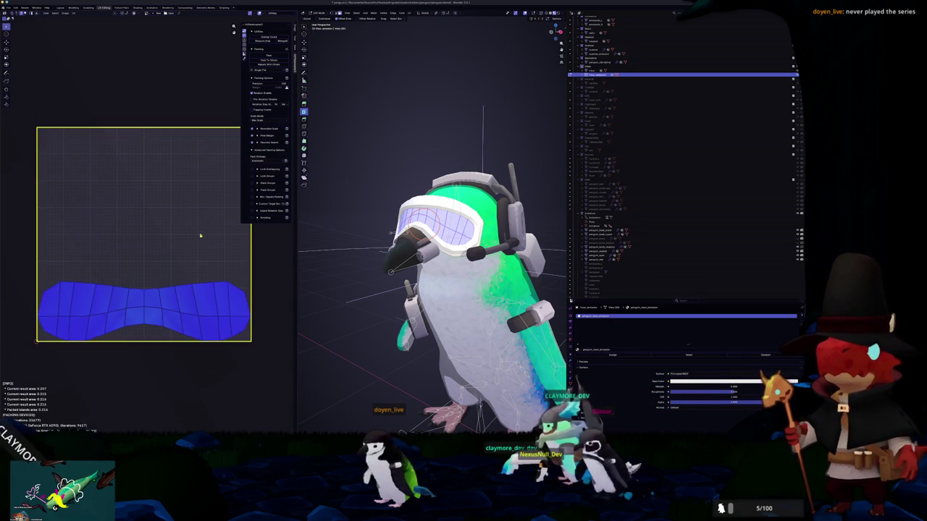
{"action": "key", "text": "Tab"}
{"action": "scroll", "coordinate": [432, 239], "scroll_direction": "up", "scroll_amount": 3}
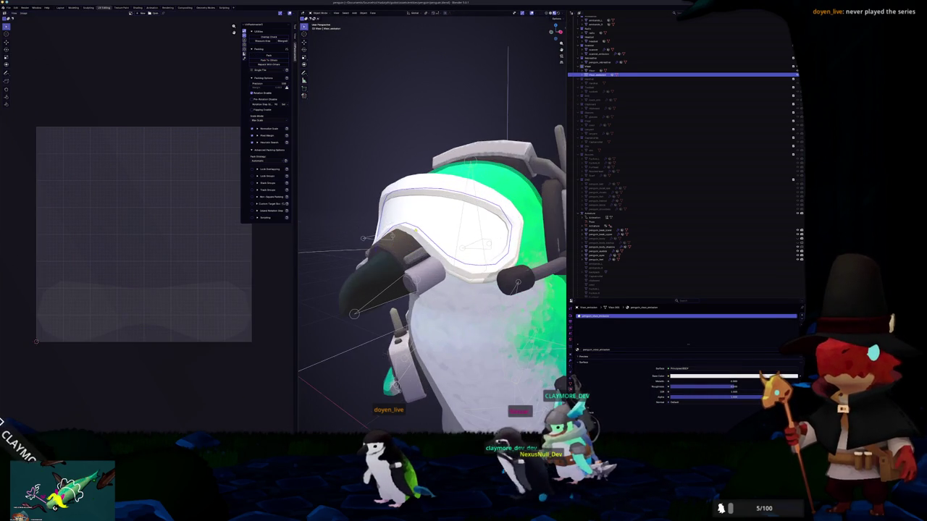
Parent the goggles to the penguin's armature bone
{"action": "key", "text": "Tab"}
{"action": "key", "text": "Tab"}
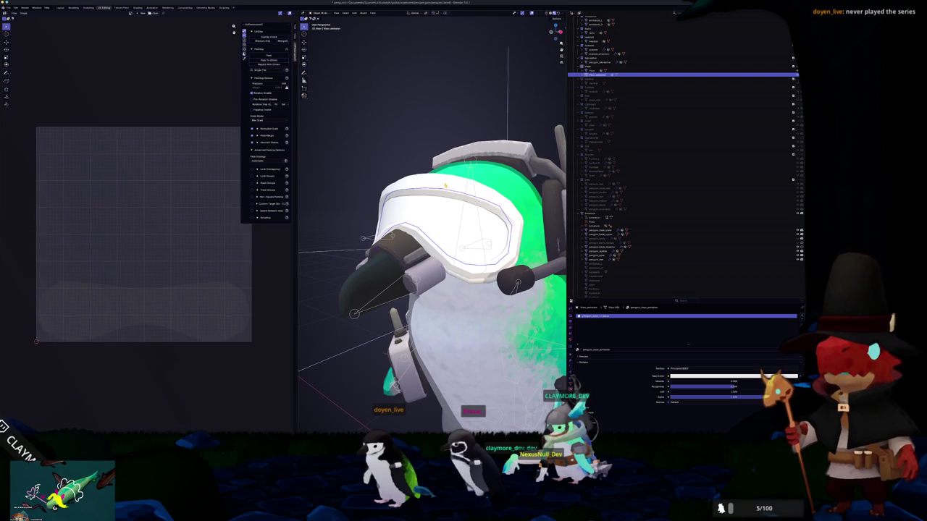
{"action": "left_click", "coordinate": [436, 223]}
{"action": "scroll", "coordinate": [433, 227], "scroll_direction": "down", "scroll_amount": 4}
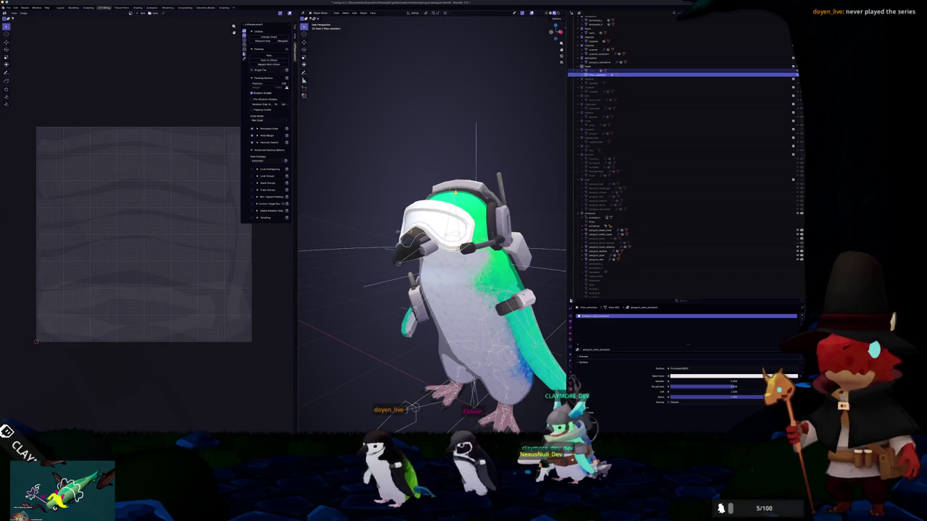
{"action": "left_click", "coordinate": [594, 214]}
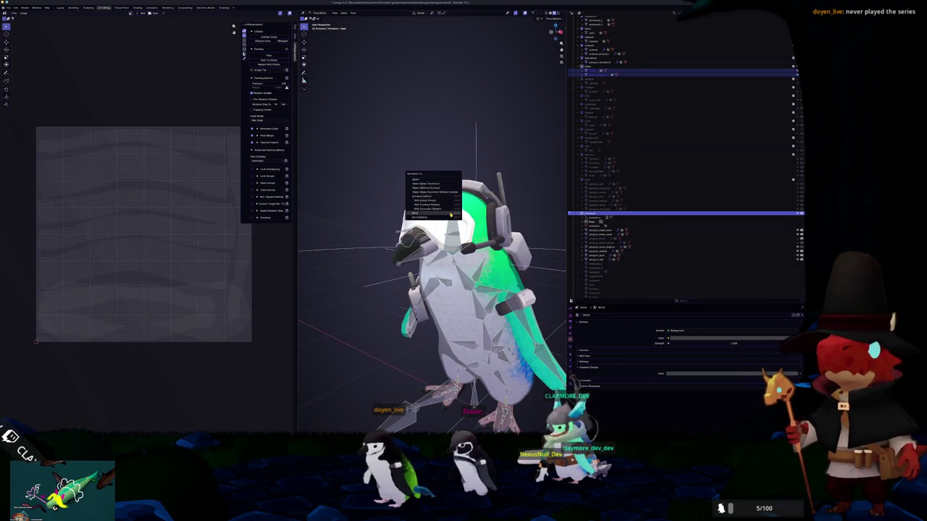
{"action": "key", "text": "Tab"}
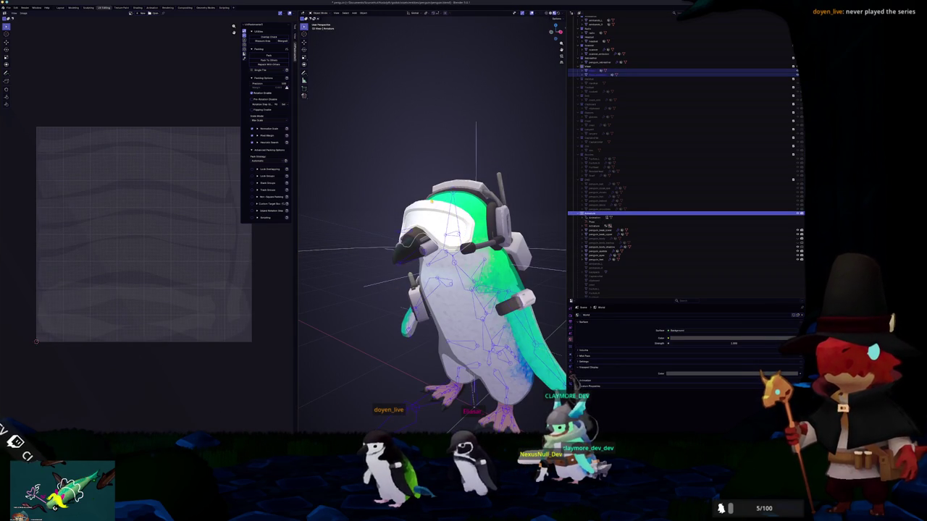
Export the goggles object as an FBX file
{"action": "left_click", "coordinate": [430, 204]}
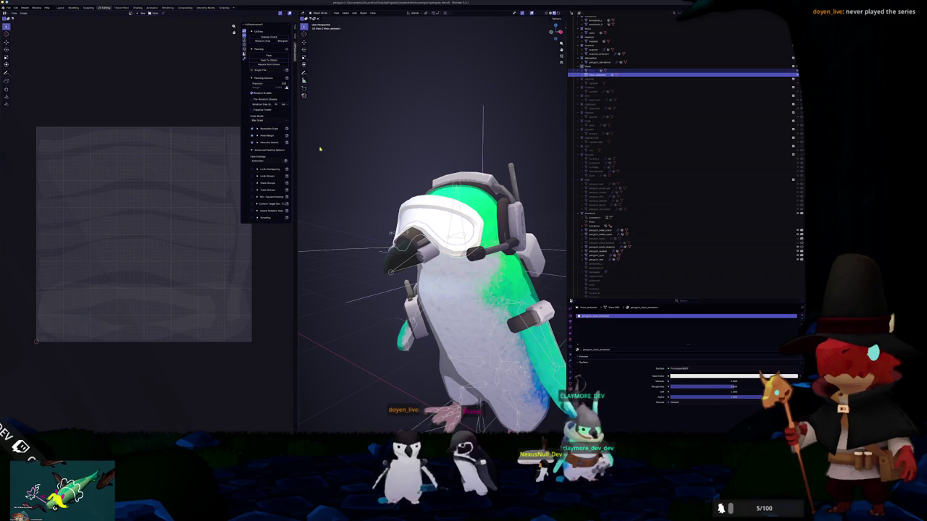
{"action": "left_click", "coordinate": [8, 7]}
{"action": "mouse_move", "coordinate": [22, 76]}
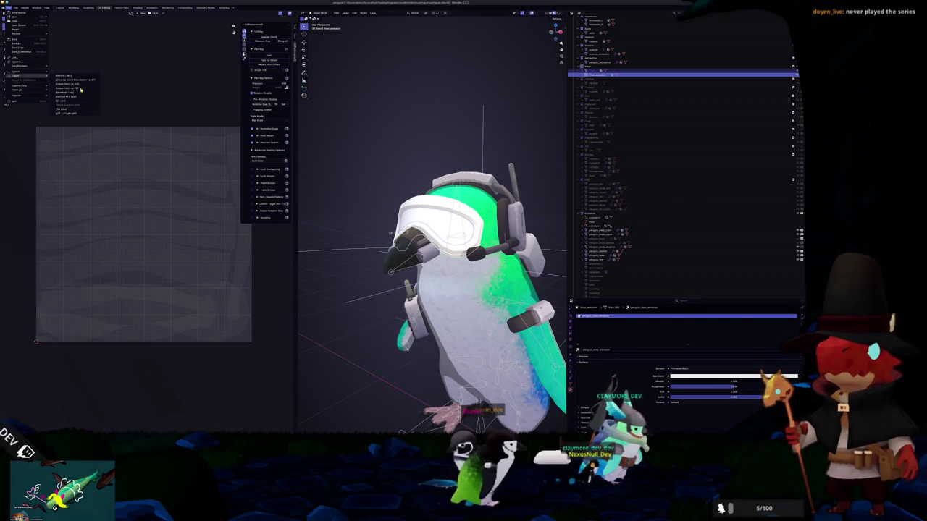
{"action": "left_click", "coordinate": [72, 109]}
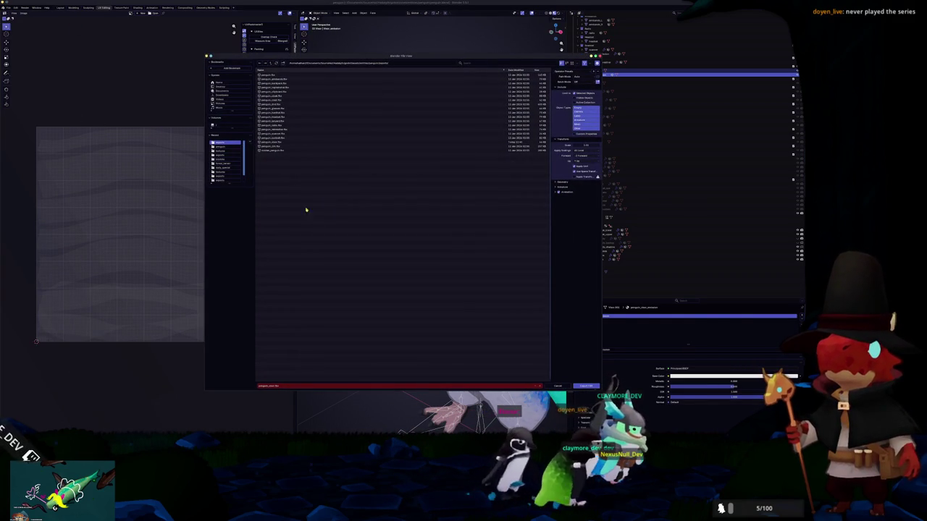
{"action": "key", "text": "Return"}
Begin reimporting the updated goggles mesh in Substance 3D Painter, then return to Blender
{"action": "key", "text": "alt+Tab"}
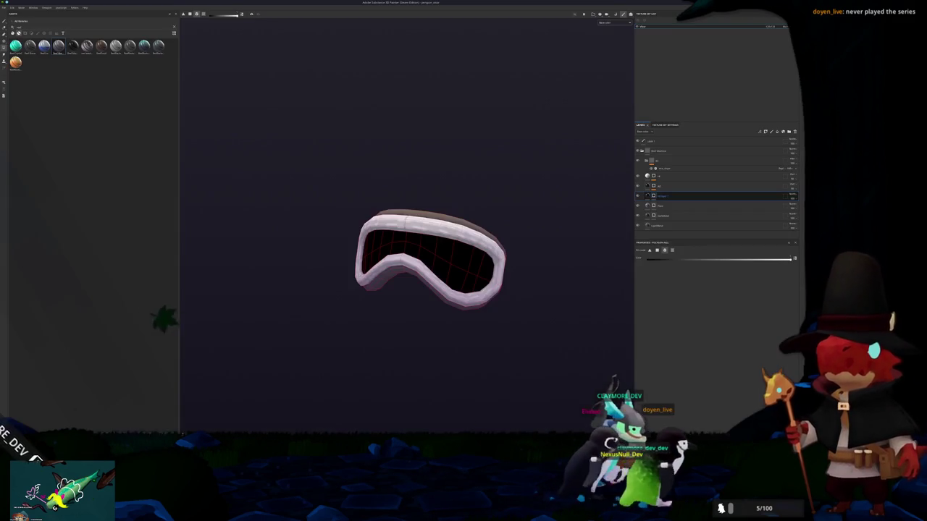
{"action": "left_click", "coordinate": [4, 7]}
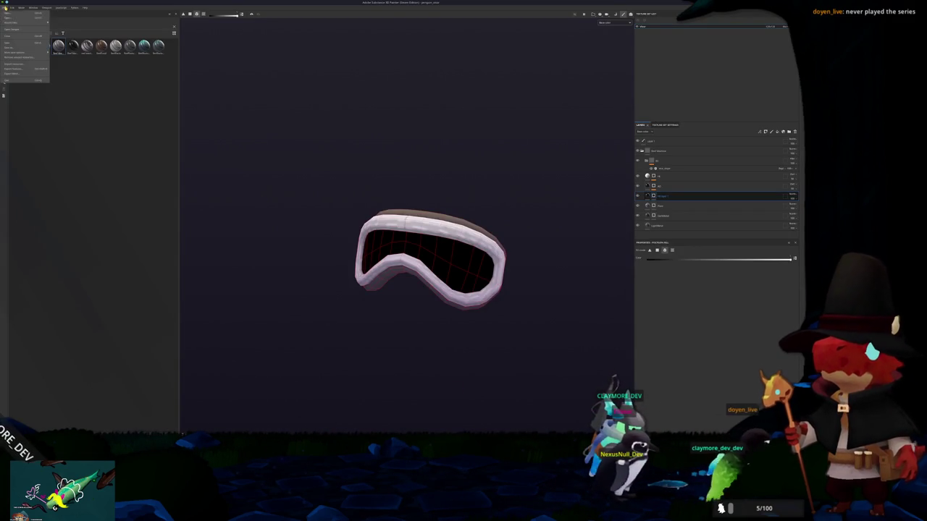
{"action": "key", "text": "alt+Tab"}
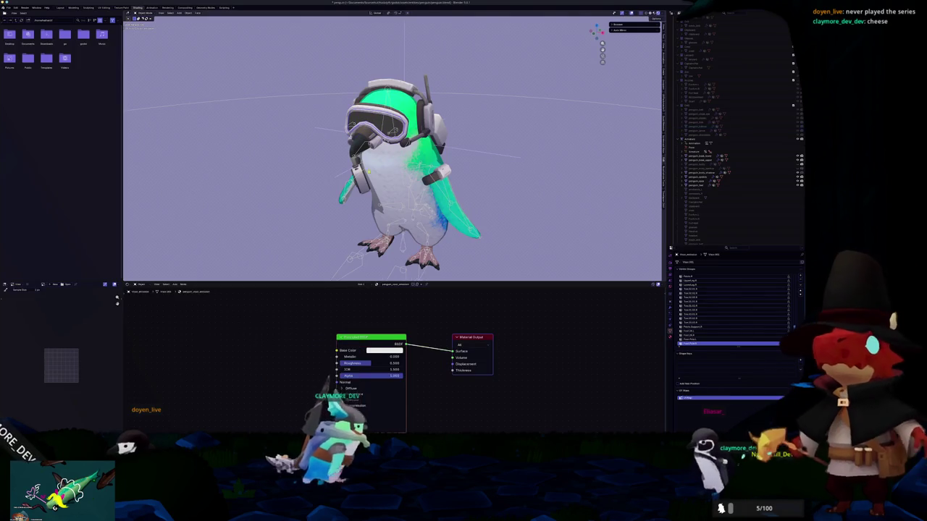
Drag the Principled BSDF Base Color value to 0 for black goggles, then reframe the penguin
{"action": "left_click", "coordinate": [384, 351]}
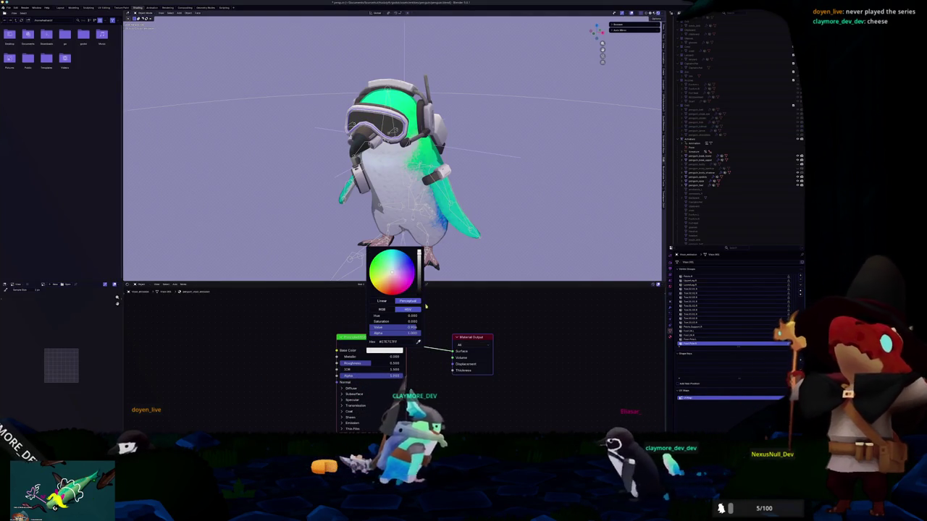
{"action": "left_click_drag", "start_coordinate": [419, 289], "coordinate": [418, 298]}
{"action": "key", "text": "space"}
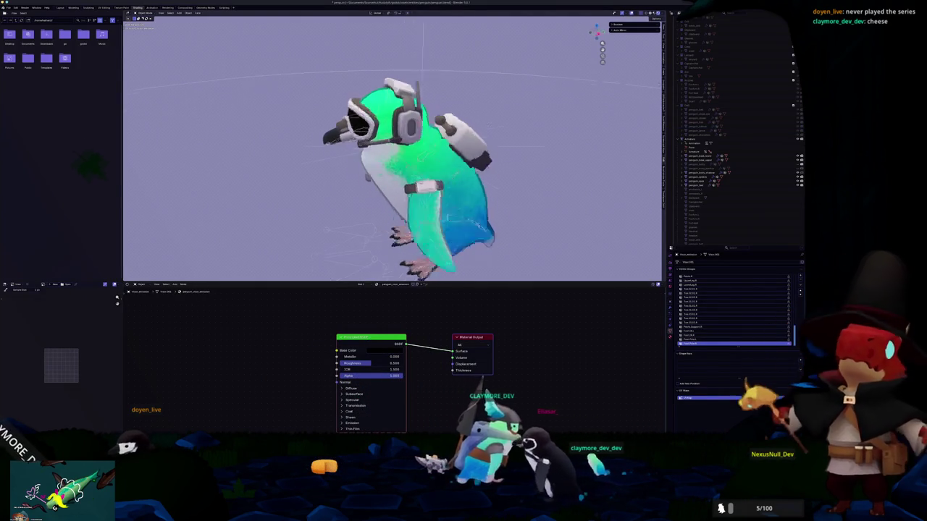
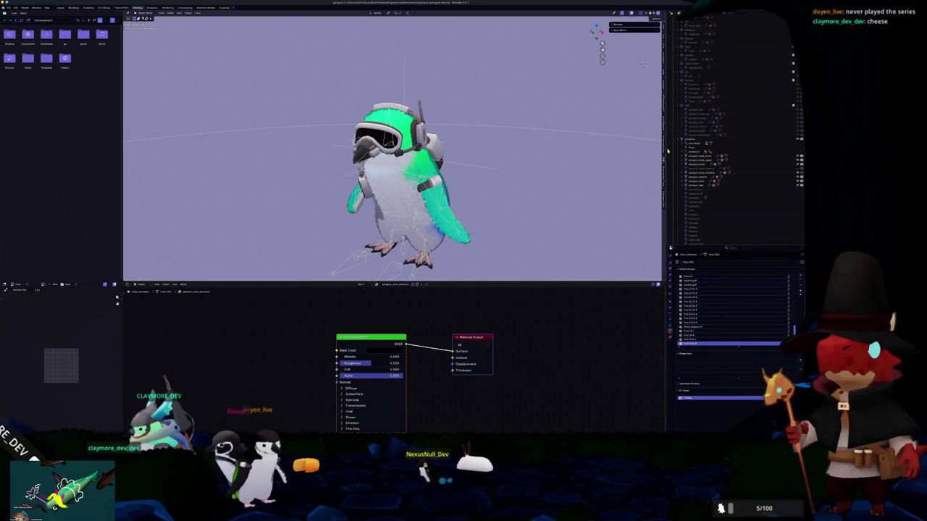
Show a penguin part's image-textured material nodes in the Shader Editor
{"action": "scroll", "coordinate": [708, 203], "scroll_direction": "down", "scroll_amount": 4}
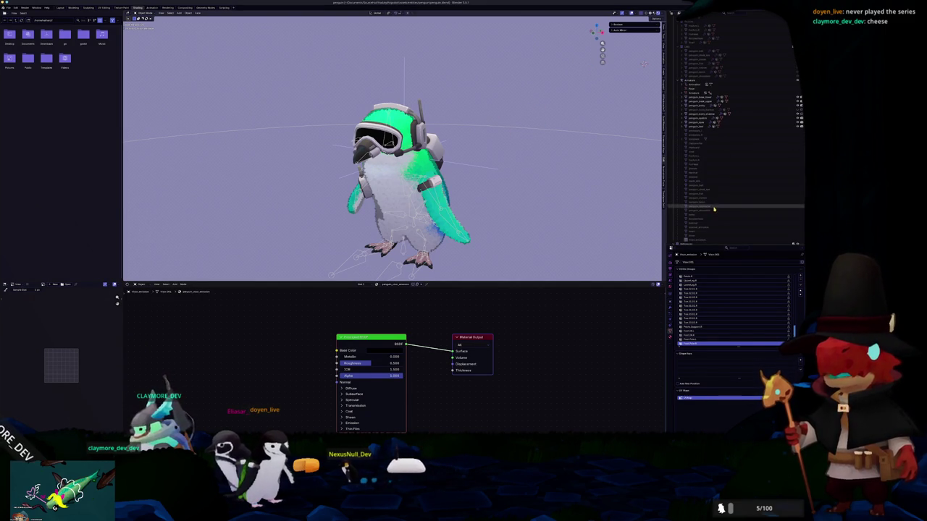
{"action": "left_click", "coordinate": [729, 135]}
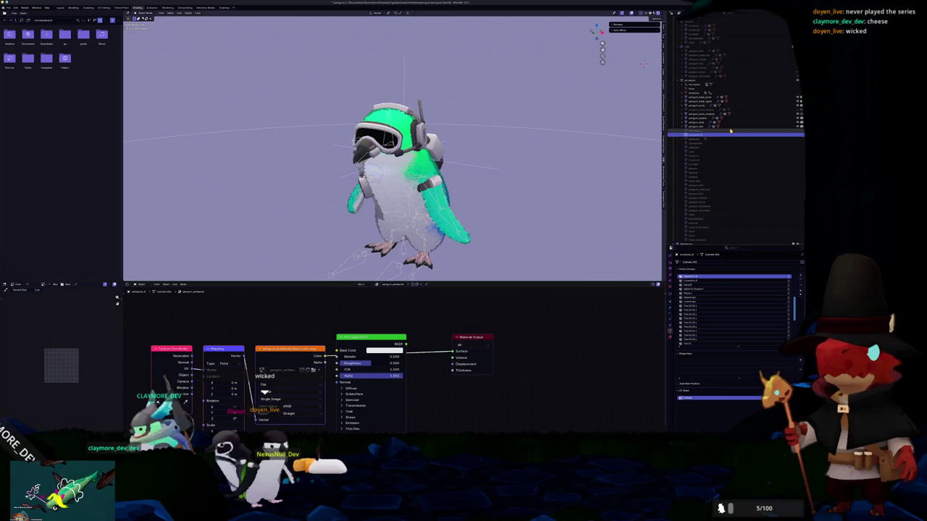
{"action": "scroll", "coordinate": [765, 140], "scroll_direction": "up", "scroll_amount": 5}
{"action": "scroll", "coordinate": [761, 138], "scroll_direction": "up", "scroll_amount": 5}
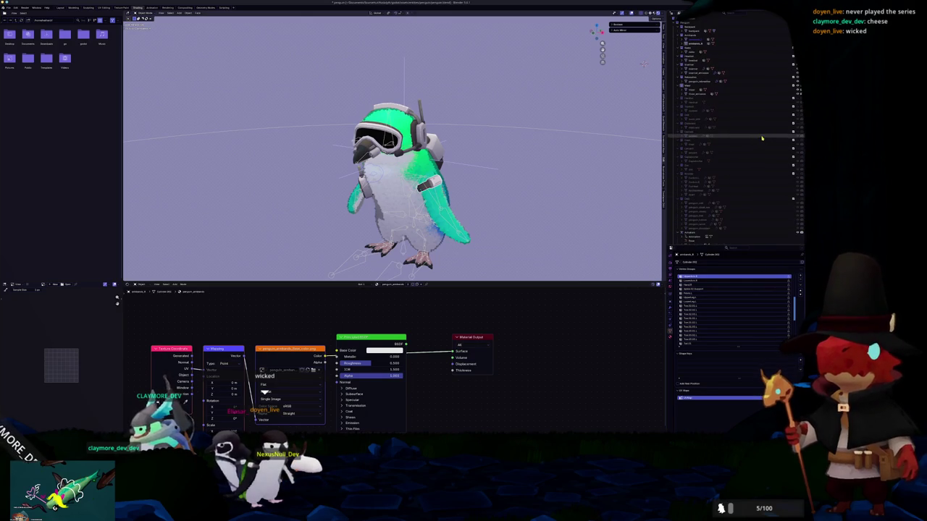
Unhide the backpack and belt on the penguin in the Outliner
{"action": "scroll", "coordinate": [736, 97], "scroll_direction": "down", "scroll_amount": 4}
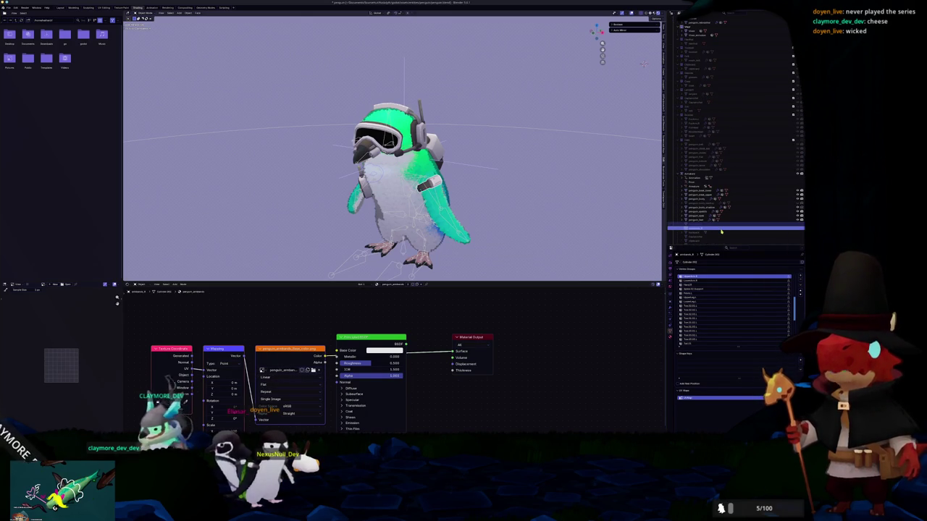
{"action": "scroll", "coordinate": [745, 196], "scroll_direction": "up", "scroll_amount": 4}
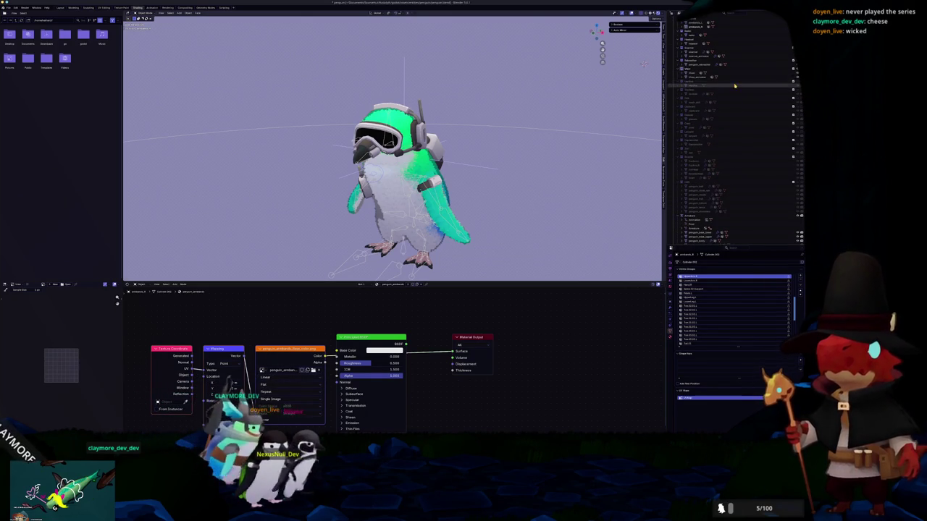
{"action": "left_click", "coordinate": [797, 98]}
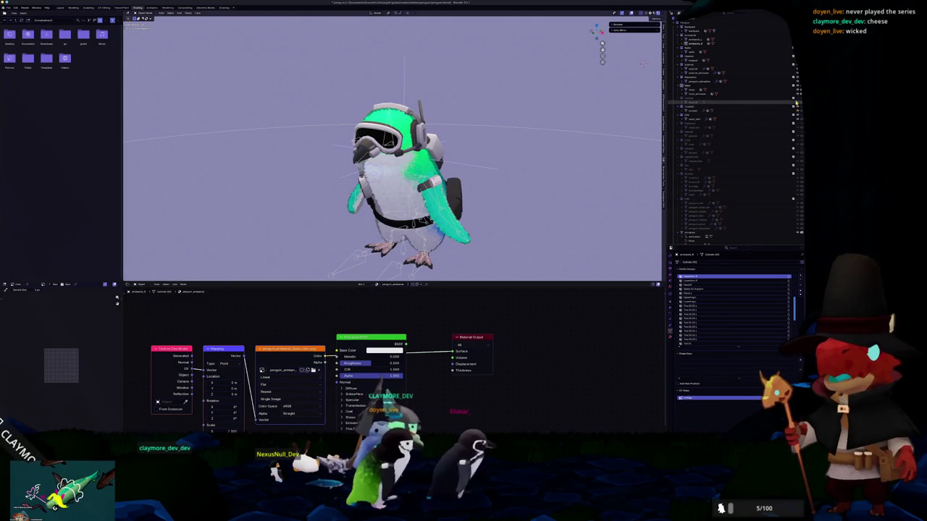
Unhide the black helmet, dark goggle piece, yellow crest and pale cap
{"action": "left_click", "coordinate": [796, 113]}
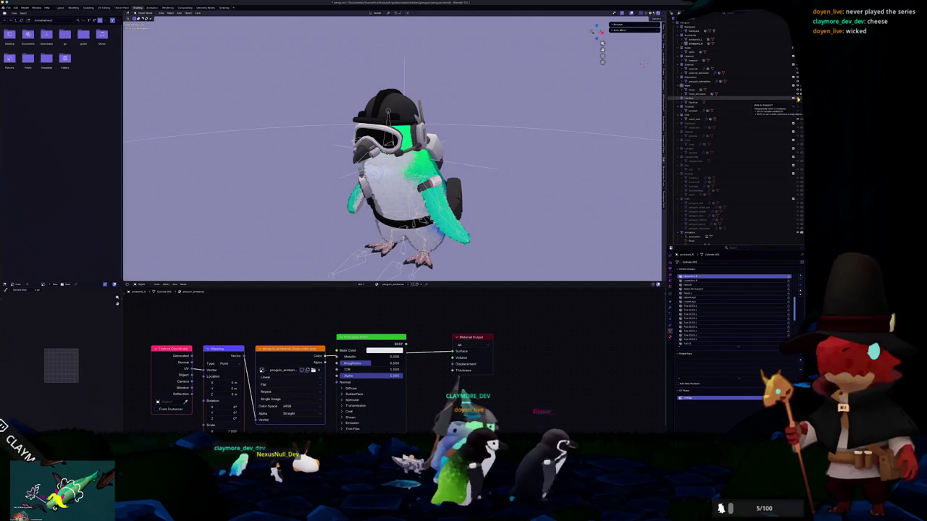
{"action": "left_click", "coordinate": [797, 133]}
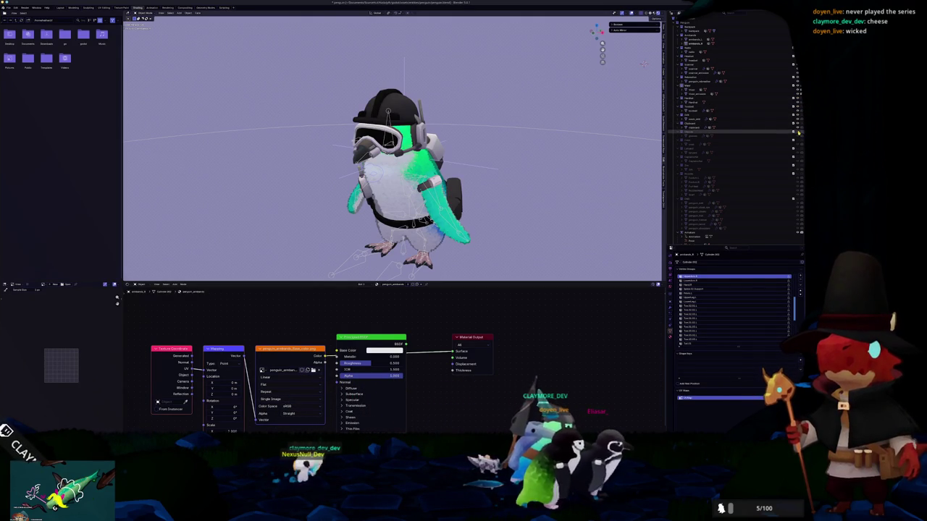
{"action": "left_click", "coordinate": [797, 149]}
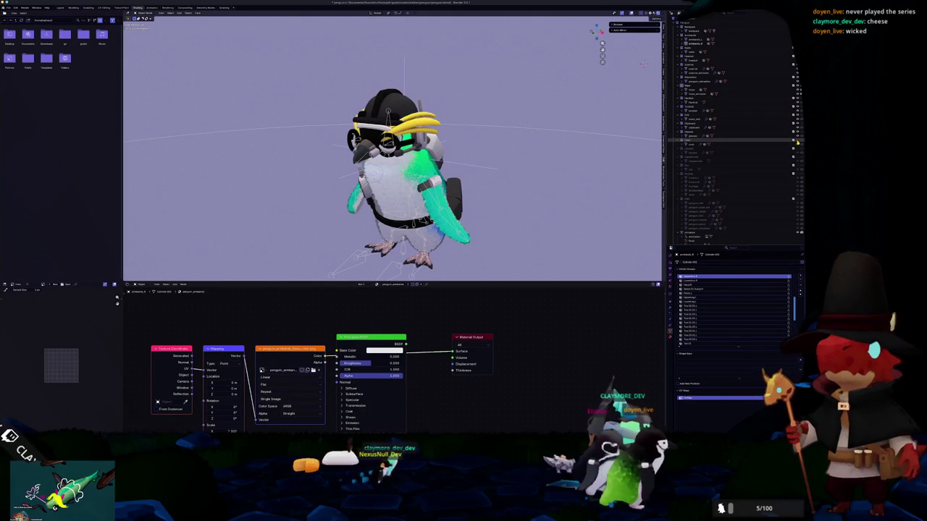
{"action": "left_click", "coordinate": [749, 162]}
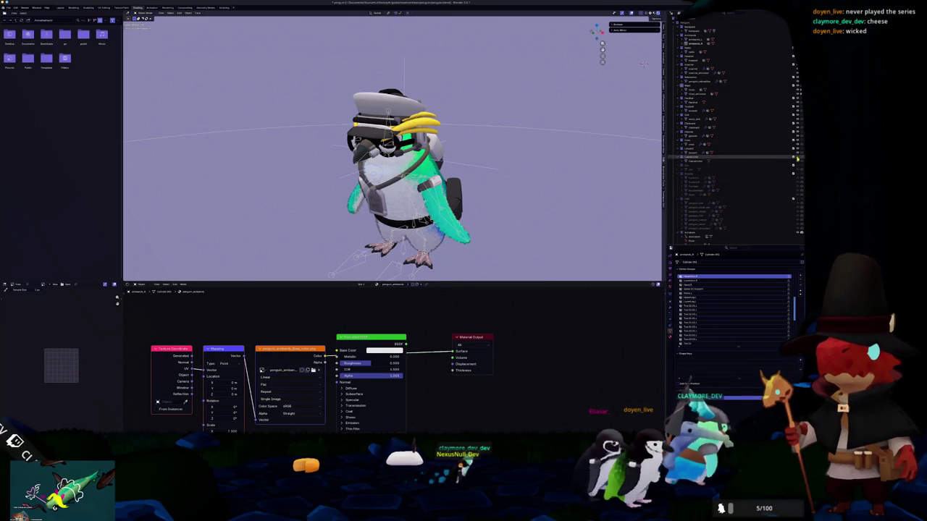
Pull the view back to see the whole penguin and select the Empty
{"action": "middle_click_drag", "start_coordinate": [563, 176], "coordinate": [524, 201]}
{"action": "scroll", "coordinate": [527, 192], "scroll_direction": "down", "scroll_amount": 2}
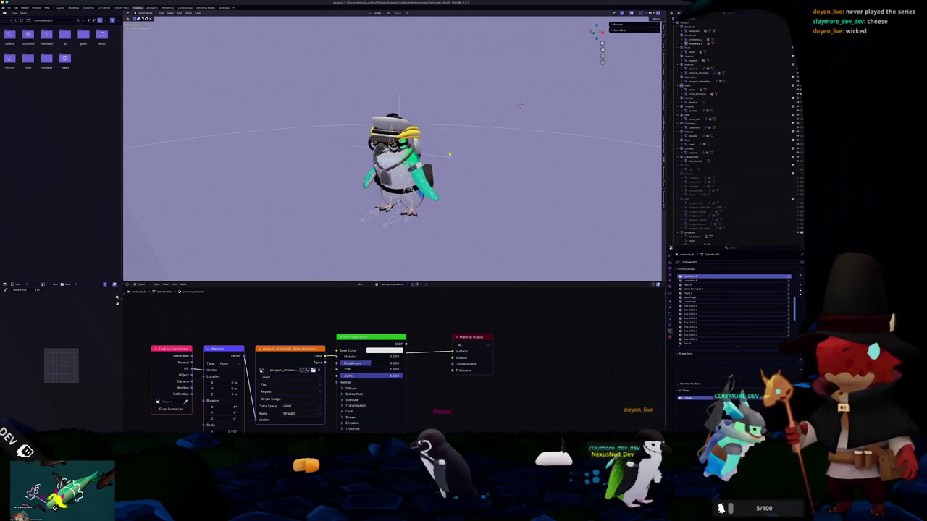
{"action": "left_click", "coordinate": [520, 105]}
Move the Empty to a new position beside the penguin
{"action": "key", "text": "g"}
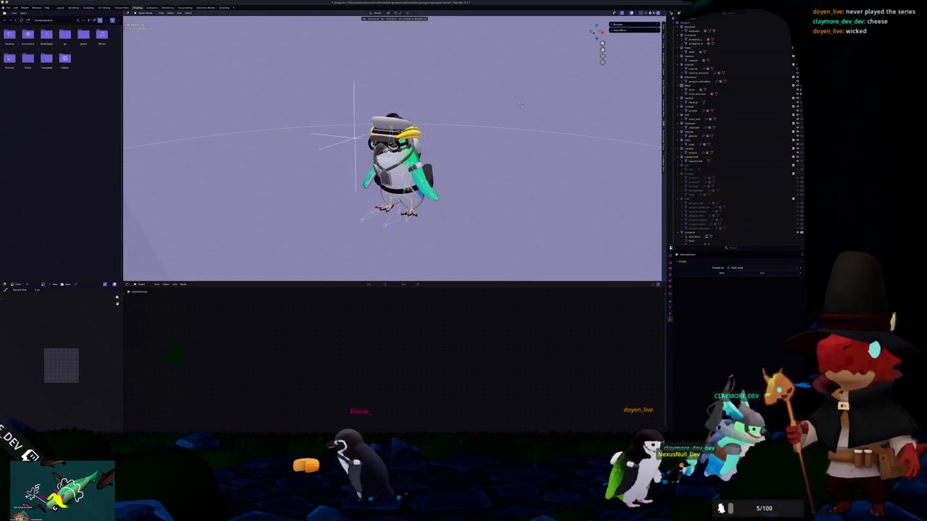
{"action": "left_click", "coordinate": [520, 105]}
{"action": "mouse_move", "coordinate": [519, 105]}
{"action": "middle_mouse_down"}
{"action": "mouse_move", "coordinate": [197, 93]}
{"action": "mouse_move", "coordinate": [555, 133]}
{"action": "middle_mouse_up"}
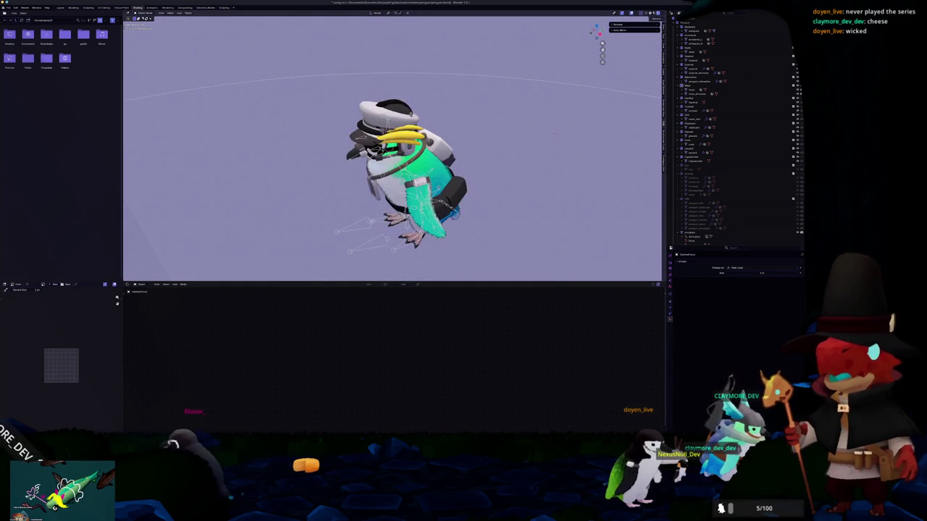
Box-select all of the penguin's parts in the viewport
{"action": "scroll", "coordinate": [713, 199], "scroll_direction": "down", "scroll_amount": 3}
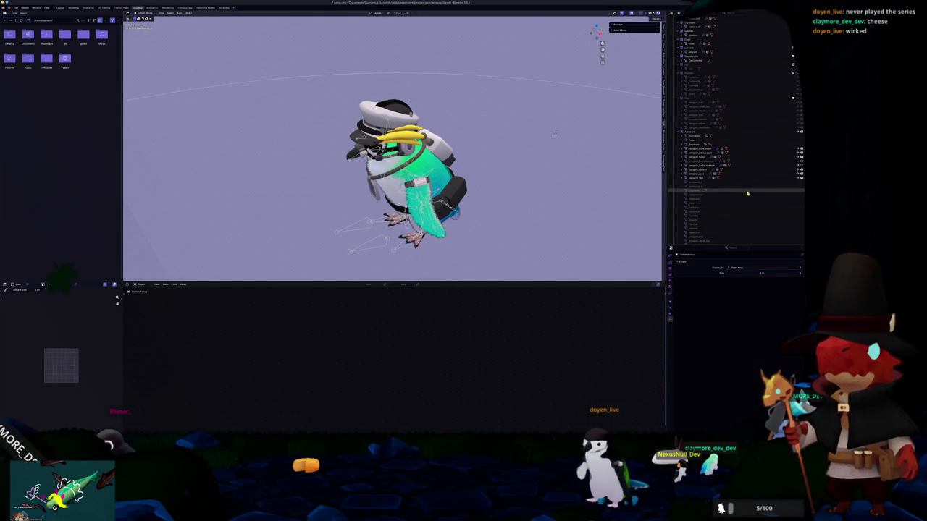
{"action": "scroll", "coordinate": [743, 196], "scroll_direction": "down", "scroll_amount": 5}
{"action": "scroll", "coordinate": [742, 196], "scroll_direction": "down", "scroll_amount": 5}
{"action": "scroll", "coordinate": [741, 197], "scroll_direction": "down", "scroll_amount": 5}
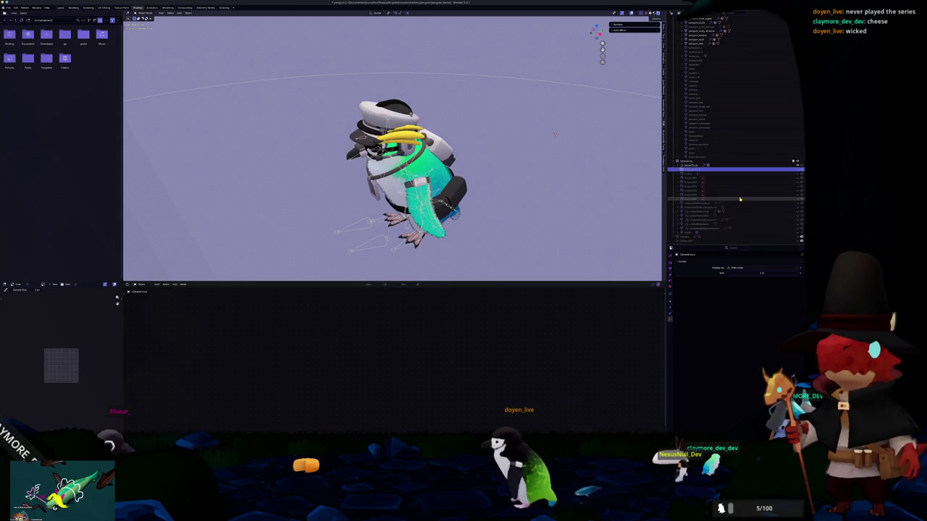
{"action": "scroll", "coordinate": [740, 198], "scroll_direction": "up", "scroll_amount": 5}
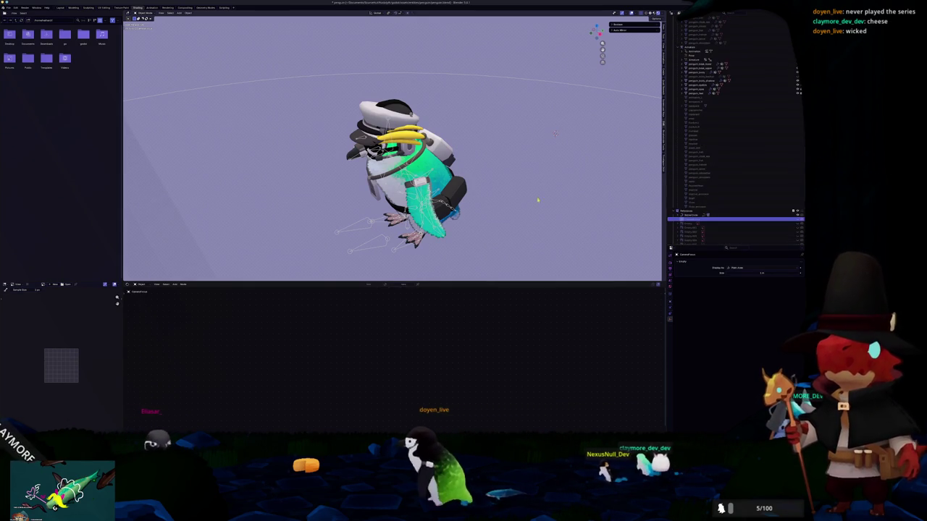
{"action": "scroll", "coordinate": [484, 216], "scroll_direction": "down", "scroll_amount": 3}
{"action": "left_click_drag", "start_coordinate": [488, 238], "coordinate": [323, 111]}
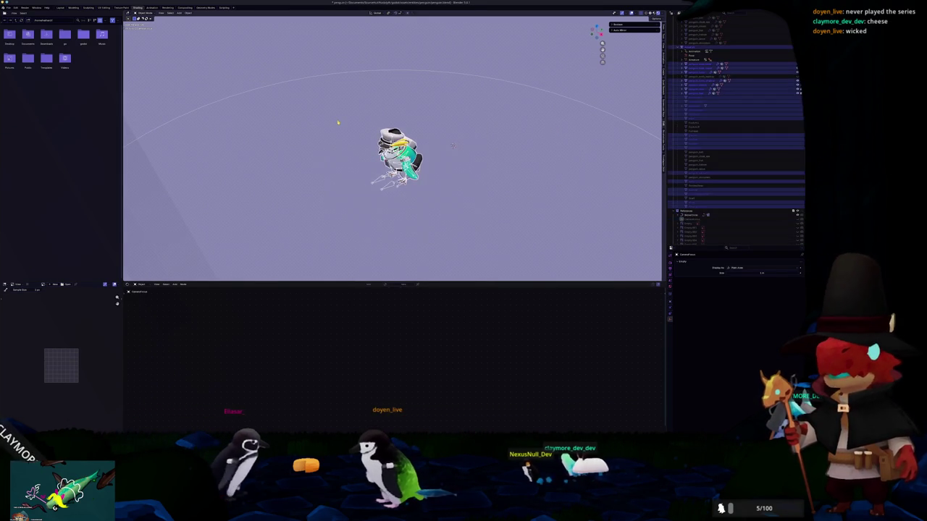
{"action": "scroll", "coordinate": [343, 133], "scroll_direction": "up", "scroll_amount": 2}
{"action": "scroll", "coordinate": [724, 140], "scroll_direction": "up", "scroll_amount": 4}
{"action": "scroll", "coordinate": [724, 140], "scroll_direction": "up", "scroll_amount": 8}
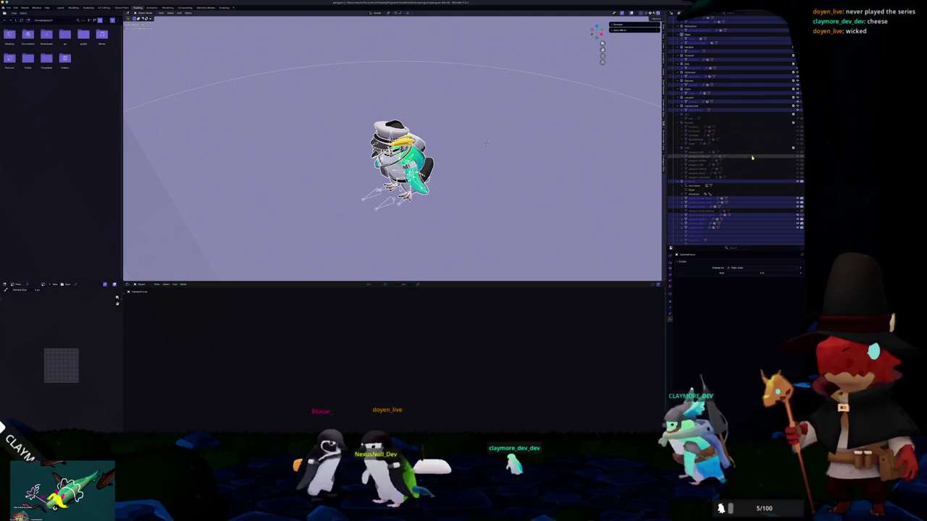
{"action": "scroll", "coordinate": [753, 154], "scroll_direction": "up", "scroll_amount": 4}
{"action": "scroll", "coordinate": [752, 154], "scroll_direction": "up", "scroll_amount": 1}
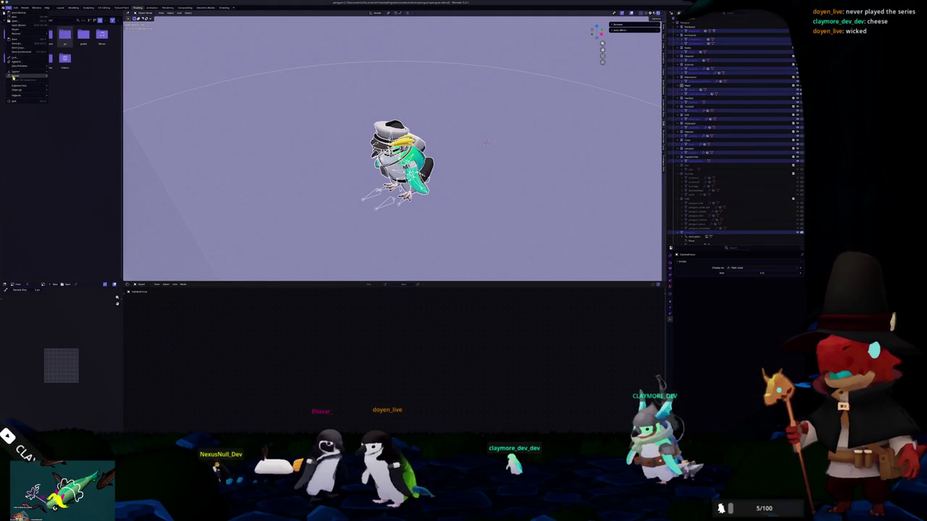
Target the existing penguin.glb and expand the Include and Animation export options
{"action": "left_click", "coordinate": [69, 114]}
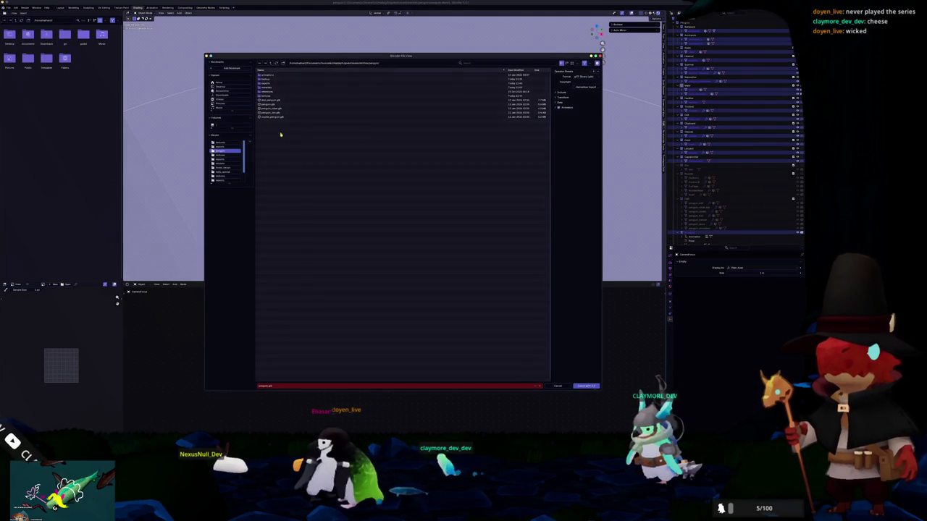
{"action": "left_click", "coordinate": [275, 105]}
{"action": "left_click", "coordinate": [562, 92]}
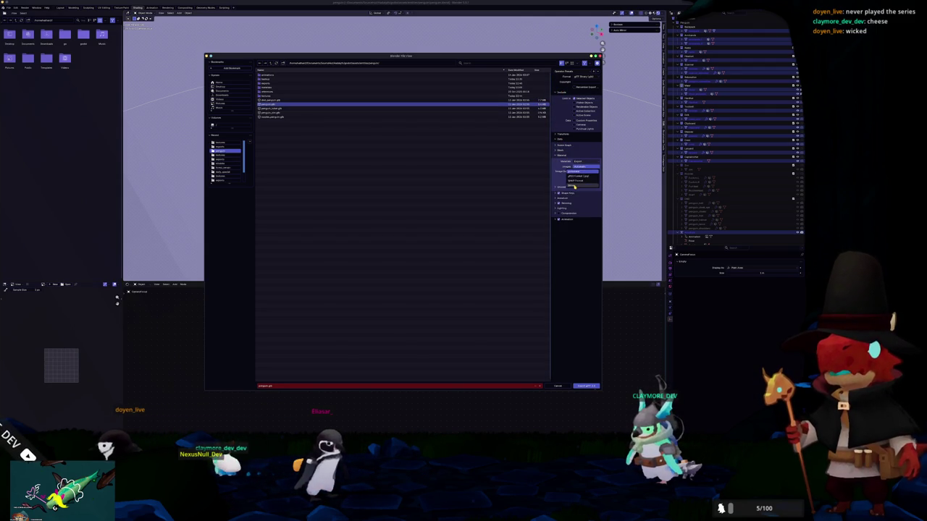
{"action": "left_click", "coordinate": [567, 215]}
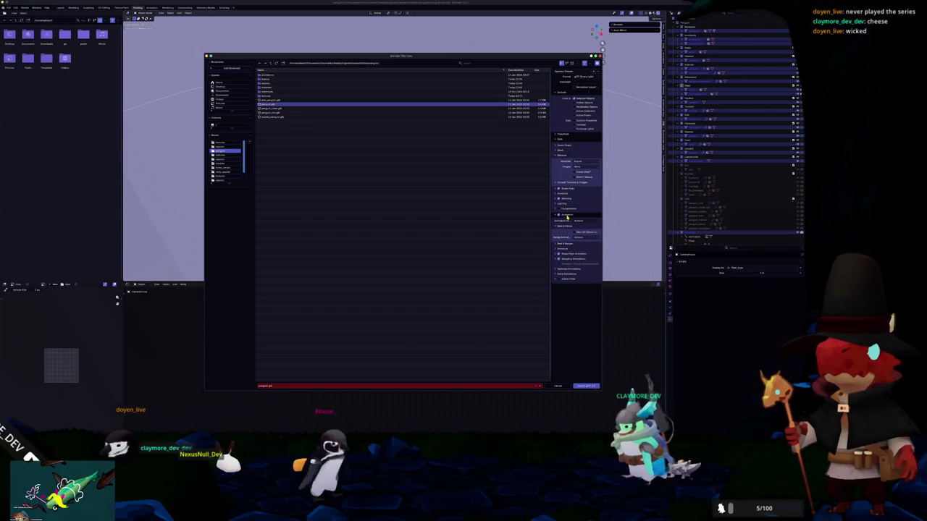
{"action": "left_click", "coordinate": [565, 278]}
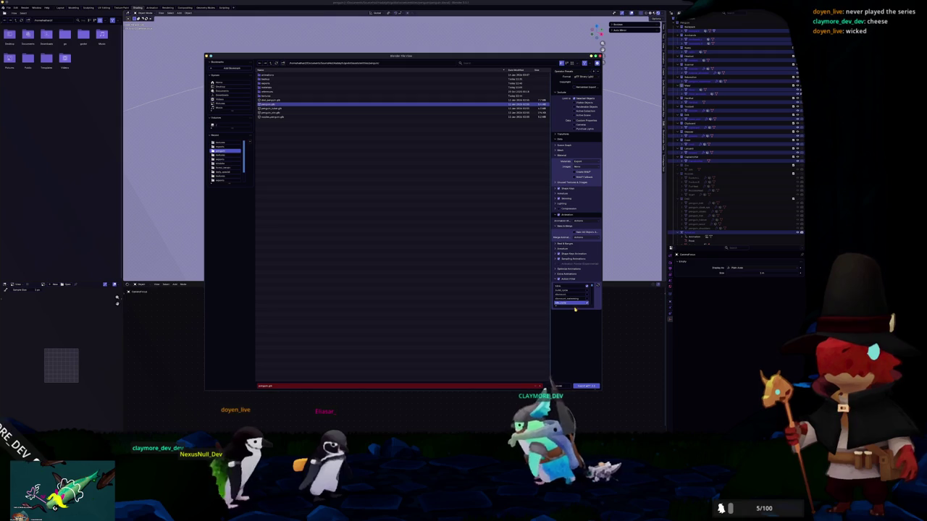
Tick the penguin's animation actions and export penguin.glb
{"action": "mouse_move", "coordinate": [575, 307]}
{"action": "left_mouse_down"}
{"action": "mouse_move", "coordinate": [587, 425]}
{"action": "mouse_move", "coordinate": [587, 414]}
{"action": "left_mouse_up"}
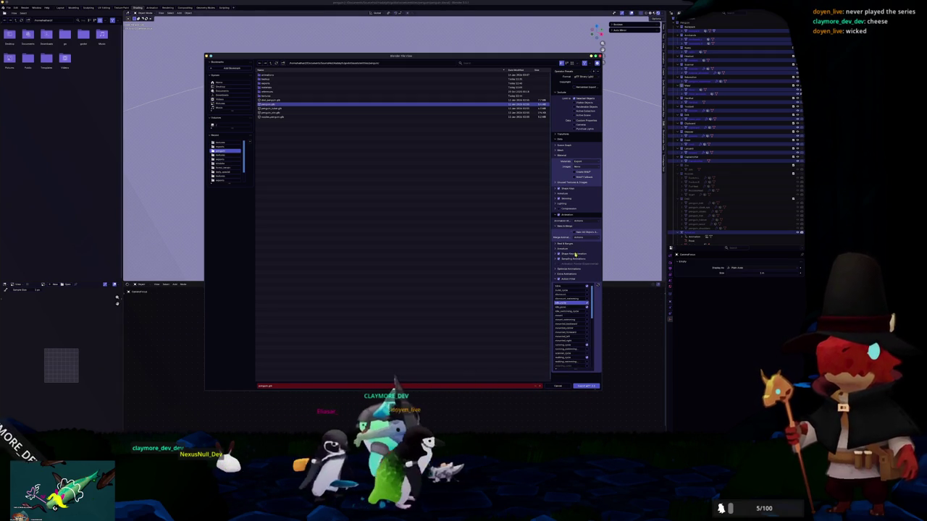
{"action": "scroll", "coordinate": [587, 299], "scroll_direction": "down", "scroll_amount": 2}
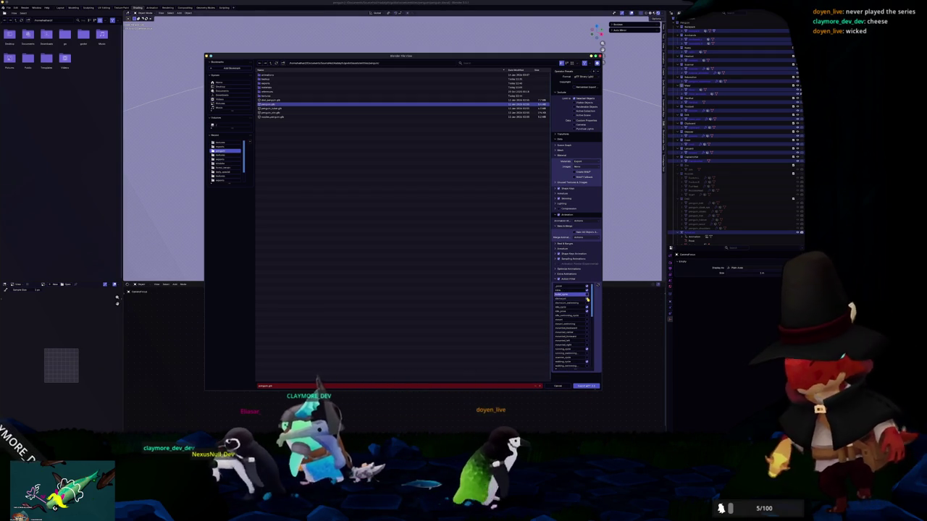
{"action": "left_click_drag", "start_coordinate": [587, 299], "coordinate": [587, 348]}
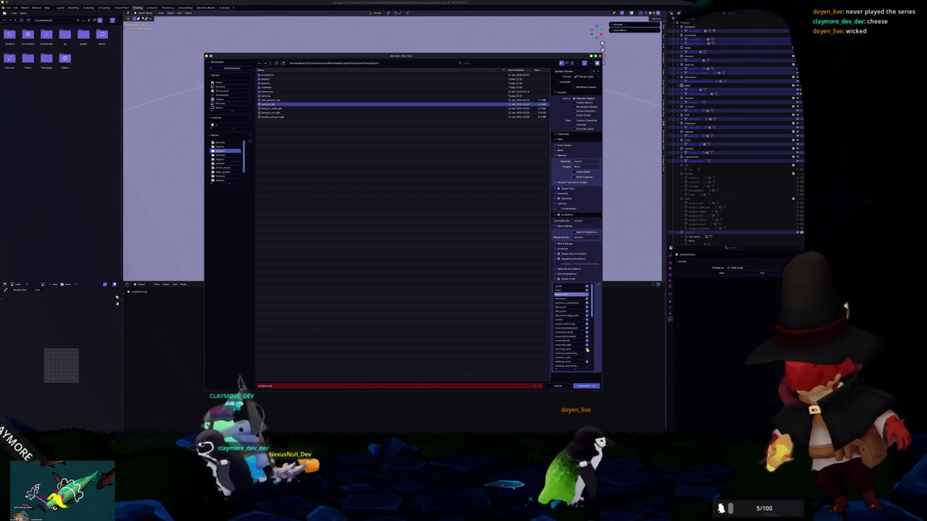
{"action": "scroll", "coordinate": [587, 344], "scroll_direction": "down", "scroll_amount": 4}
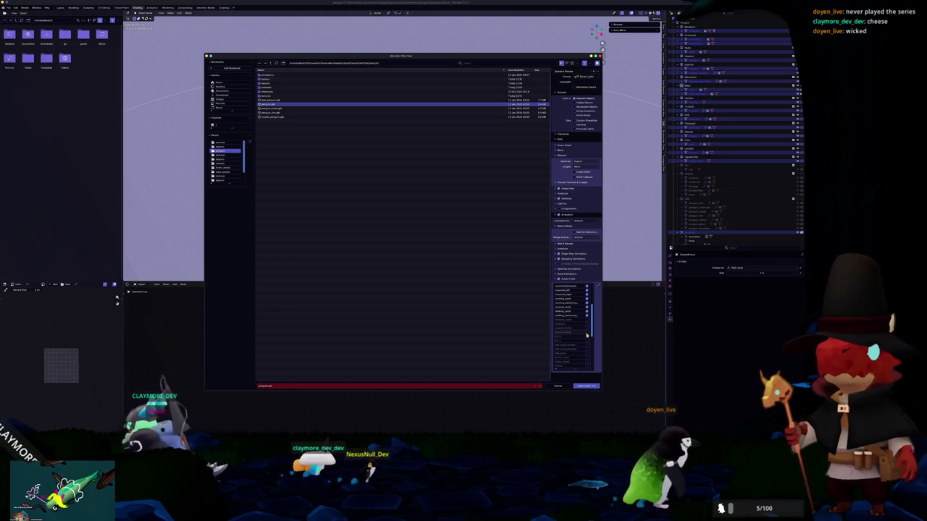
{"action": "scroll", "coordinate": [587, 308], "scroll_direction": "down", "scroll_amount": 2}
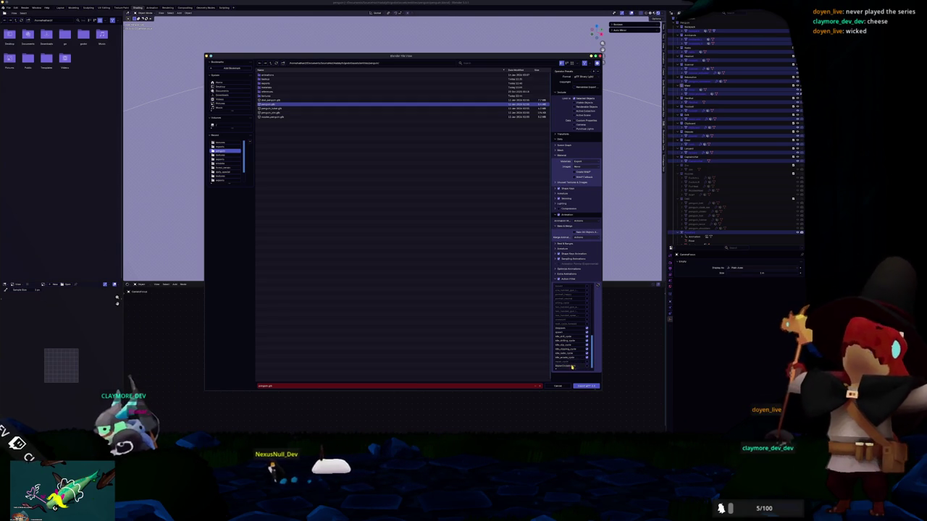
{"action": "left_click", "coordinate": [572, 328]}
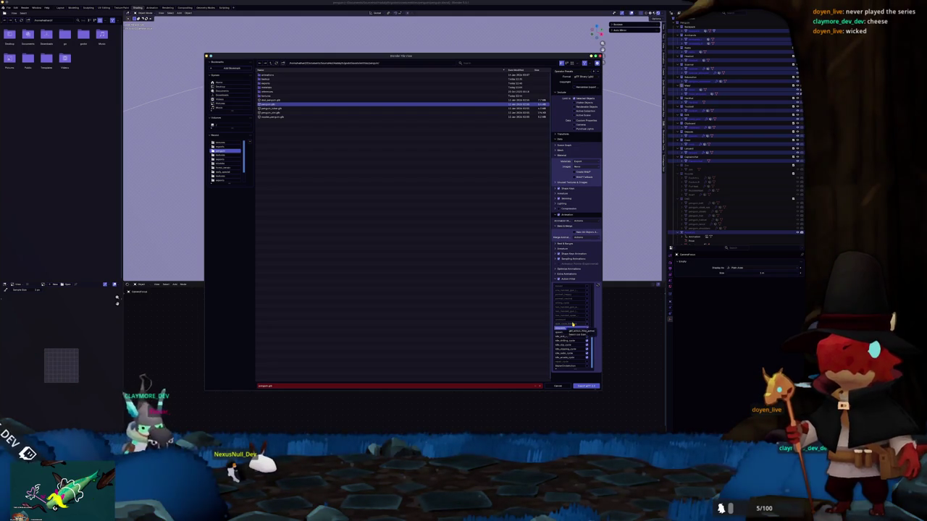
{"action": "scroll", "coordinate": [577, 309], "scroll_direction": "up", "scroll_amount": 2}
{"action": "scroll", "coordinate": [577, 308], "scroll_direction": "up", "scroll_amount": 2}
{"action": "scroll", "coordinate": [577, 308], "scroll_direction": "up", "scroll_amount": 2}
{"action": "scroll", "coordinate": [577, 308], "scroll_direction": "up", "scroll_amount": 2}
{"action": "scroll", "coordinate": [577, 308], "scroll_direction": "up", "scroll_amount": 3}
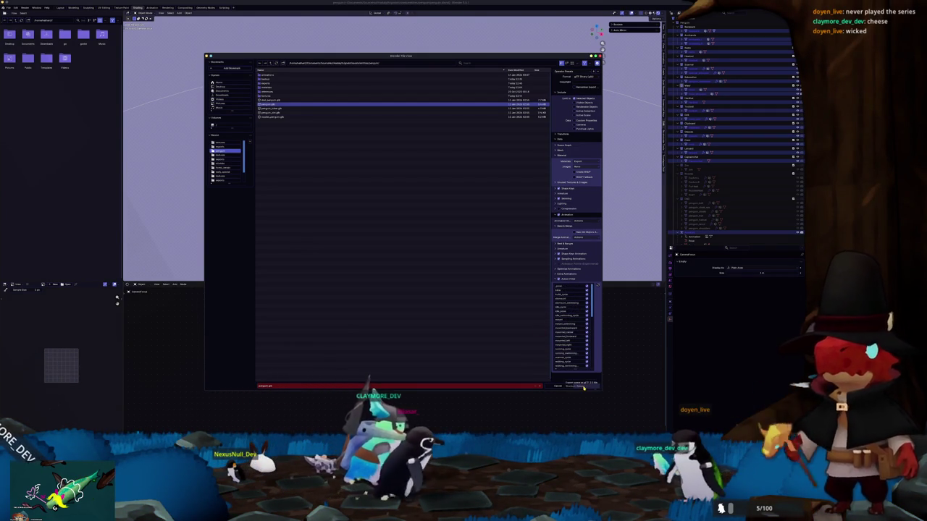
{"action": "key", "text": "Return"}
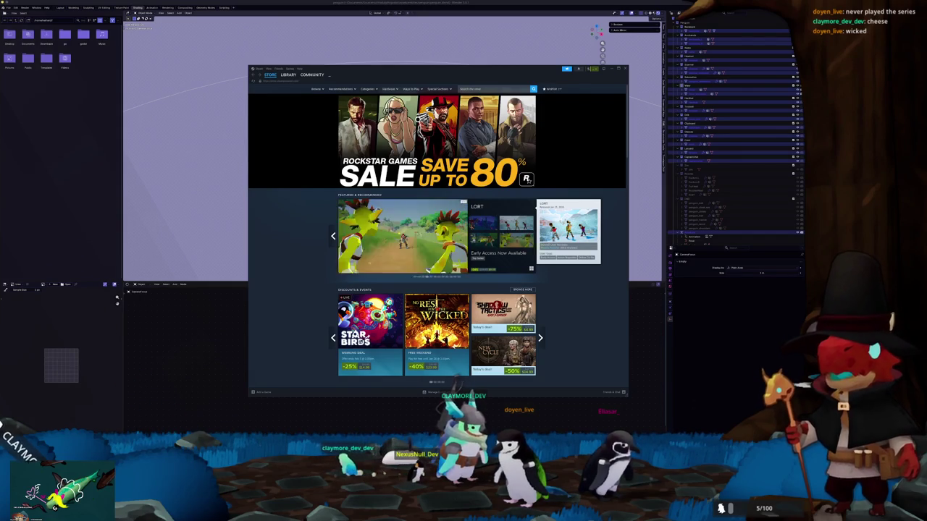
Page the featured carousel five times to Fever Meme and open its store page
{"action": "left_click", "coordinate": [540, 237]}
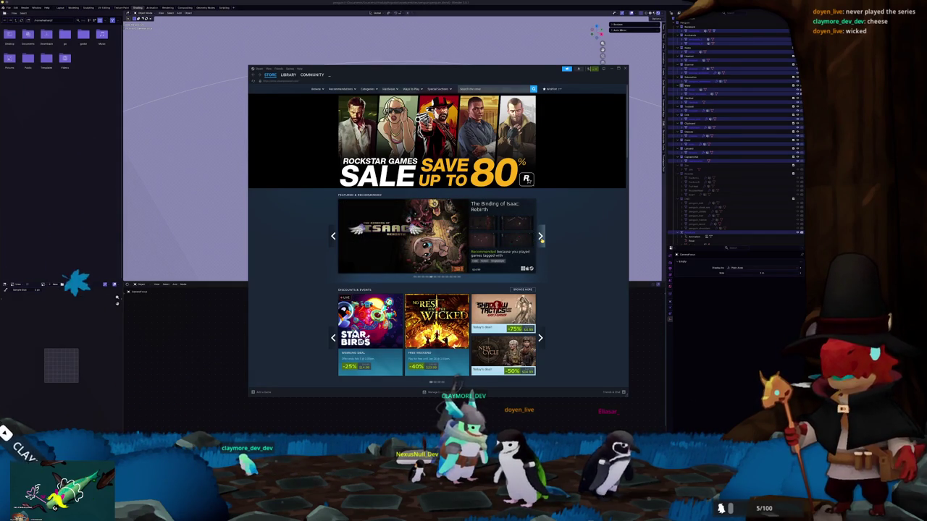
{"action": "left_click", "coordinate": [540, 237]}
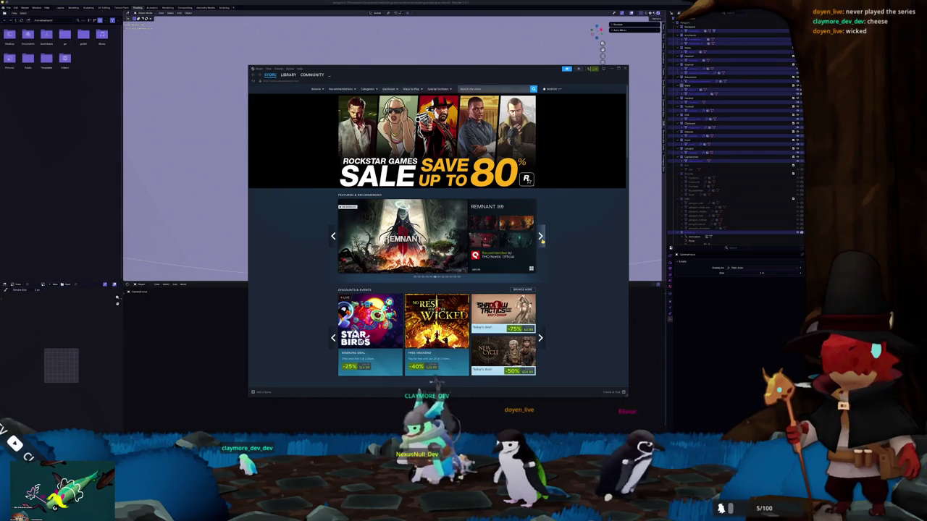
{"action": "mouse_move", "coordinate": [403, 237]}
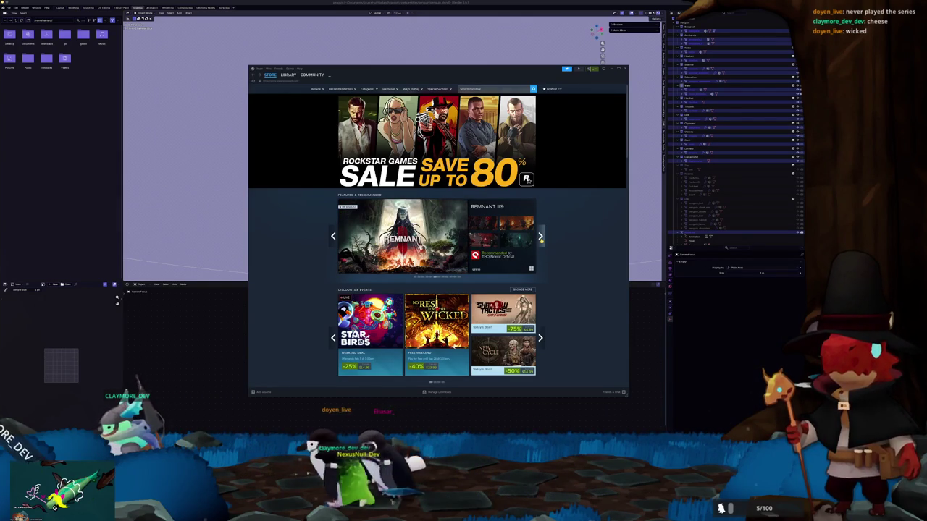
{"action": "left_click", "coordinate": [539, 237]}
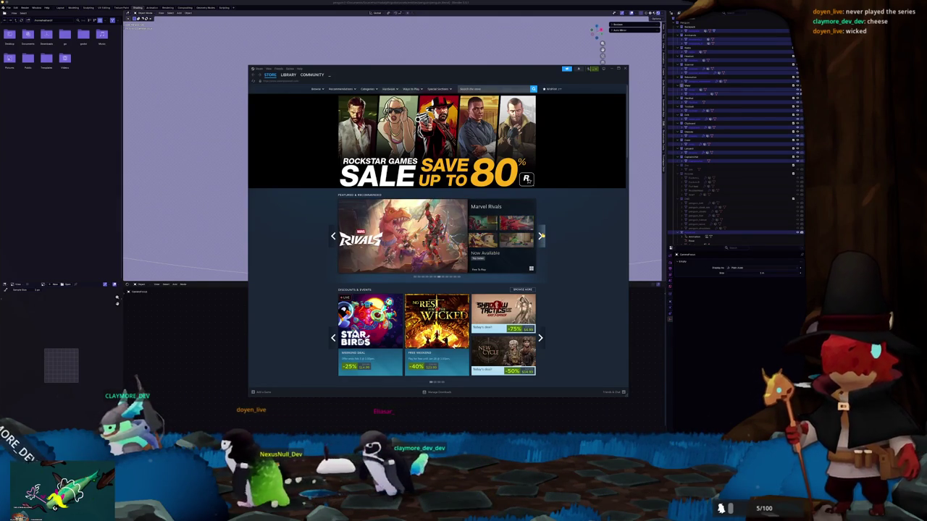
{"action": "left_click", "coordinate": [540, 236]}
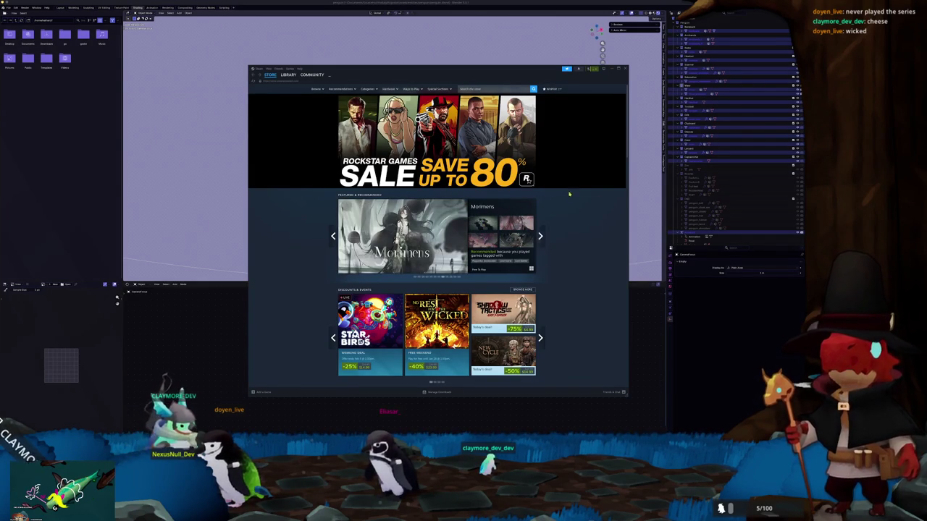
{"action": "left_click", "coordinate": [540, 239]}
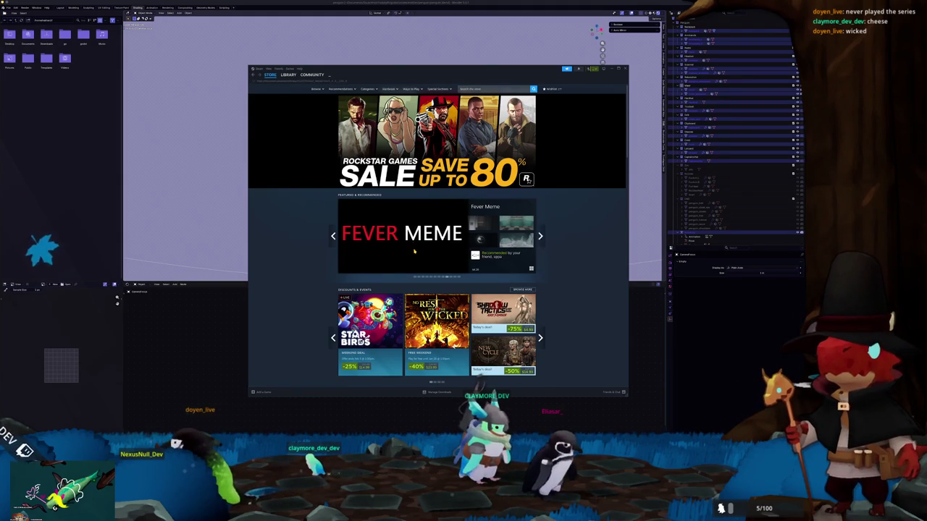
{"action": "left_click", "coordinate": [415, 245]}
{"action": "left_click", "coordinate": [252, 86]}
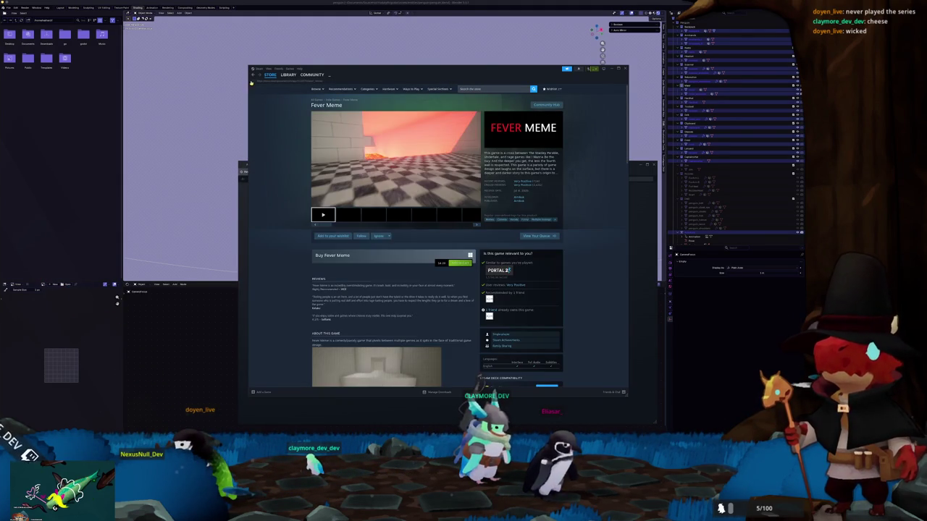
Open Star Birds from the store front, view its media, then close that window
{"action": "left_click", "coordinate": [253, 76]}
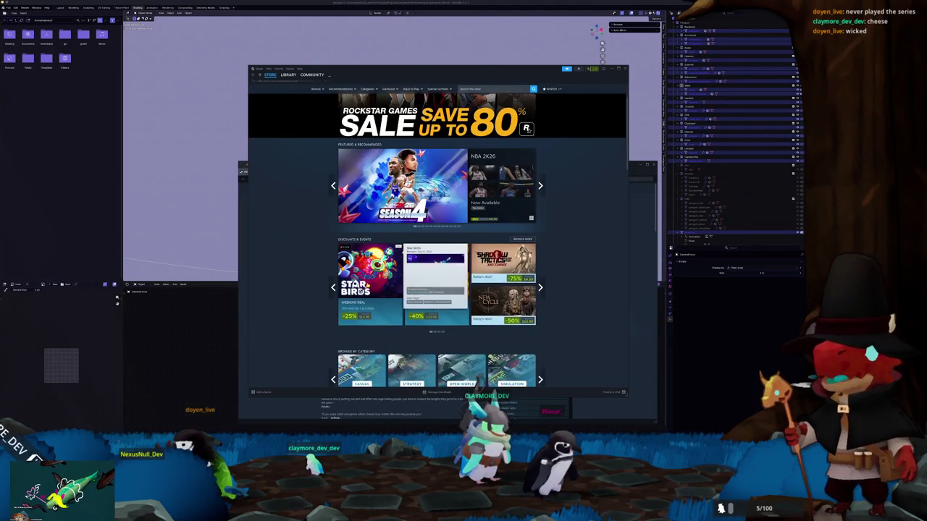
{"action": "left_click", "coordinate": [434, 271]}
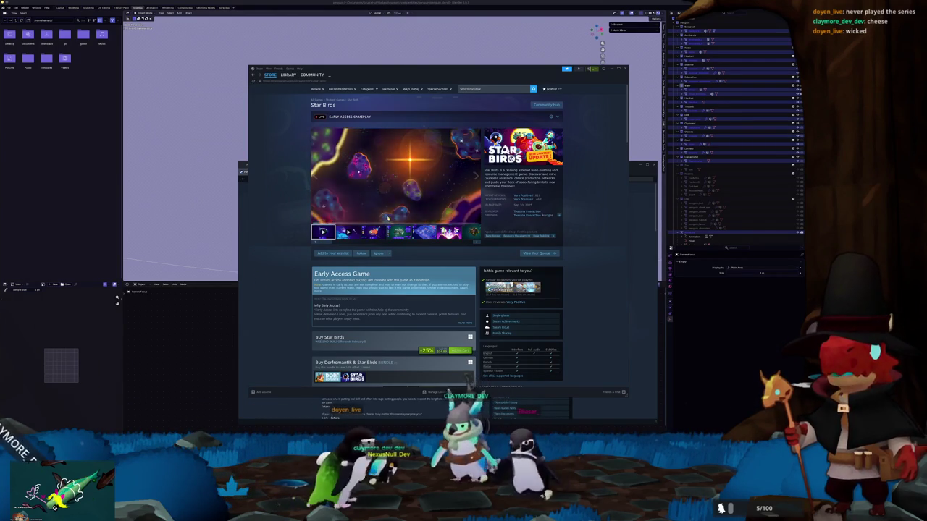
{"action": "mouse_move", "coordinate": [362, 215]}
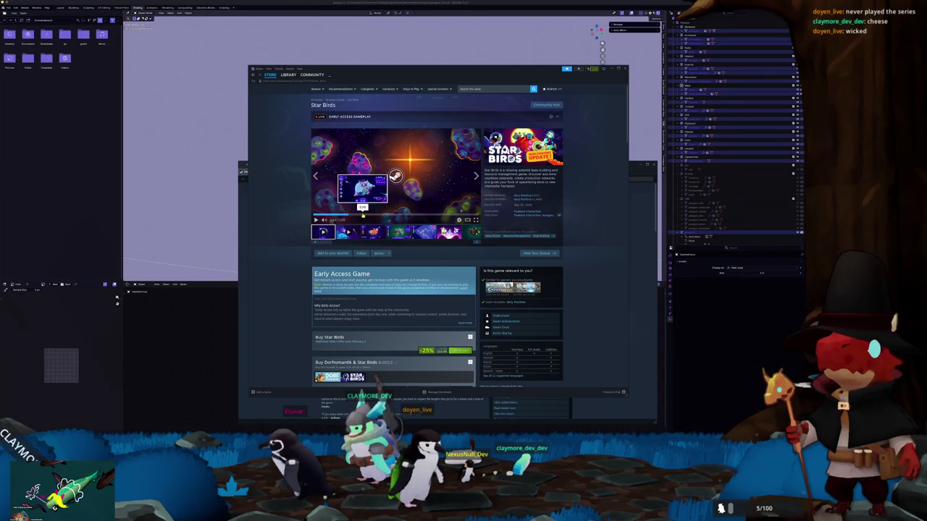
{"action": "left_click", "coordinate": [378, 233]}
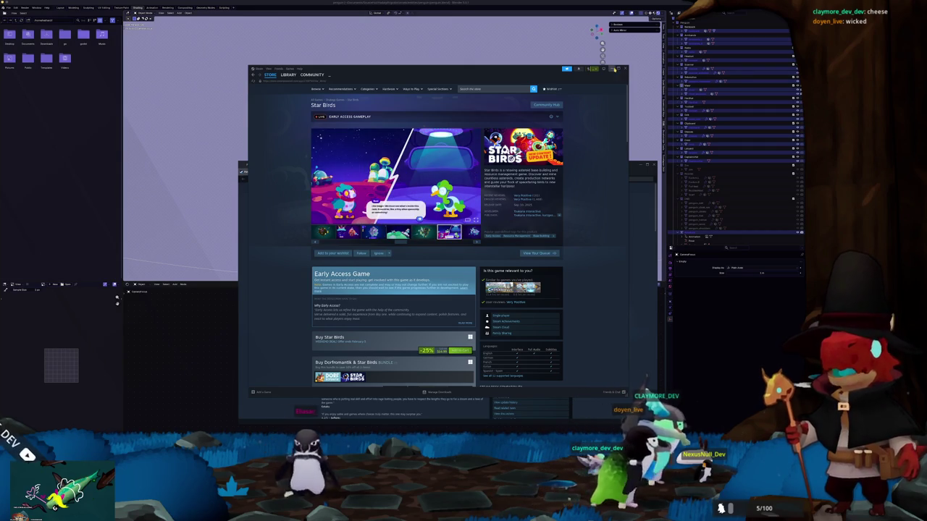
{"action": "left_click", "coordinate": [624, 68]}
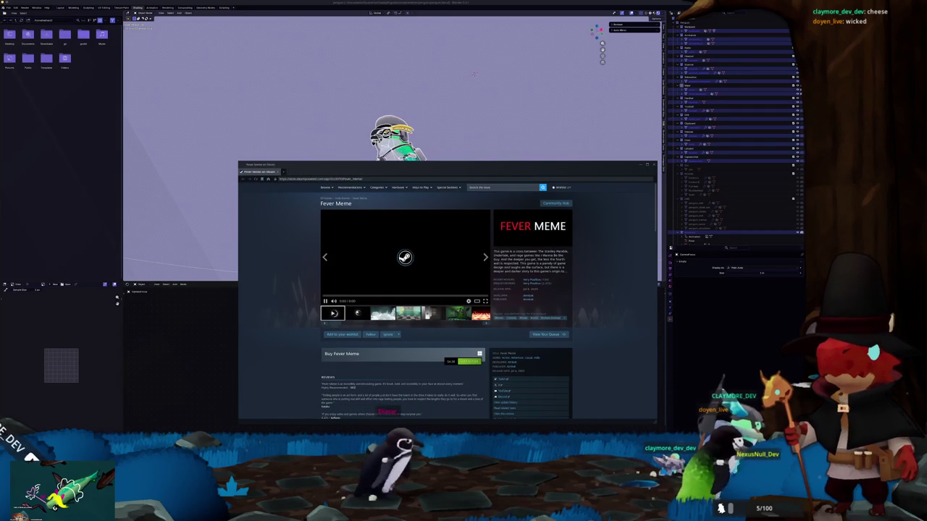
View Fever Meme's jungle and fire screenshots, scroll through its reviews, then close Steam
{"action": "left_click", "coordinate": [458, 314]}
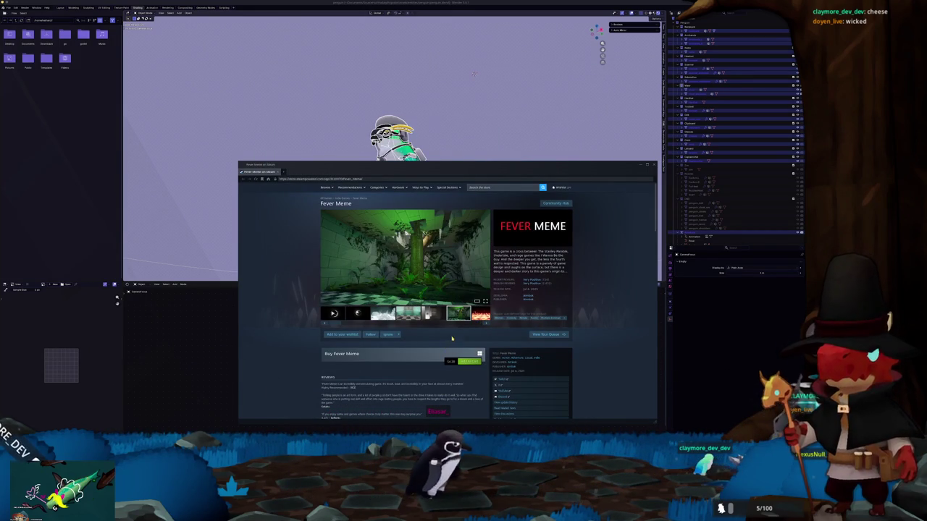
{"action": "left_click", "coordinate": [479, 314]}
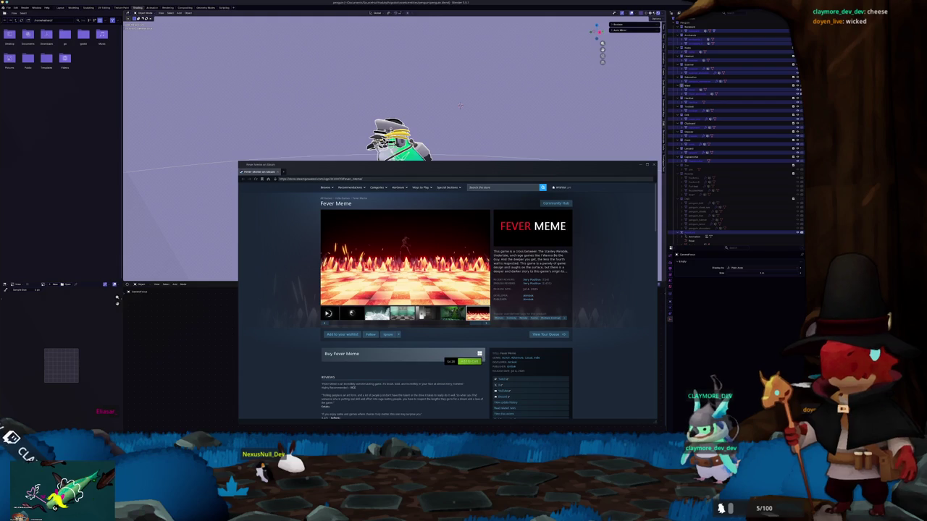
{"action": "scroll", "coordinate": [415, 263], "scroll_direction": "down", "scroll_amount": 3}
{"action": "scroll", "coordinate": [415, 263], "scroll_direction": "down", "scroll_amount": 3}
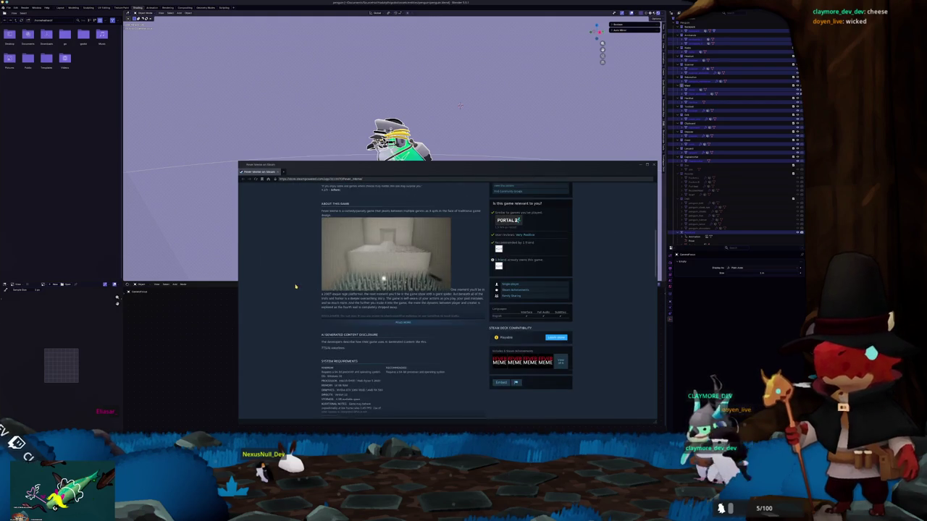
{"action": "scroll", "coordinate": [415, 262], "scroll_direction": "down", "scroll_amount": 2}
{"action": "scroll", "coordinate": [290, 284], "scroll_direction": "down", "scroll_amount": 2}
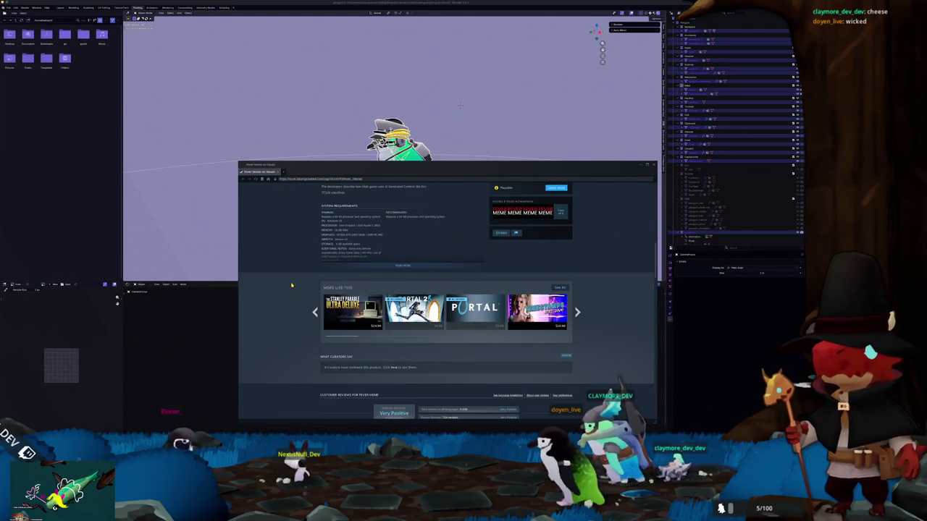
{"action": "scroll", "coordinate": [291, 284], "scroll_direction": "up", "scroll_amount": 2}
{"action": "scroll", "coordinate": [291, 285], "scroll_direction": "up", "scroll_amount": 4}
{"action": "scroll", "coordinate": [291, 284], "scroll_direction": "up", "scroll_amount": 4}
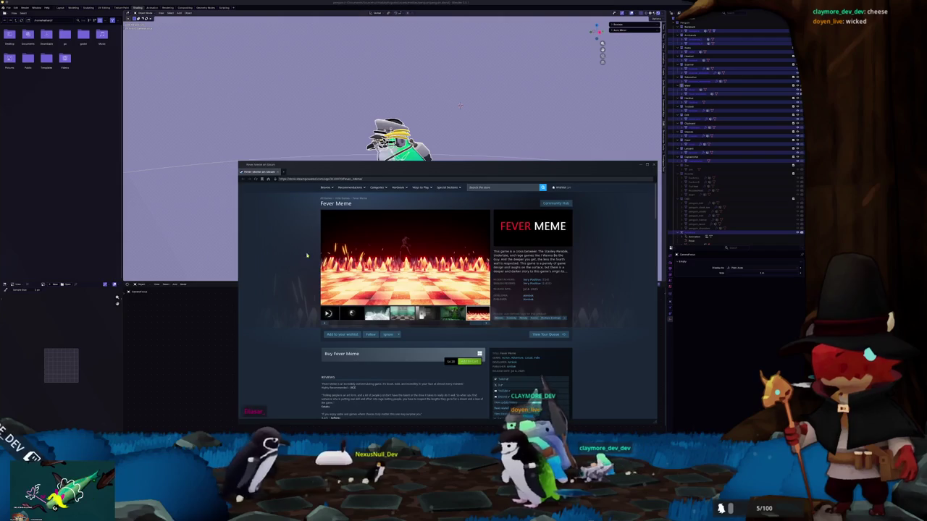
{"action": "key", "text": "ctrl+w"}
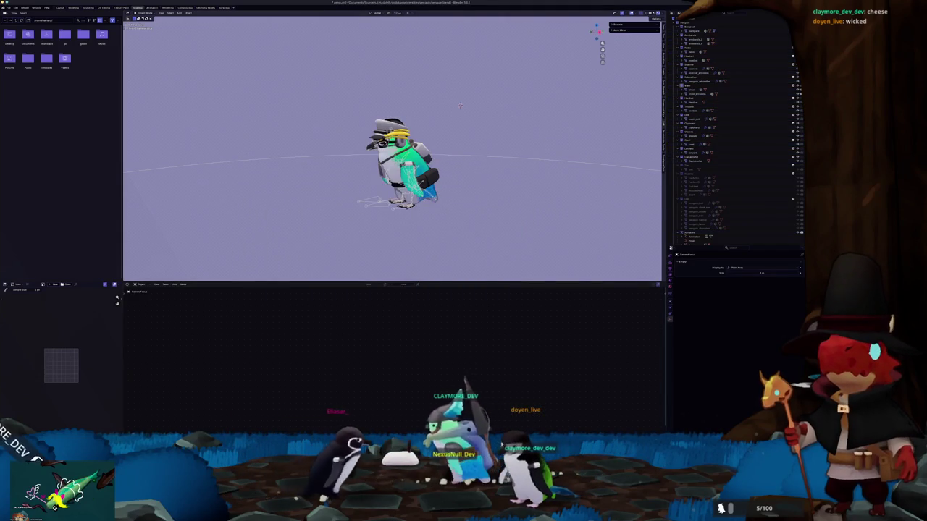
Zoom onto the penguin's visor, select the Visor node, and duplicate penguin_toolbelt_standard_material.tres
{"action": "key", "text": "alt+Tab"}
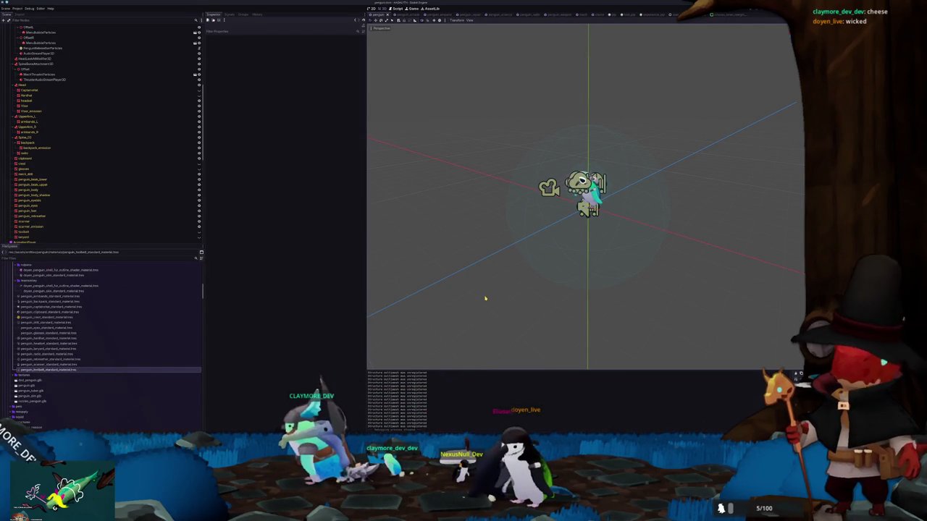
{"action": "scroll", "coordinate": [485, 298], "scroll_direction": "up", "scroll_amount": 5}
{"action": "scroll", "coordinate": [551, 217], "scroll_direction": "up", "scroll_amount": 5}
{"action": "left_click", "coordinate": [585, 150]}
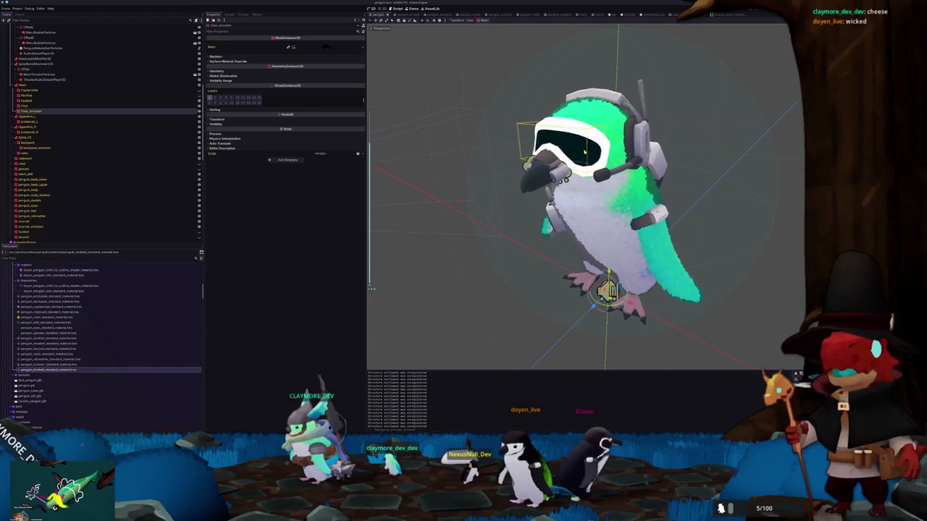
{"action": "left_click", "coordinate": [28, 106]}
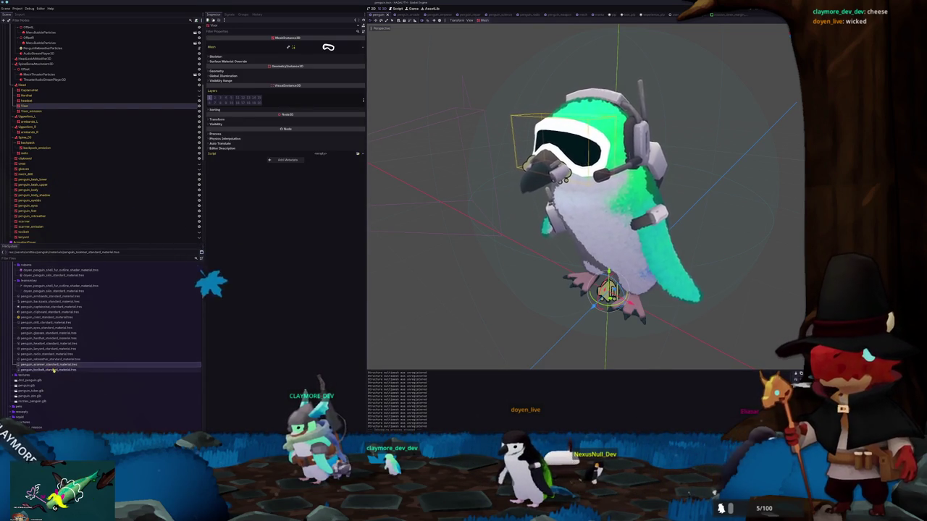
{"action": "key", "text": "ctrl+d"}
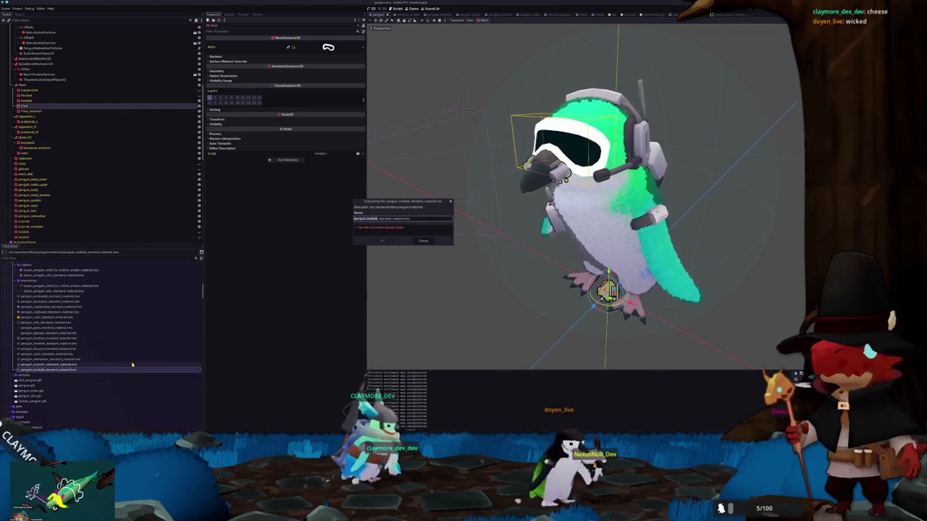
Save the duplicate as penguin_visor_standard_material.tres and open it
{"action": "type", "text": "visor"}
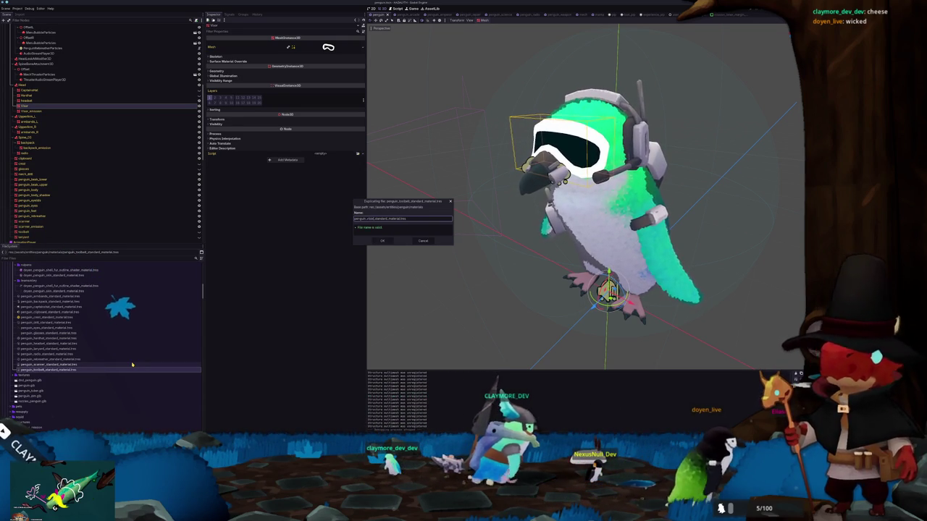
{"action": "key", "text": "Return"}
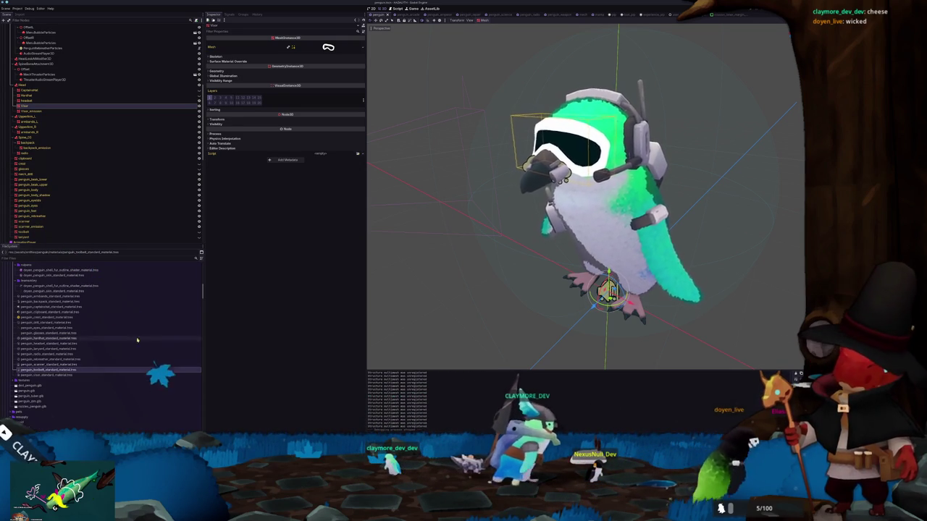
{"action": "left_click", "coordinate": [45, 375]}
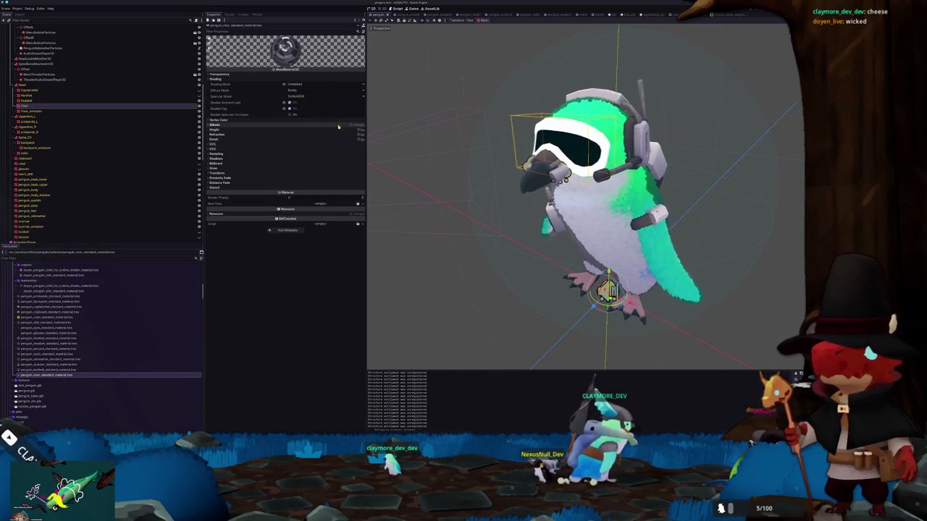
Quick-load a new Texture2D into the material's Albedo, then select the Visor node
{"action": "left_click", "coordinate": [337, 126]}
{"action": "left_click", "coordinate": [314, 140]}
{"action": "left_click", "coordinate": [331, 247]}
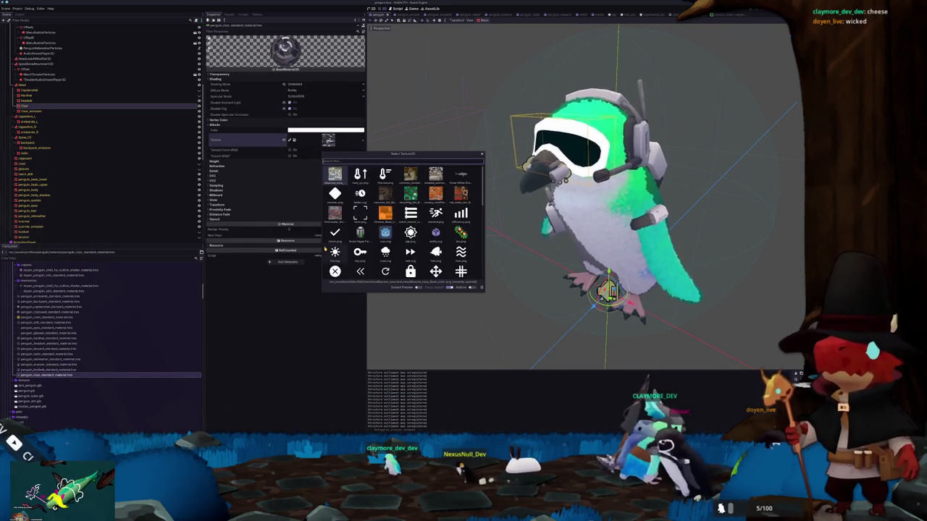
{"action": "scroll", "coordinate": [324, 249], "scroll_direction": "down", "scroll_amount": 3}
{"action": "scroll", "coordinate": [325, 248], "scroll_direction": "down", "scroll_amount": 3}
{"action": "left_click", "coordinate": [325, 248]}
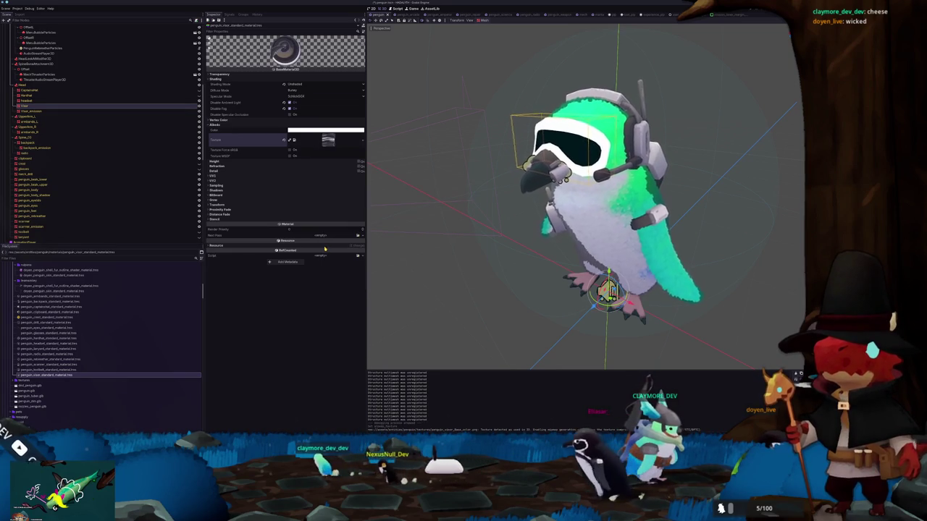
{"action": "left_click", "coordinate": [102, 107]}
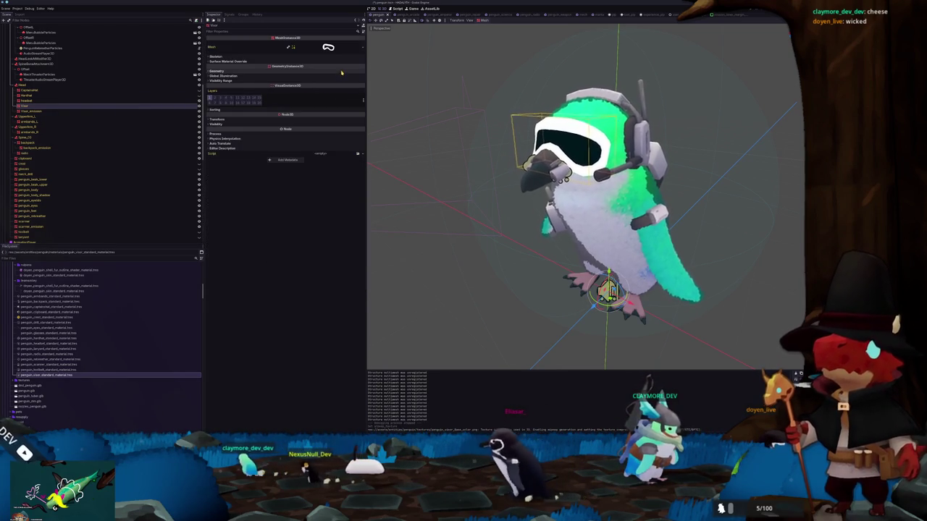
Assign the visor material as the Visor mesh's Material Override
{"action": "left_click", "coordinate": [360, 77]}
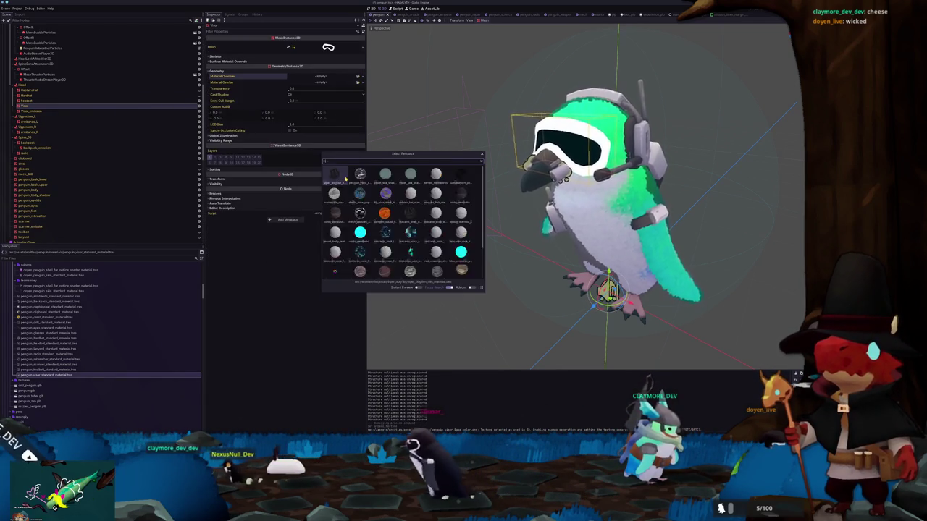
{"action": "type", "text": "visor"}
{"action": "left_click", "coordinate": [344, 176]}
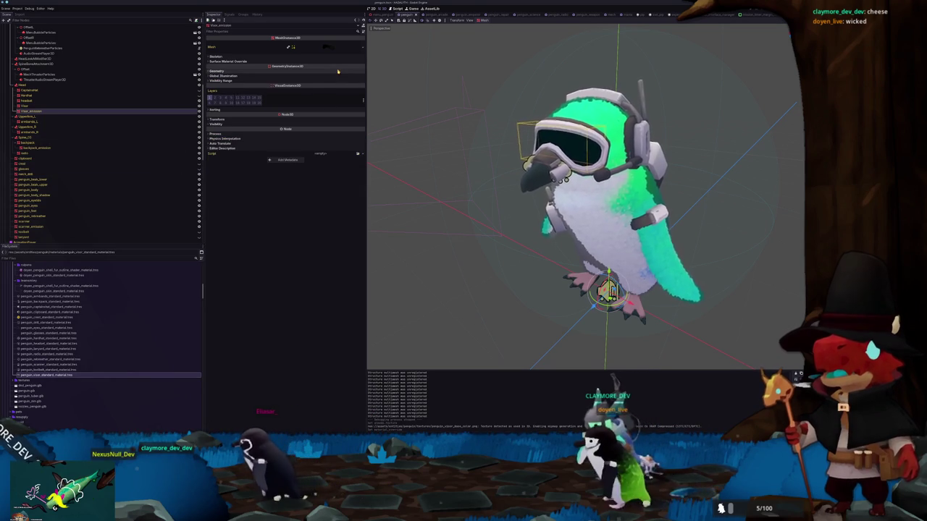
Give the Visor_emission node a visor_ material as its Material Override
{"action": "left_click", "coordinate": [44, 110]}
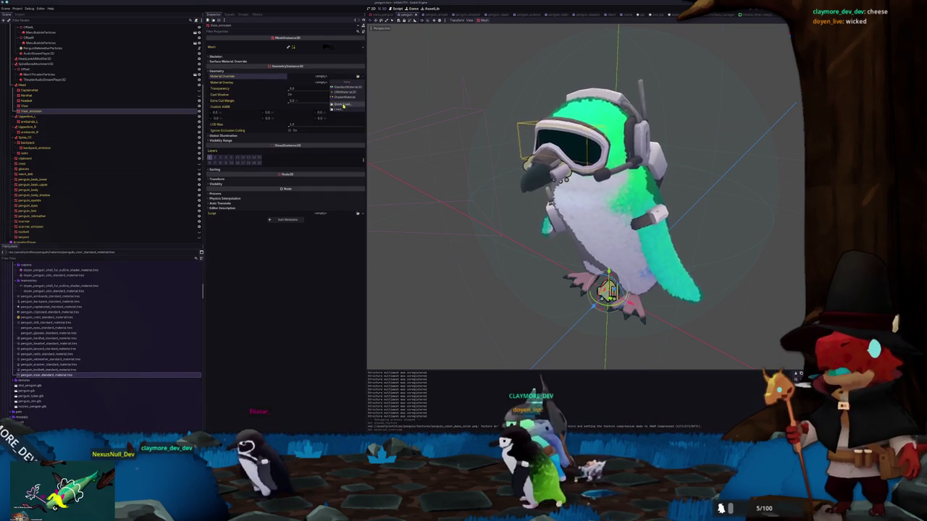
{"action": "left_click", "coordinate": [359, 76]}
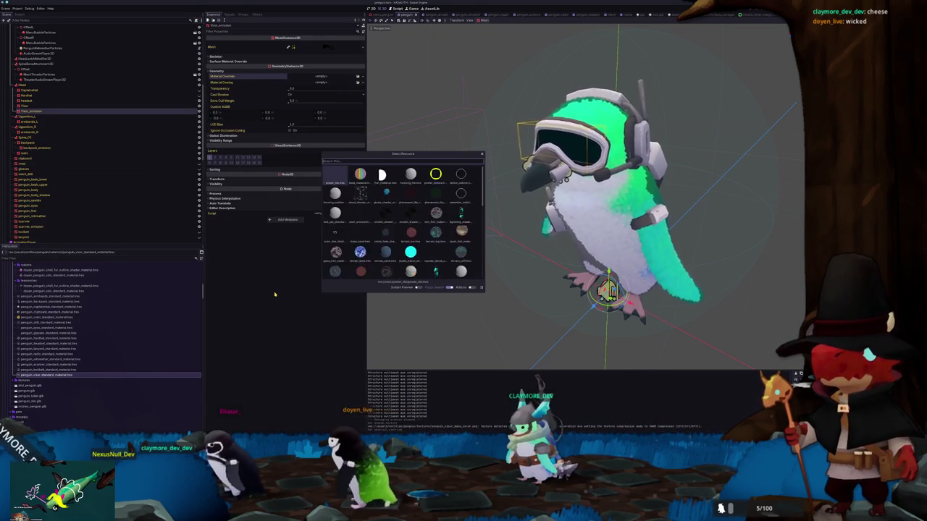
{"action": "type", "text": "visor"}
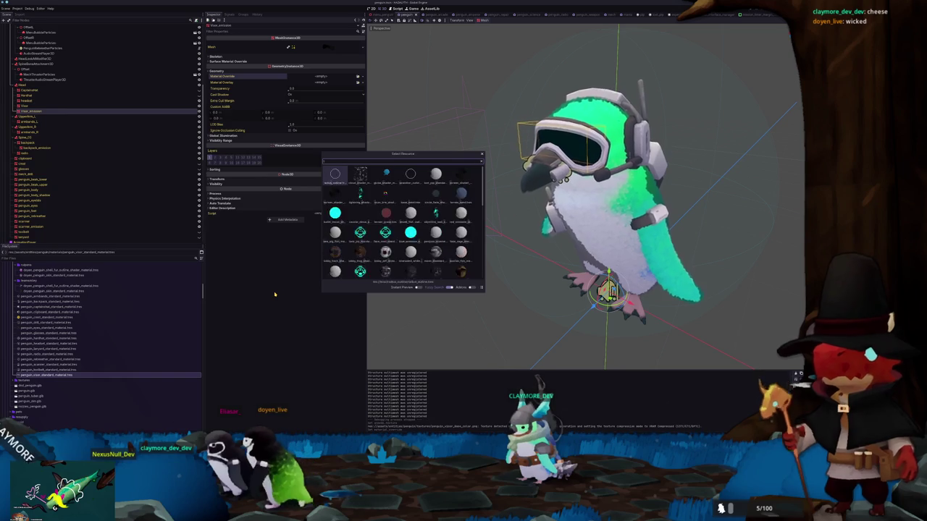
{"action": "type", "text": "_"}
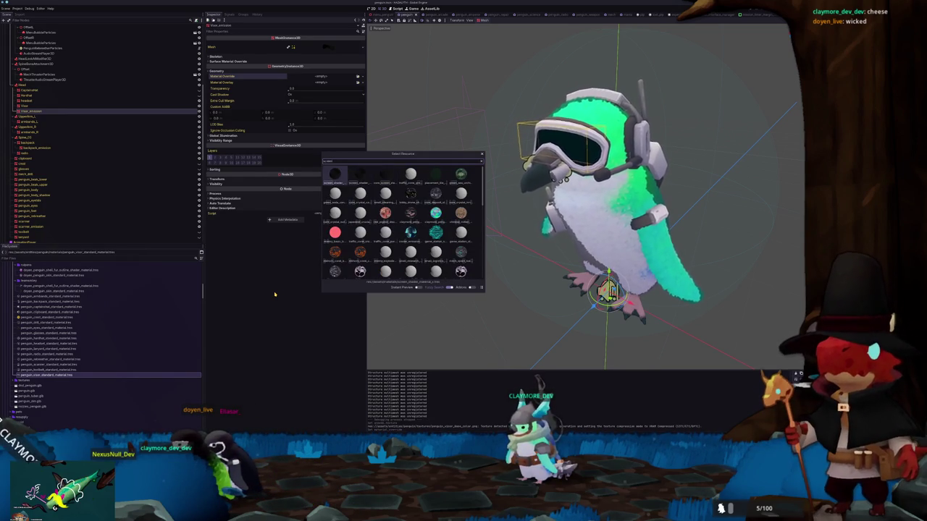
{"action": "key", "text": "Return"}
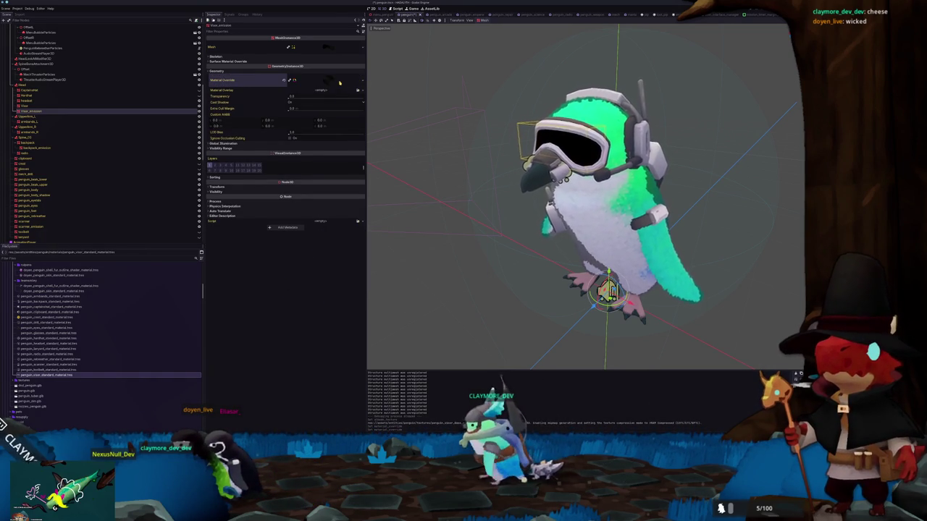
Expand the override material and open its scan-line shader code in the Shader Editor
{"action": "left_click", "coordinate": [340, 84]}
{"action": "scroll", "coordinate": [417, 148], "scroll_direction": "up", "scroll_amount": 5}
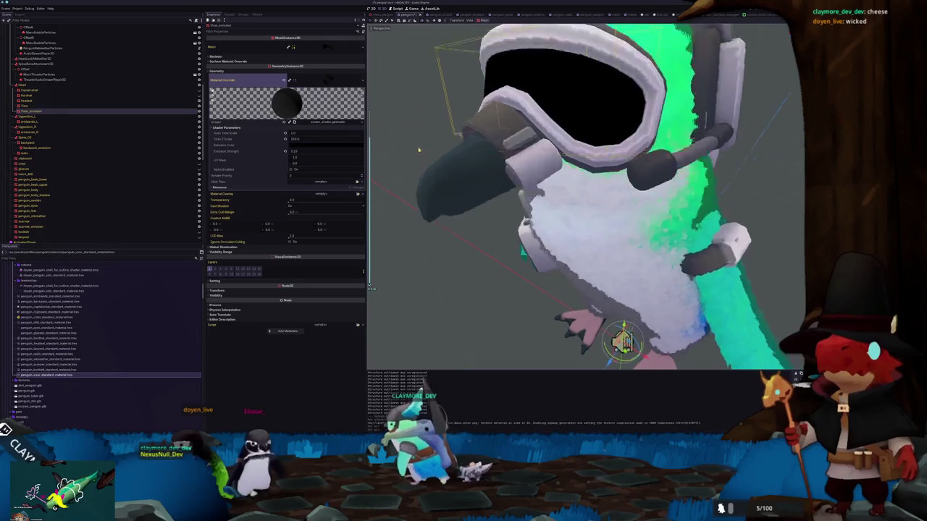
{"action": "scroll", "coordinate": [418, 150], "scroll_direction": "down", "scroll_amount": 10}
{"action": "scroll", "coordinate": [420, 152], "scroll_direction": "down", "scroll_amount": 2}
{"action": "scroll", "coordinate": [423, 157], "scroll_direction": "up", "scroll_amount": 3}
{"action": "scroll", "coordinate": [423, 155], "scroll_direction": "up", "scroll_amount": 4}
{"action": "scroll", "coordinate": [422, 154], "scroll_direction": "down", "scroll_amount": 2}
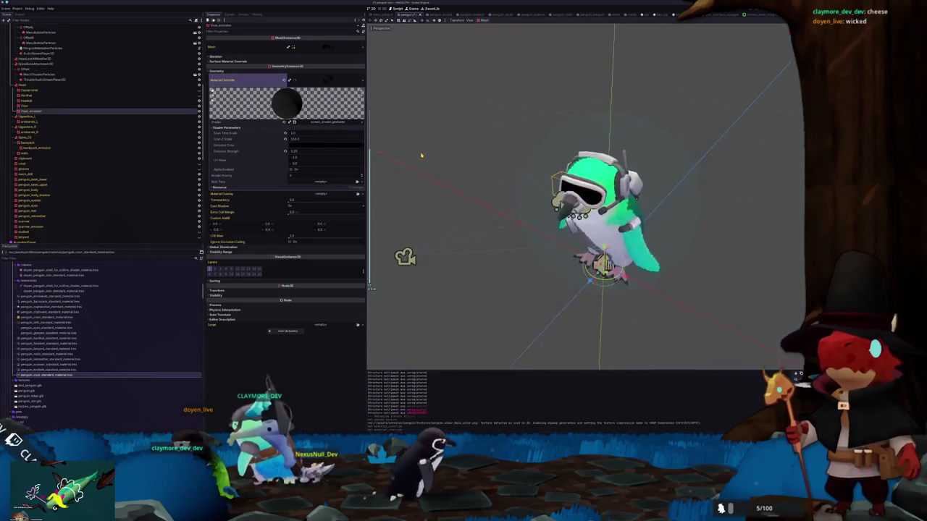
{"action": "scroll", "coordinate": [420, 153], "scroll_direction": "up", "scroll_amount": 3}
{"action": "left_click", "coordinate": [325, 121]}
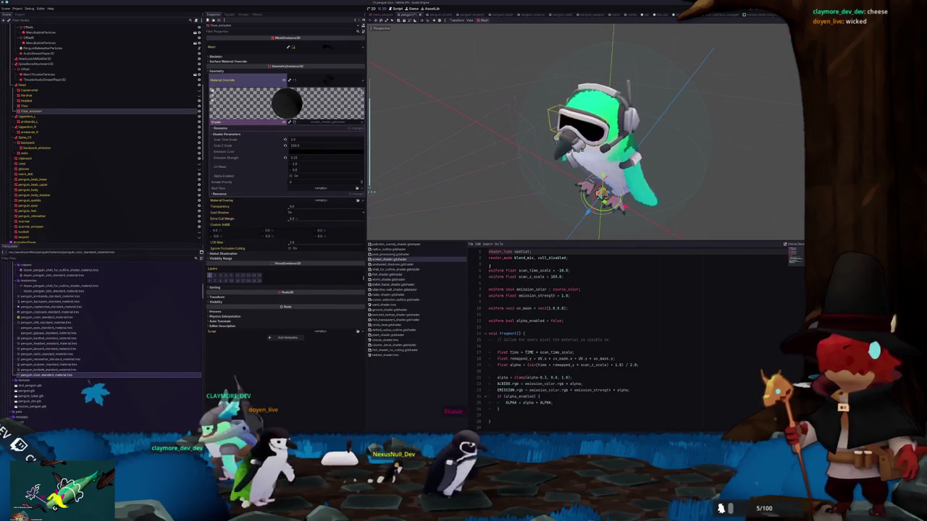
Reload the visor's override material with screen_shader.gdshader
{"action": "mouse_move", "coordinate": [462, 116]}
{"action": "middle_mouse_down"}
{"action": "mouse_move", "coordinate": [462, 124]}
{"action": "mouse_move", "coordinate": [459, 93]}
{"action": "middle_mouse_up"}
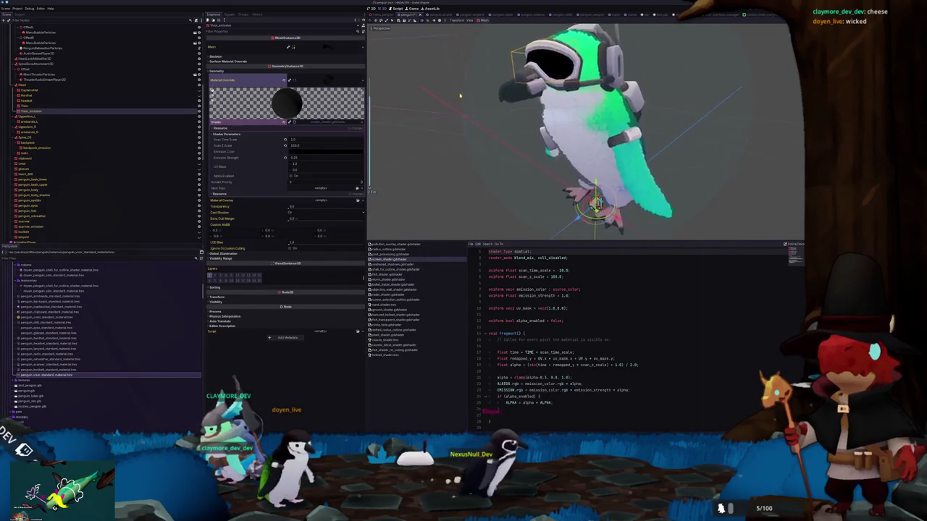
{"action": "scroll", "coordinate": [435, 102], "scroll_direction": "up", "scroll_amount": 3}
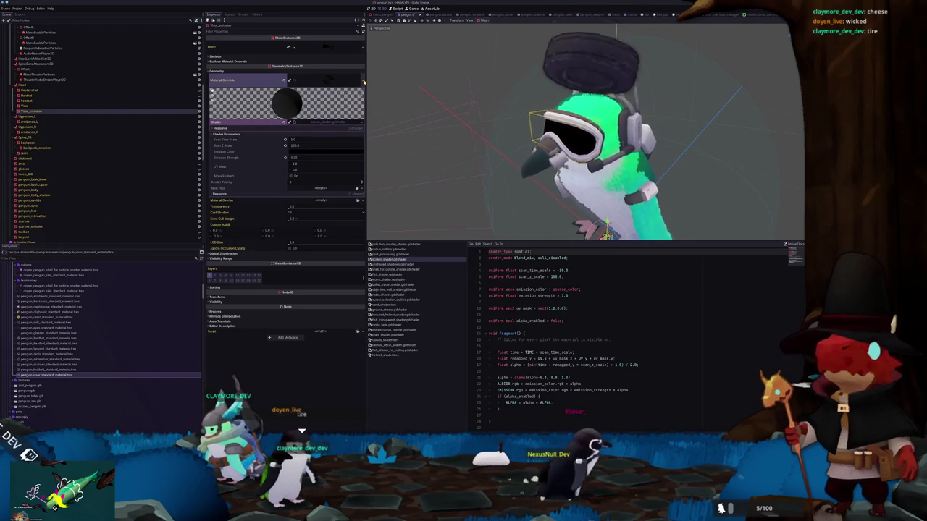
{"action": "left_click", "coordinate": [363, 82]}
{"action": "left_click", "coordinate": [347, 136]}
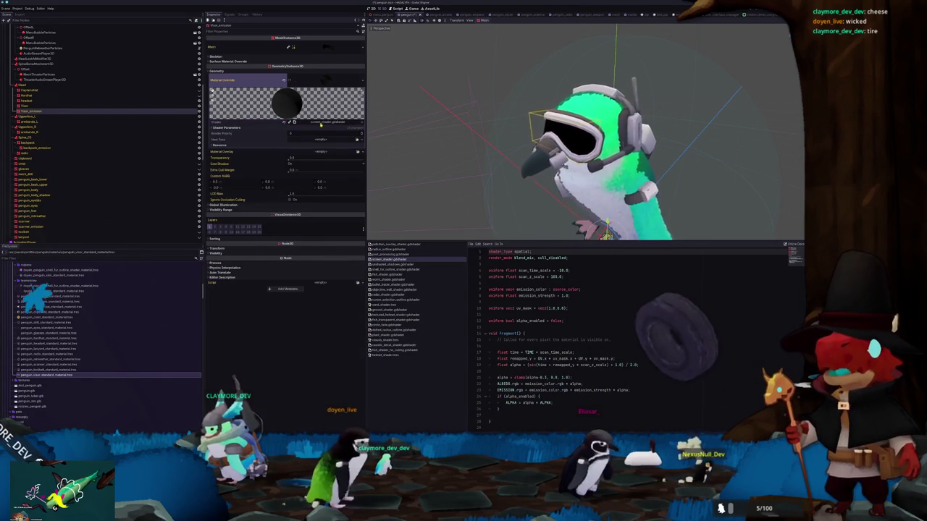
Raise the shader's Scan Time Scale and set its Emission Color to white
{"action": "left_click", "coordinate": [283, 128]}
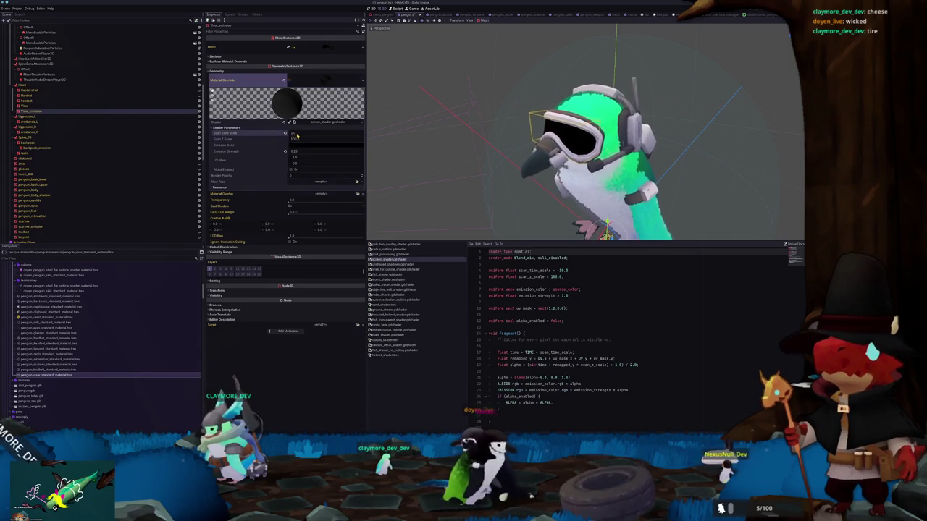
{"action": "mouse_move", "coordinate": [293, 133]}
{"action": "left_mouse_down"}
{"action": "mouse_move", "coordinate": [308, 133]}
{"action": "mouse_move", "coordinate": [300, 144]}
{"action": "left_mouse_up"}
{"action": "left_click", "coordinate": [294, 145]}
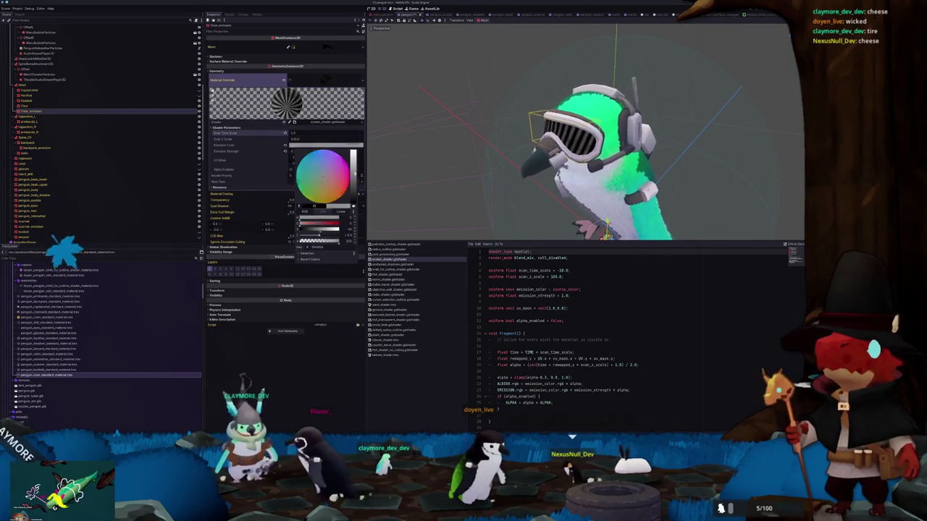
{"action": "left_click_drag", "start_coordinate": [353, 206], "coordinate": [353, 152]}
{"action": "mouse_move", "coordinate": [398, 129]}
{"action": "middle_mouse_down"}
{"action": "mouse_move", "coordinate": [477, 113]}
{"action": "mouse_move", "coordinate": [458, 117]}
{"action": "middle_mouse_up"}
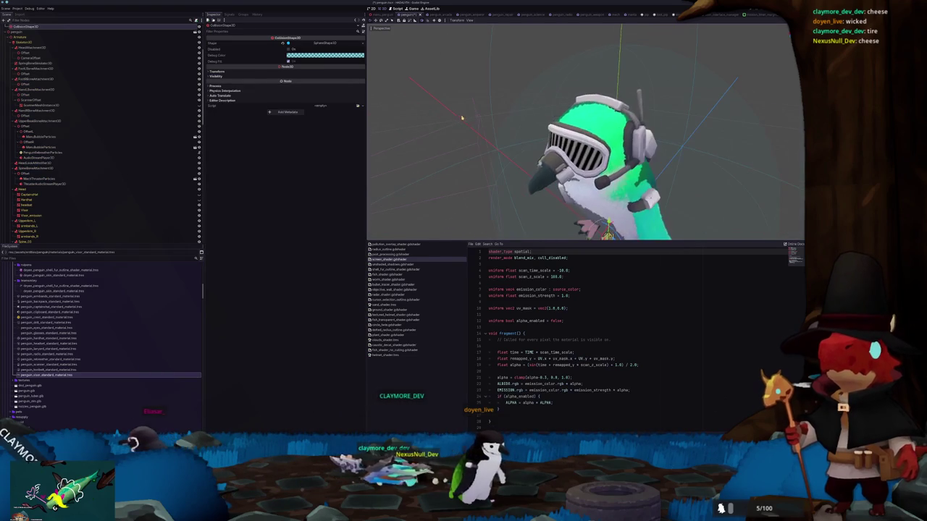
Change the Visor_emission shader's Emission Color from white to a bright teal-cyan
{"action": "left_click", "coordinate": [543, 149]}
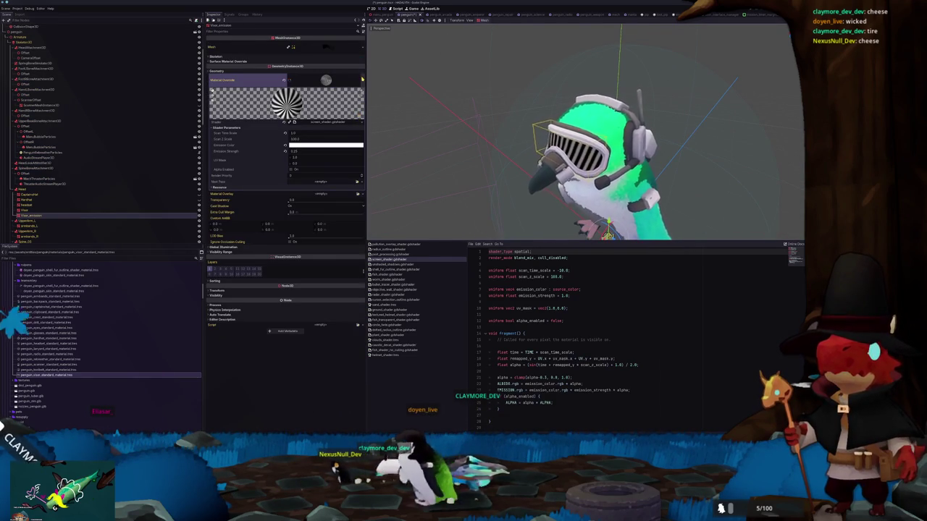
{"action": "left_click", "coordinate": [342, 124]}
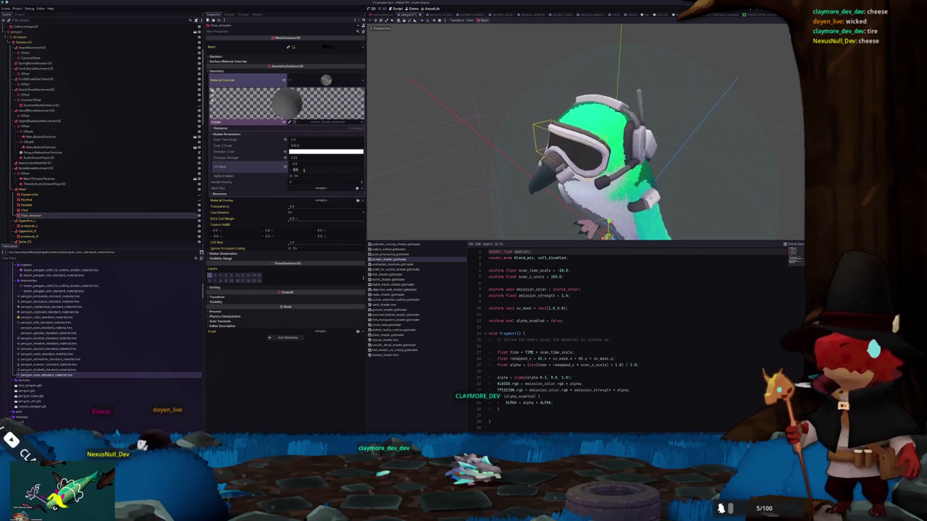
{"action": "key", "text": "f"}
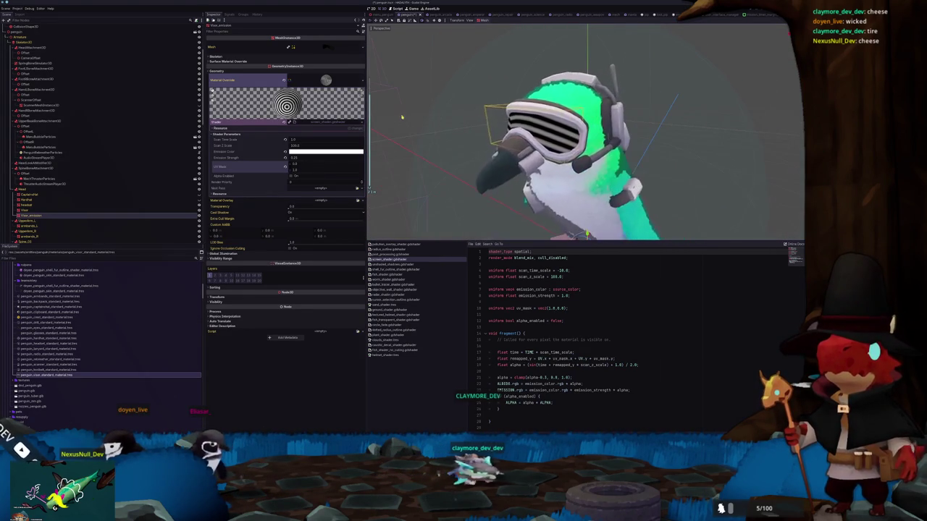
{"action": "left_click", "coordinate": [308, 153]}
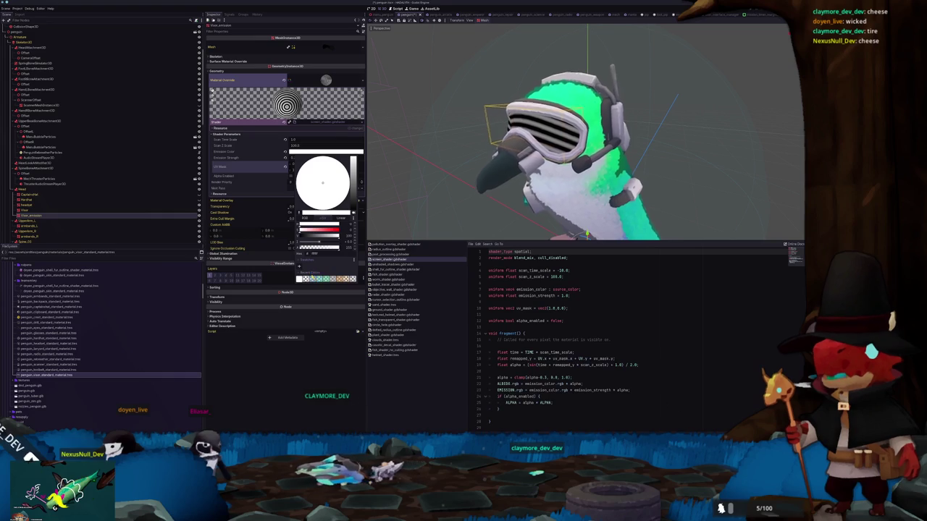
{"action": "left_click", "coordinate": [319, 279]}
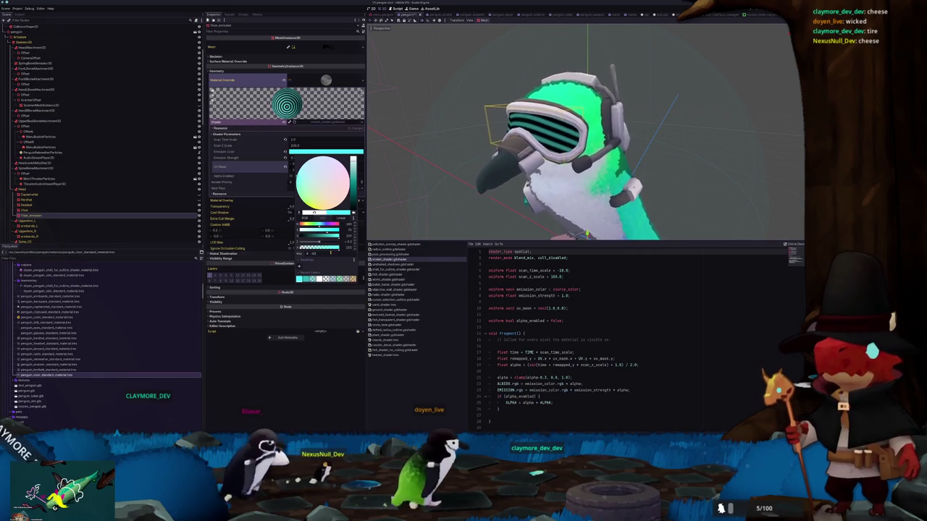
{"action": "key", "text": "Escape"}
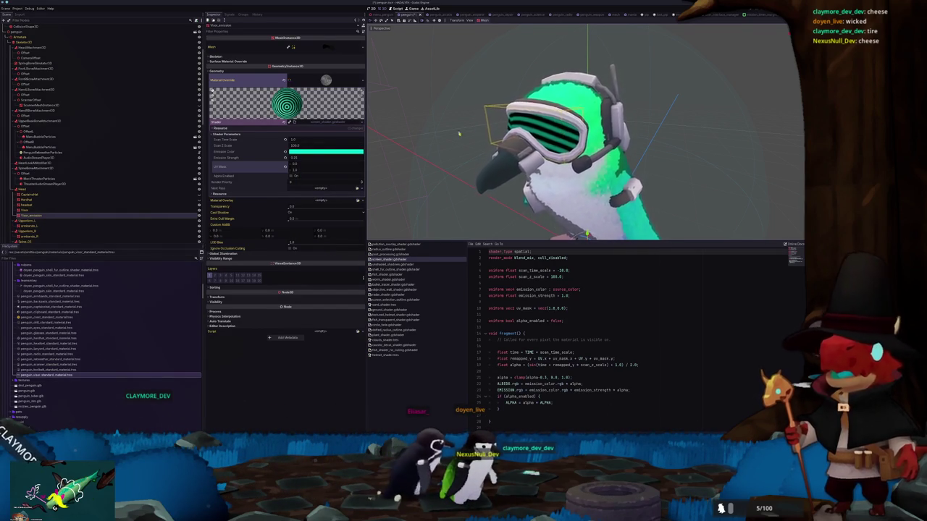
{"action": "scroll", "coordinate": [465, 132], "scroll_direction": "up", "scroll_amount": 3}
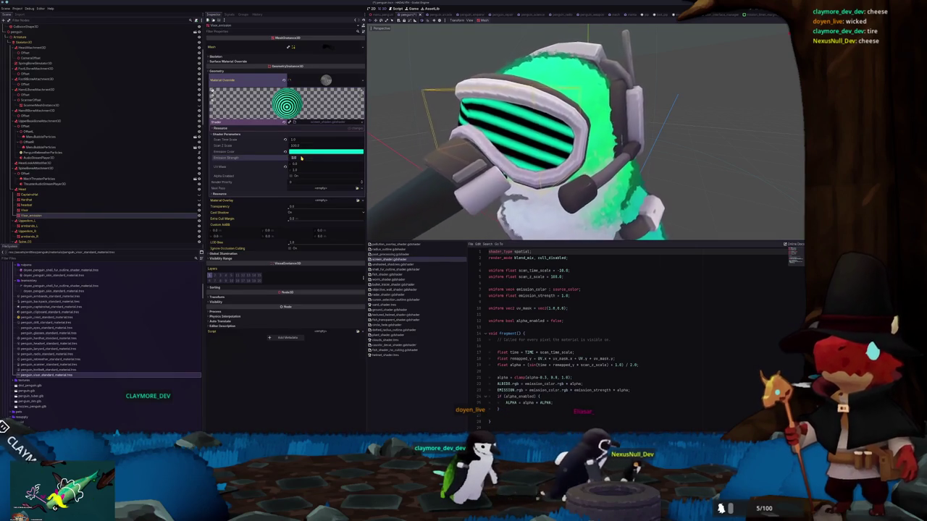
{"action": "middle_click_drag", "start_coordinate": [404, 117], "coordinate": [429, 125]}
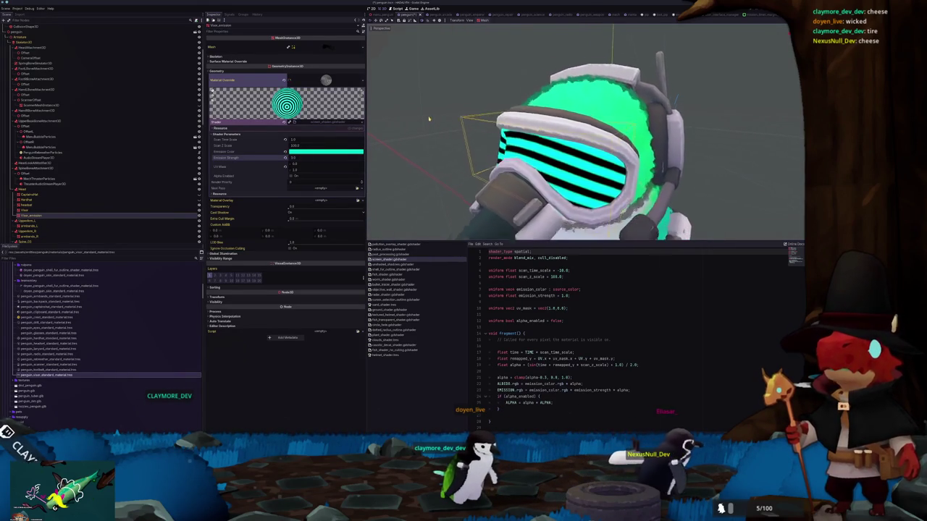
{"action": "scroll", "coordinate": [428, 115], "scroll_direction": "up", "scroll_amount": 5}
Remove cull_disabled from the visor shader's render_mode, save, and set Scan Z Scale to 100
{"action": "mouse_move", "coordinate": [428, 115]}
{"action": "middle_mouse_down"}
{"action": "mouse_move", "coordinate": [371, 190]}
{"action": "mouse_move", "coordinate": [458, 120]}
{"action": "mouse_move", "coordinate": [447, 122]}
{"action": "middle_mouse_up"}
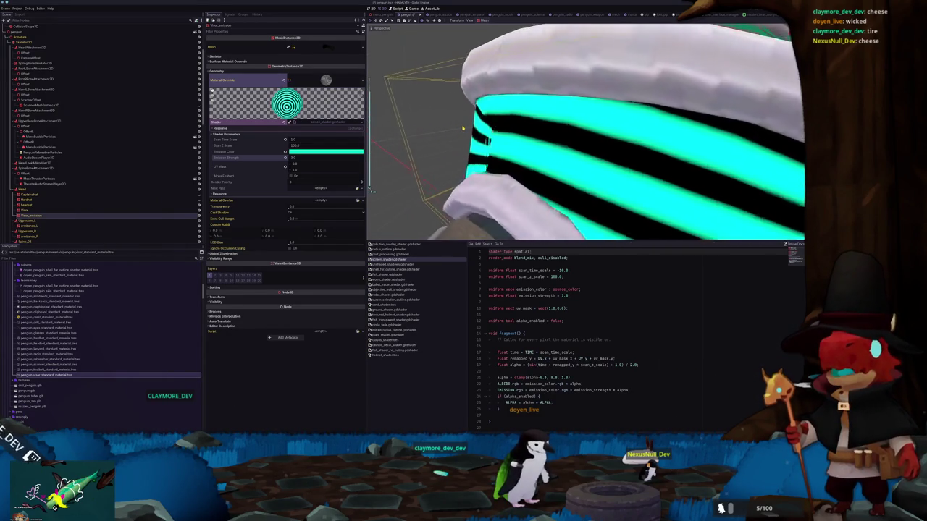
{"action": "middle_click_drag", "start_coordinate": [434, 176], "coordinate": [441, 175]}
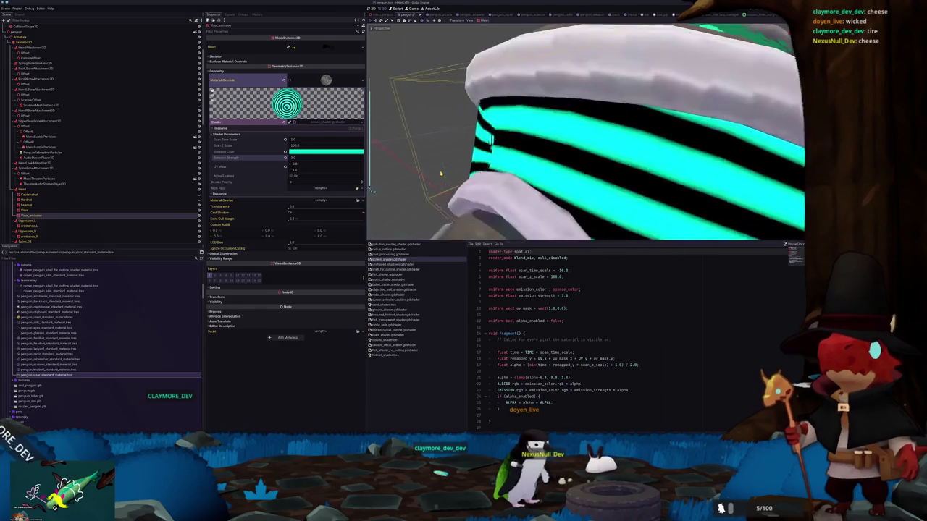
{"action": "double_click", "coordinate": [564, 258]}
{"action": "key", "text": "ctrl+s"}
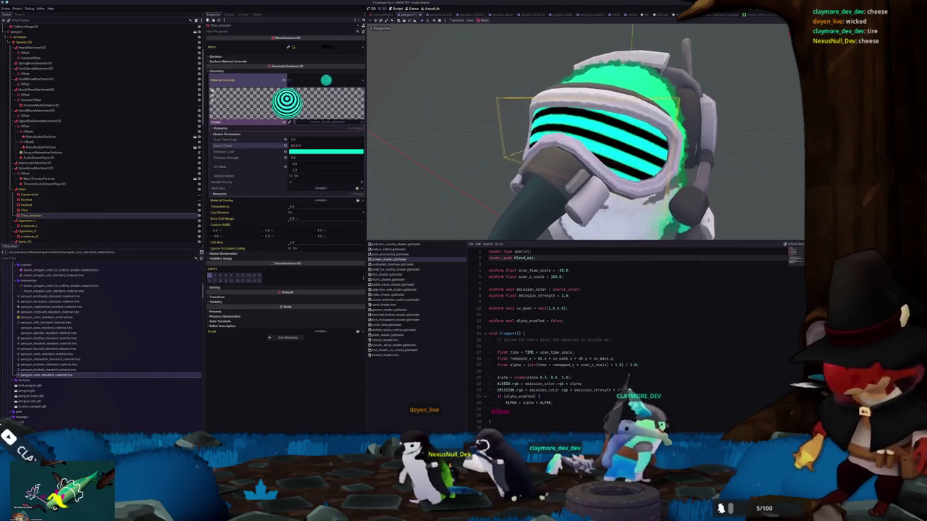
{"action": "type", "text": "100"}
{"action": "key", "text": "Return"}
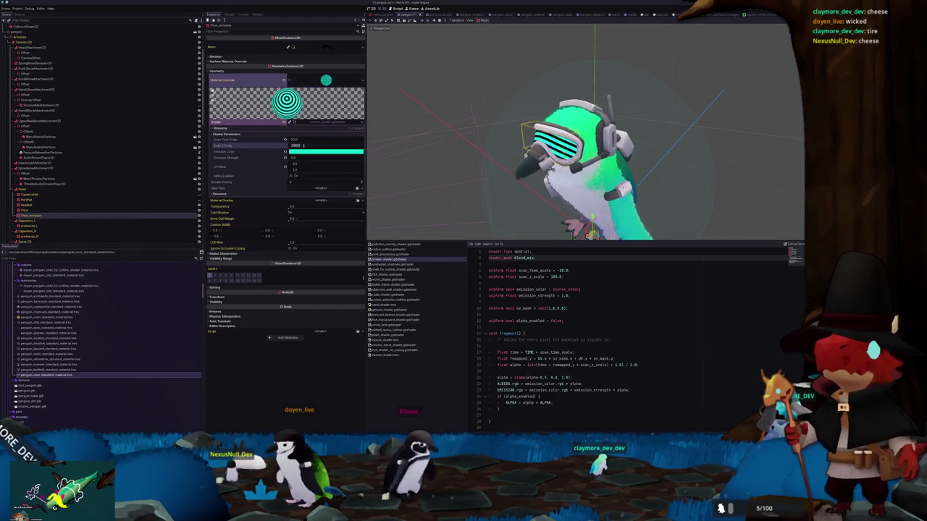
Pick a new Emission Color for the visor's scan-line shader
{"action": "middle_click_drag", "start_coordinate": [421, 126], "coordinate": [437, 128]}
{"action": "scroll", "coordinate": [435, 149], "scroll_direction": "down", "scroll_amount": 3}
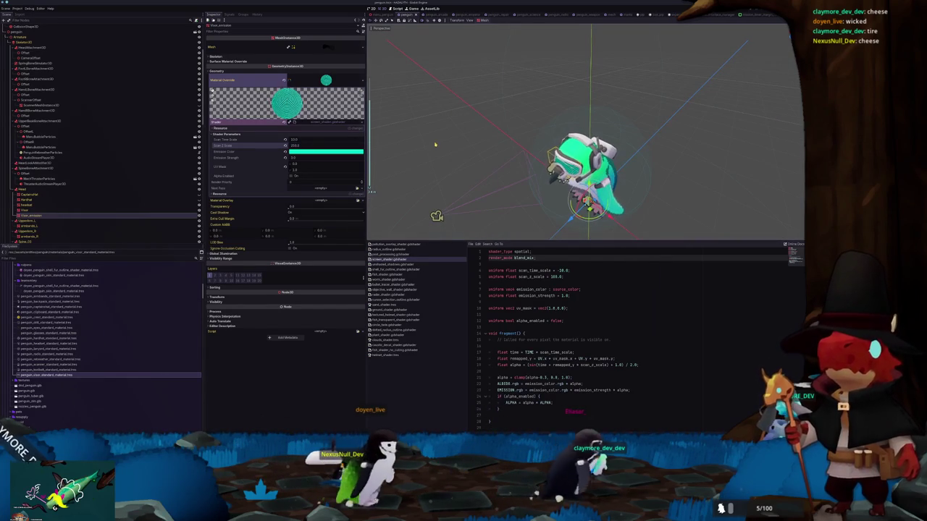
{"action": "left_click", "coordinate": [296, 153]}
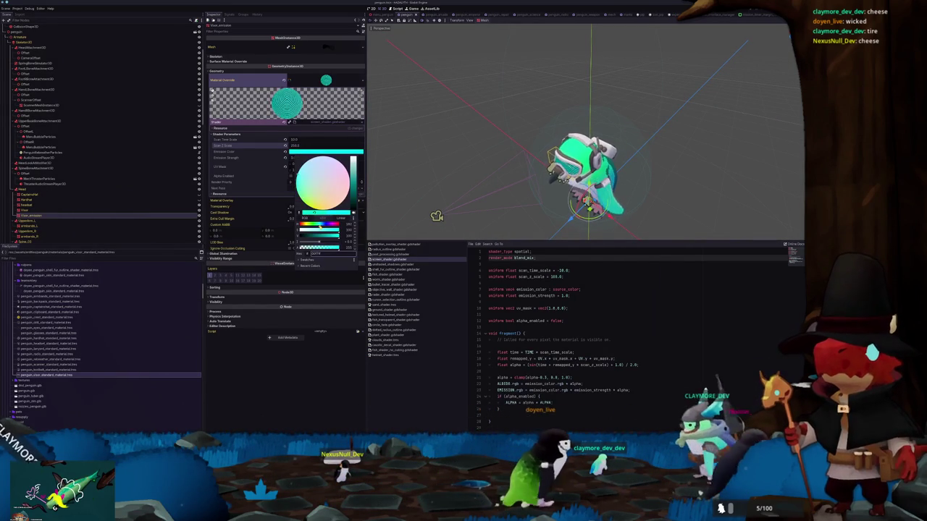
{"action": "left_click", "coordinate": [425, 150]}
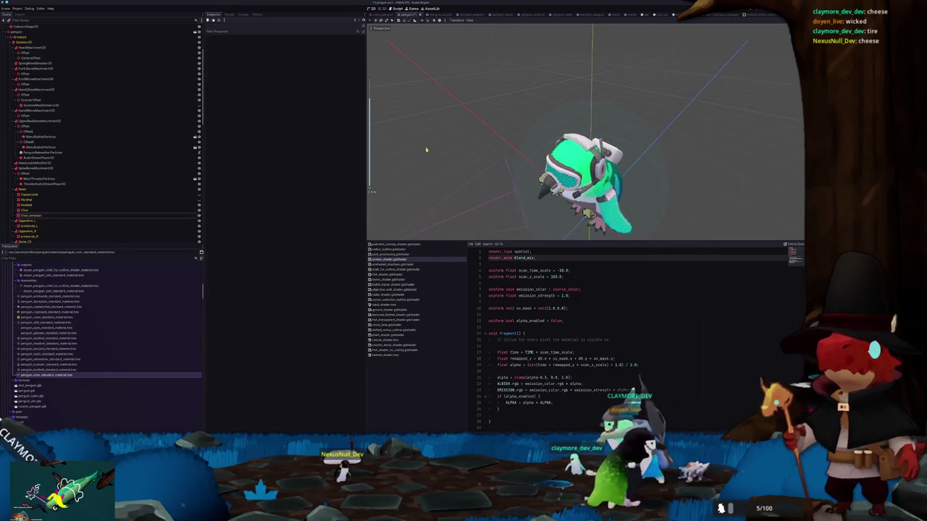
{"action": "left_click", "coordinate": [528, 160]}
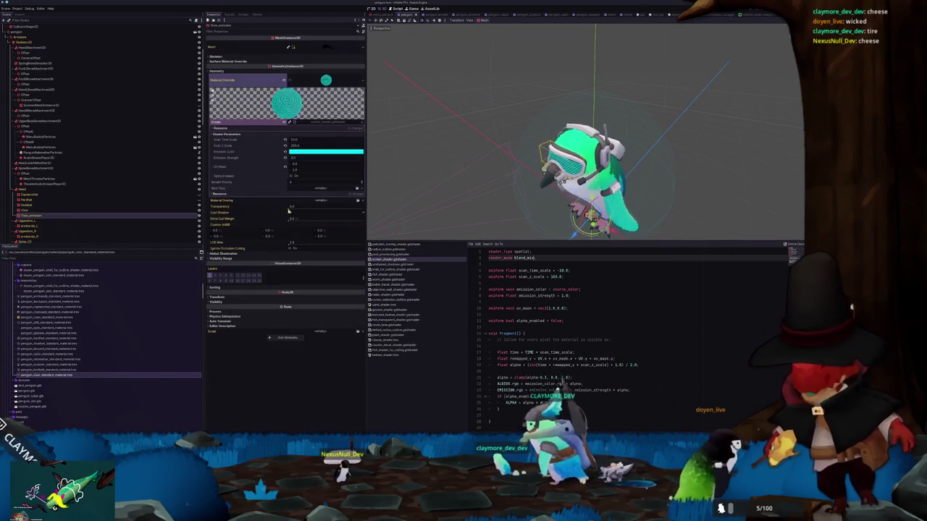
{"action": "left_click", "coordinate": [297, 152]}
{"action": "left_click", "coordinate": [310, 265]}
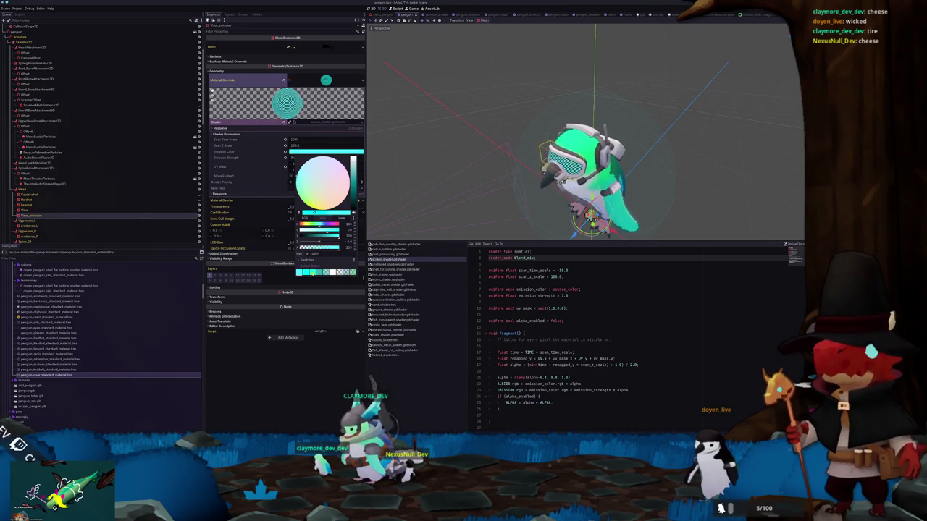
{"action": "left_click", "coordinate": [255, 154]}
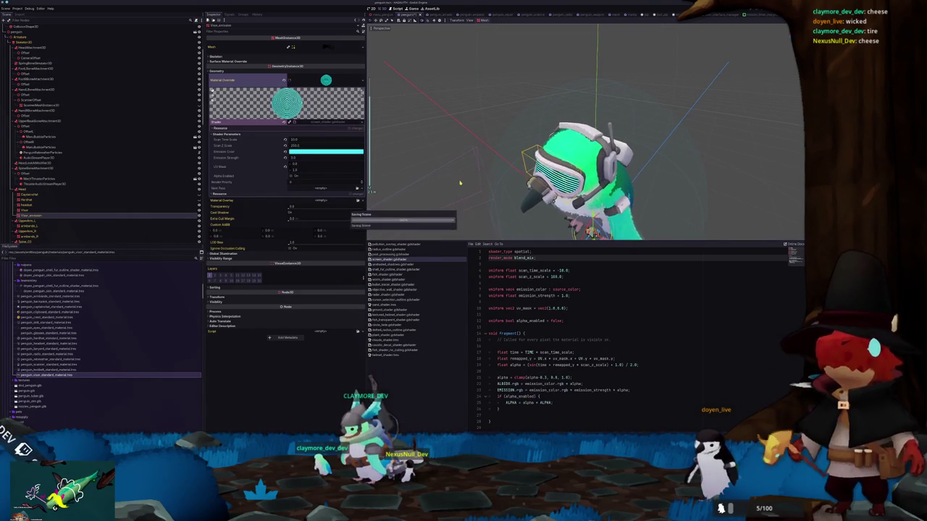
{"action": "scroll", "coordinate": [469, 169], "scroll_direction": "down", "scroll_amount": 3}
{"action": "middle_click_drag", "start_coordinate": [494, 128], "coordinate": [483, 134]}
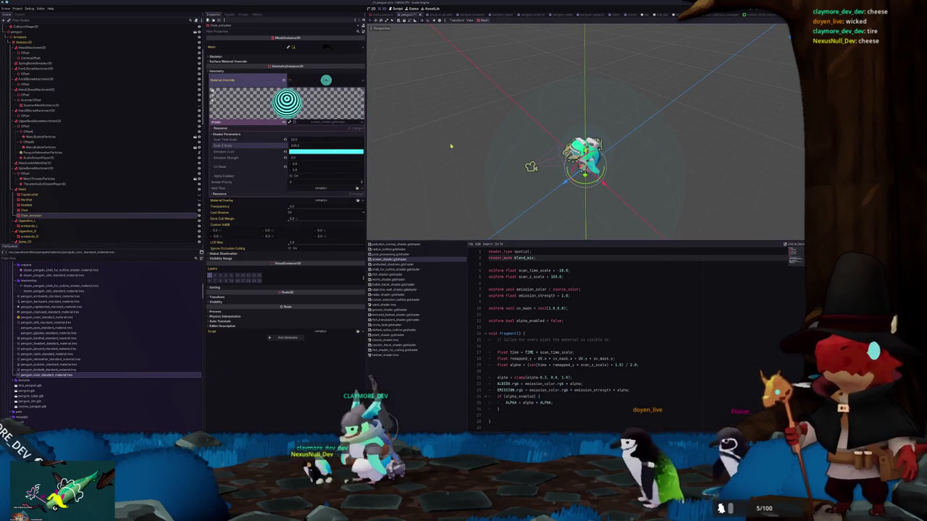
{"action": "scroll", "coordinate": [450, 146], "scroll_direction": "up", "scroll_amount": 3}
{"action": "middle_click_drag", "start_coordinate": [449, 148], "coordinate": [459, 138]}
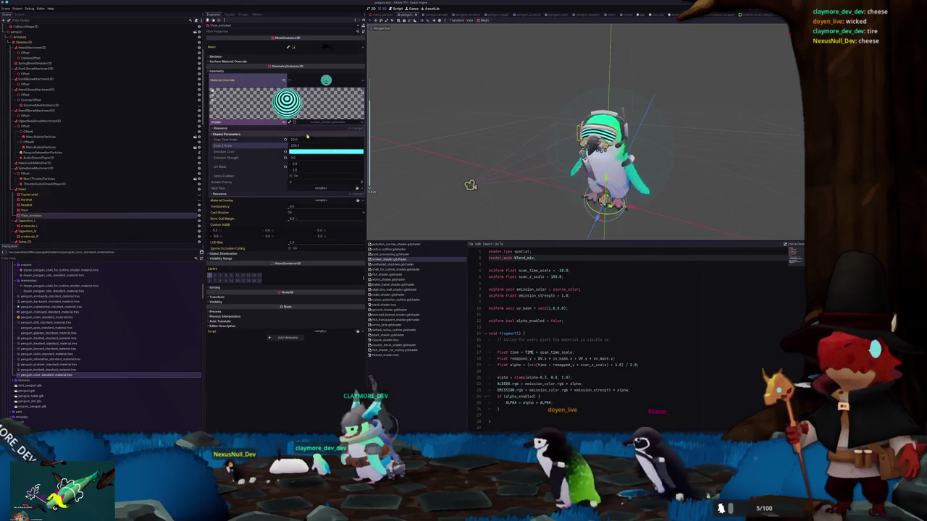
Set Scan Time Scale to 5 and save the scene
{"action": "left_click", "coordinate": [307, 140]}
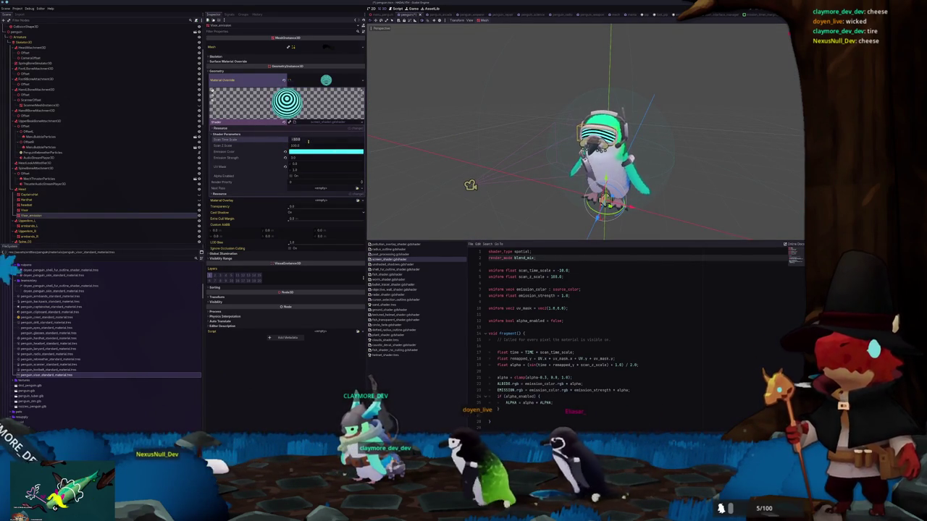
{"action": "type", "text": "5"}
{"action": "key", "text": "Return"}
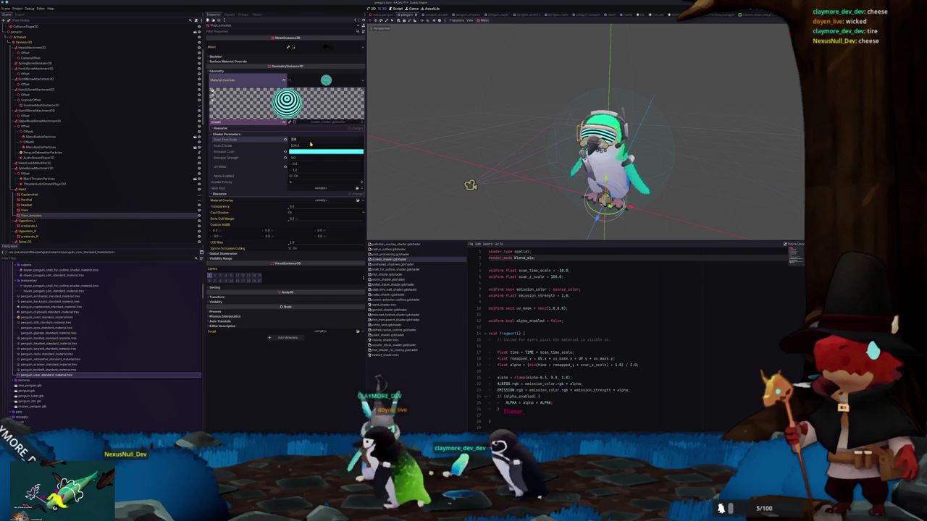
{"action": "key", "text": "ctrl+s"}
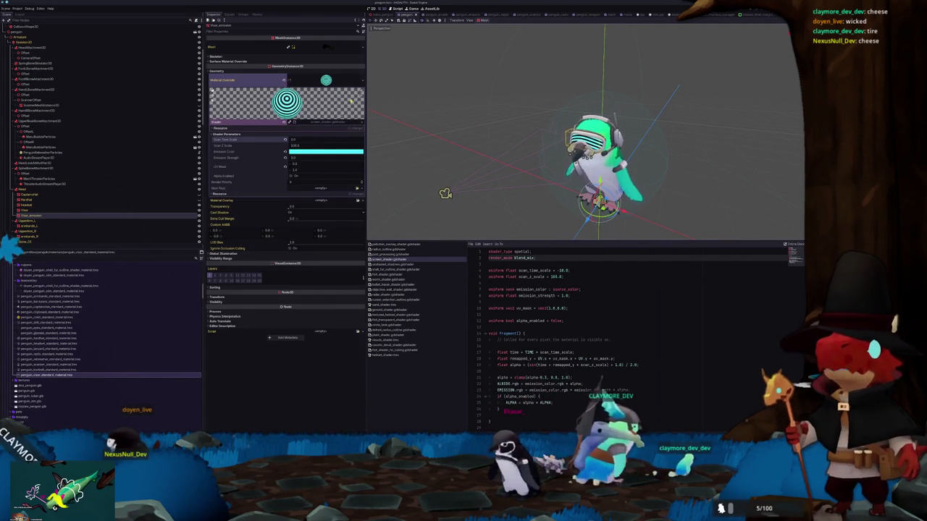
{"action": "left_click", "coordinate": [347, 194]}
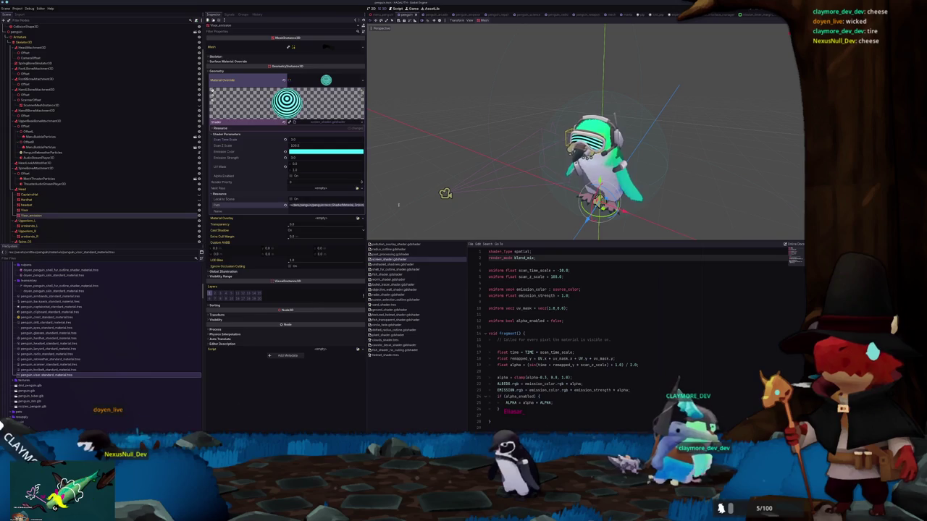
Save the visor's override material as penguin_visor_standard_material.tres in penguin/materials
{"action": "left_click", "coordinate": [360, 80]}
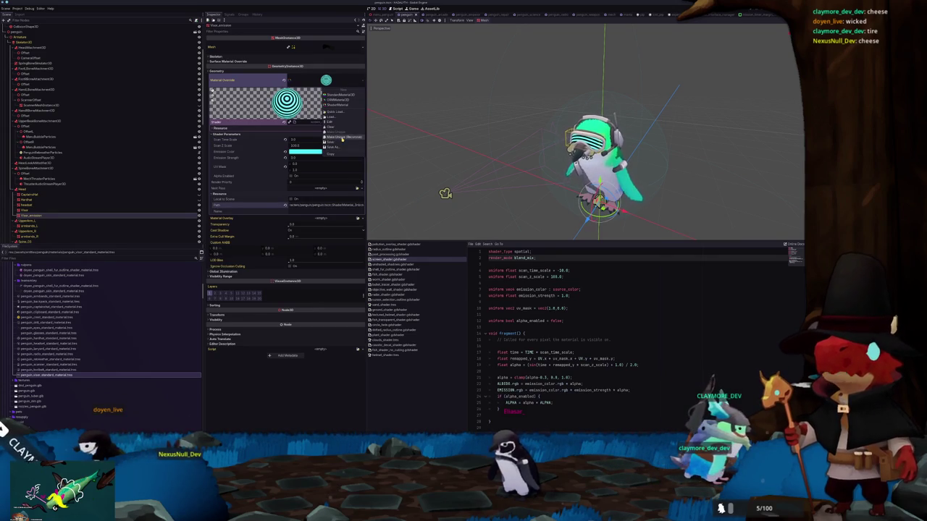
{"action": "left_click", "coordinate": [335, 148]}
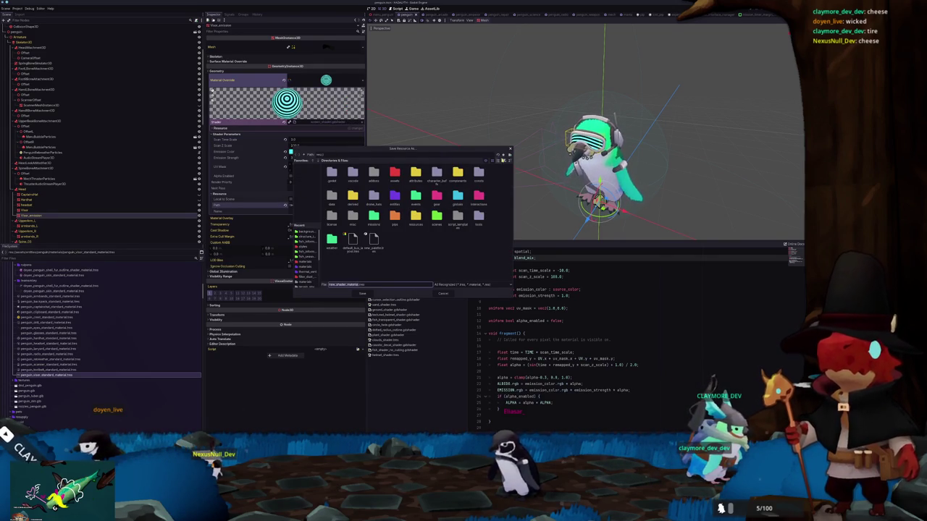
{"action": "left_click", "coordinate": [501, 160]}
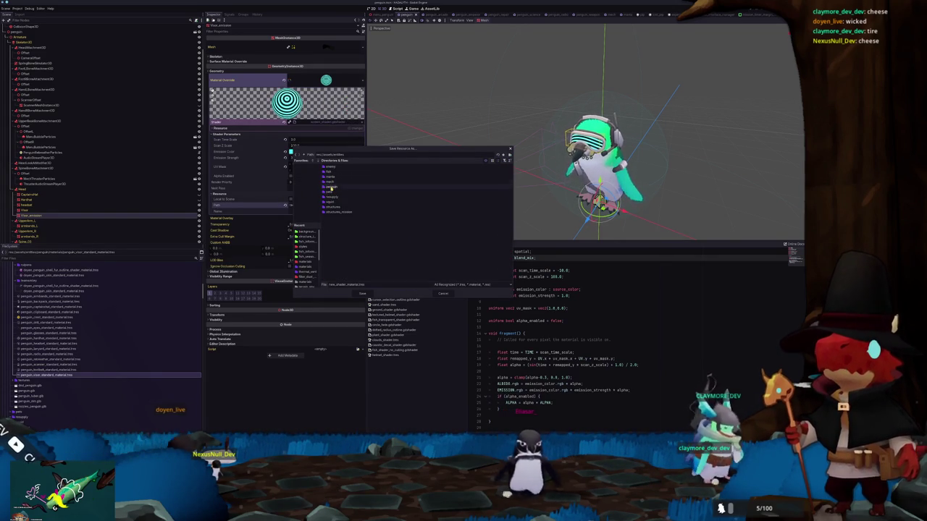
{"action": "double_click", "coordinate": [330, 187]}
{"action": "double_click", "coordinate": [331, 181]}
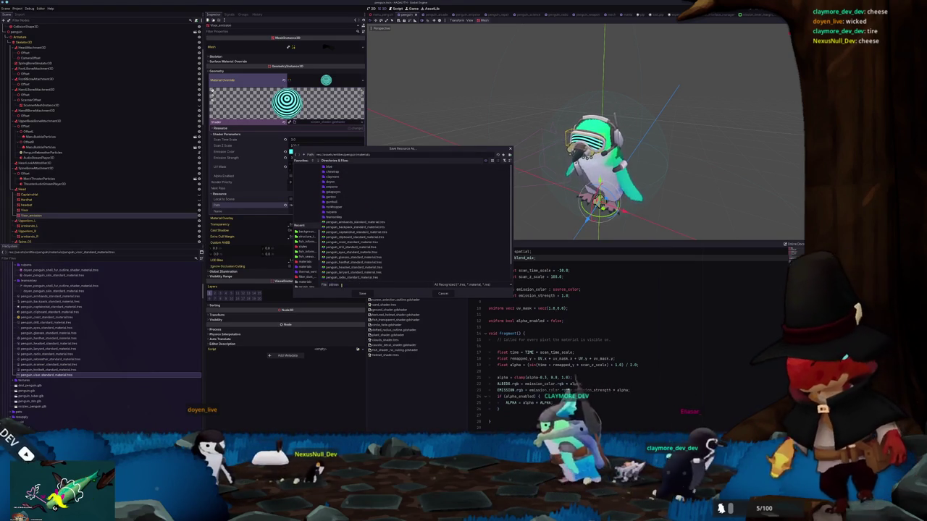
{"action": "type", "text": "penguin_visor_standard"}
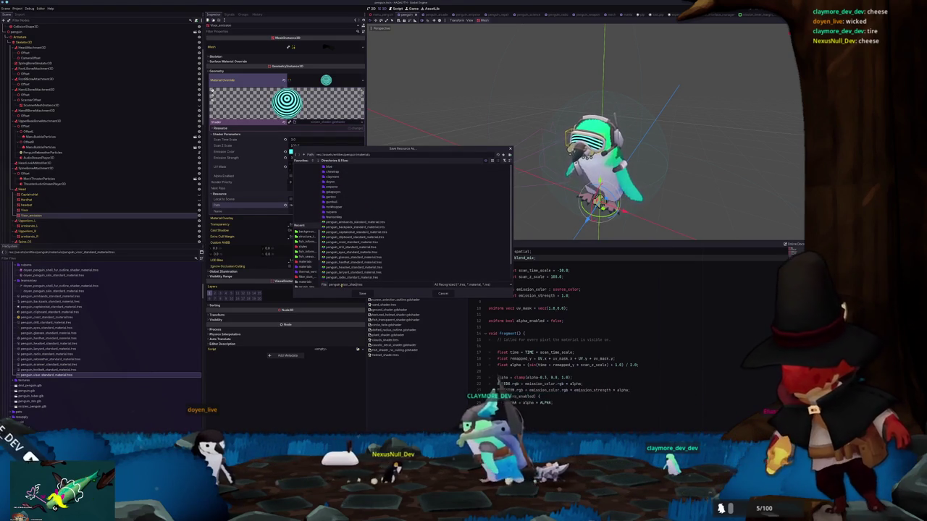
{"action": "type", "text": "_material.tres"}
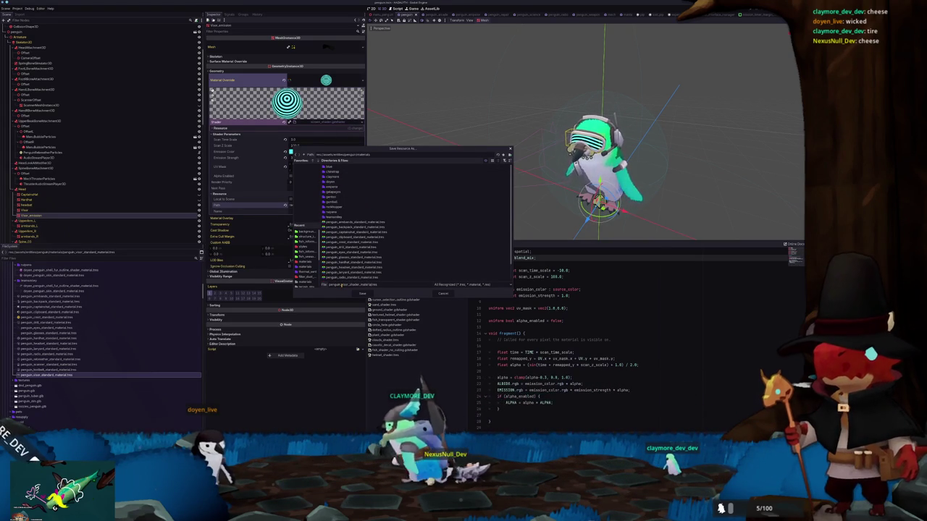
{"action": "key", "text": "Return"}
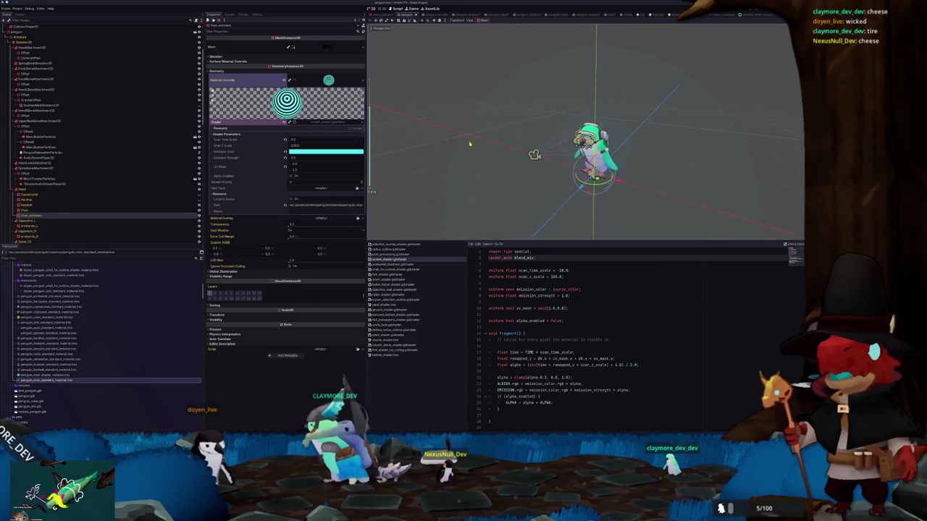
{"action": "left_click", "coordinate": [451, 97]}
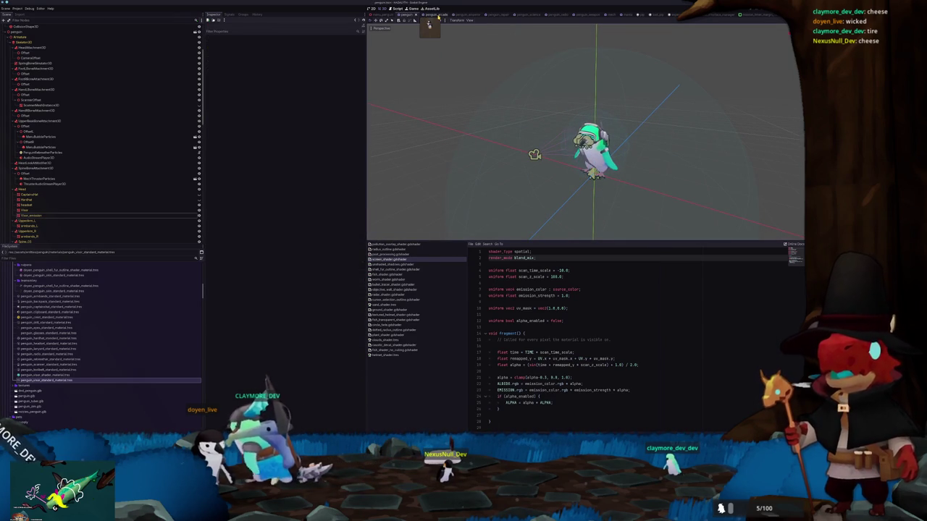
In menu_penguin, quick-load the saved penguin visor material onto the visor emission mesh's override
{"action": "left_click", "coordinate": [437, 15]}
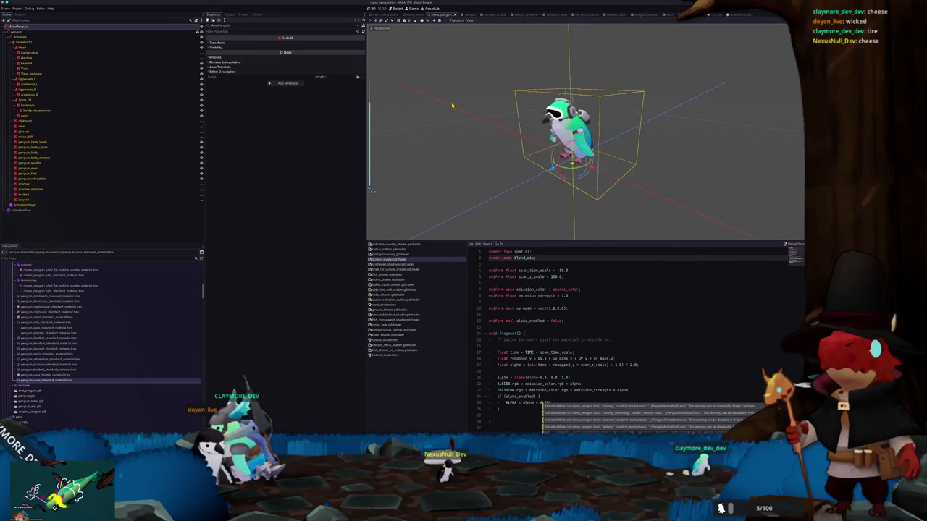
{"action": "scroll", "coordinate": [460, 101], "scroll_direction": "up", "scroll_amount": 2}
{"action": "left_click", "coordinate": [580, 156]}
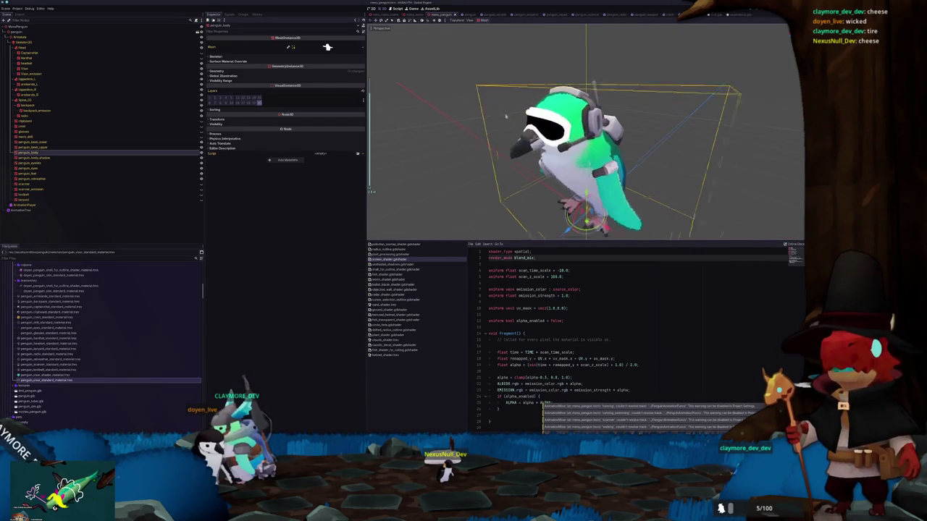
{"action": "left_click", "coordinate": [40, 147]}
{"action": "left_click", "coordinate": [39, 157]}
{"action": "left_click", "coordinate": [40, 163]}
{"action": "left_click", "coordinate": [30, 74]}
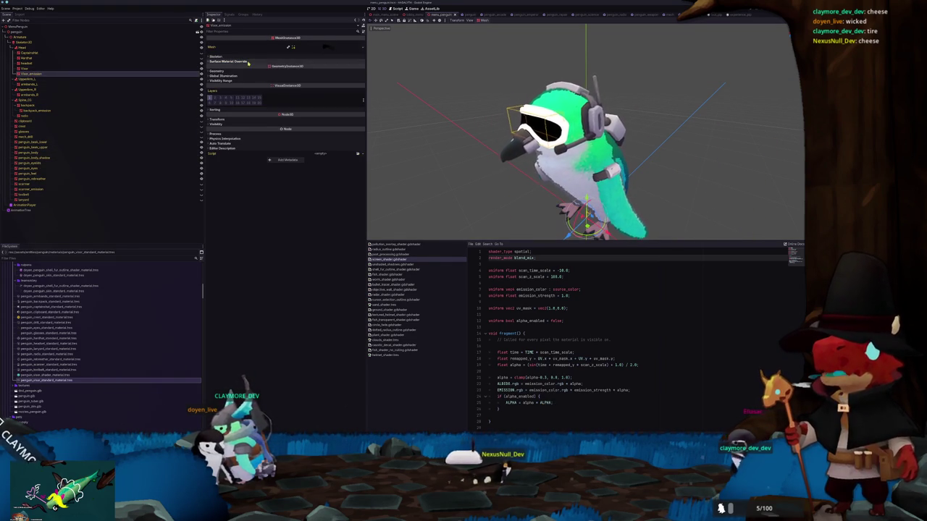
{"action": "left_click", "coordinate": [246, 71]}
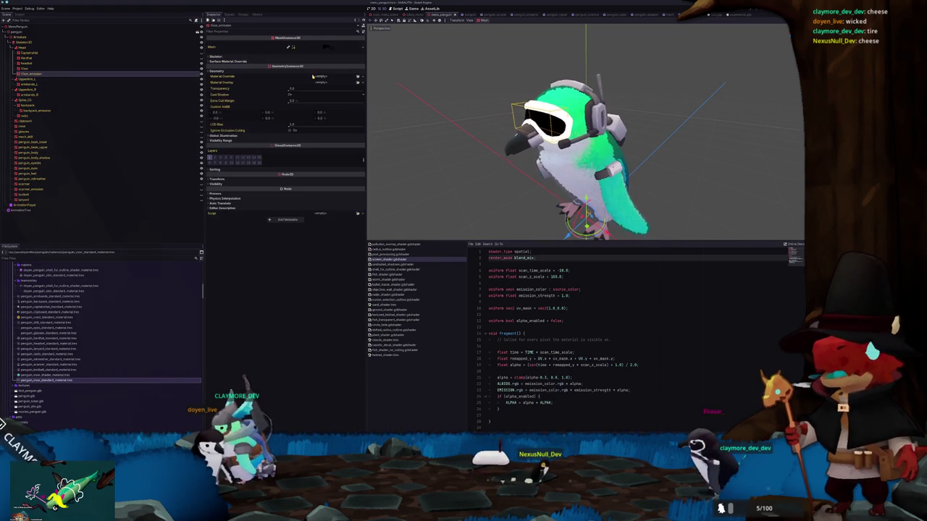
{"action": "left_click", "coordinate": [358, 78]}
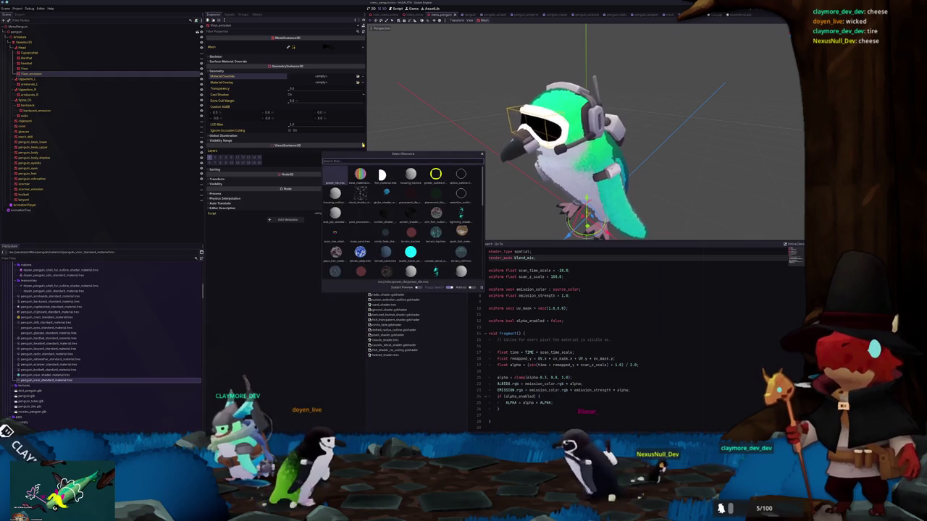
{"action": "type", "text": "penguin"}
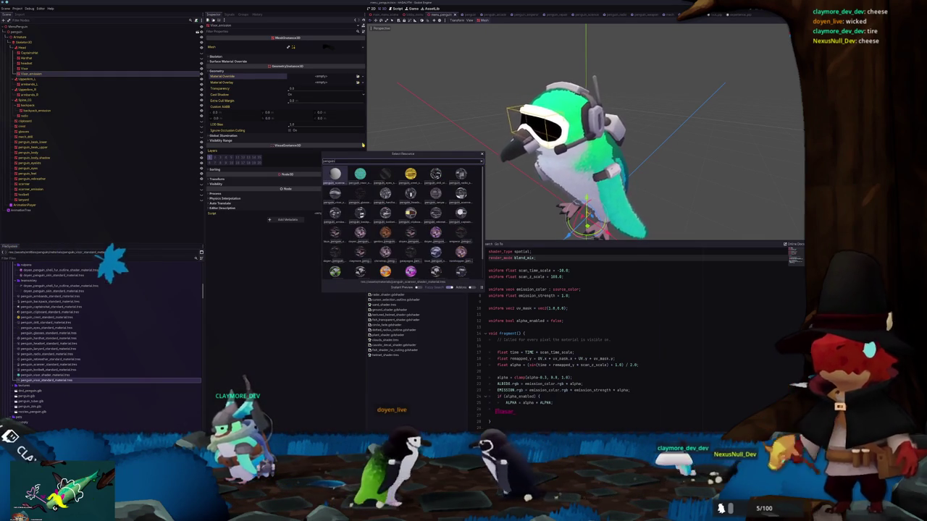
{"action": "double_click", "coordinate": [359, 174]}
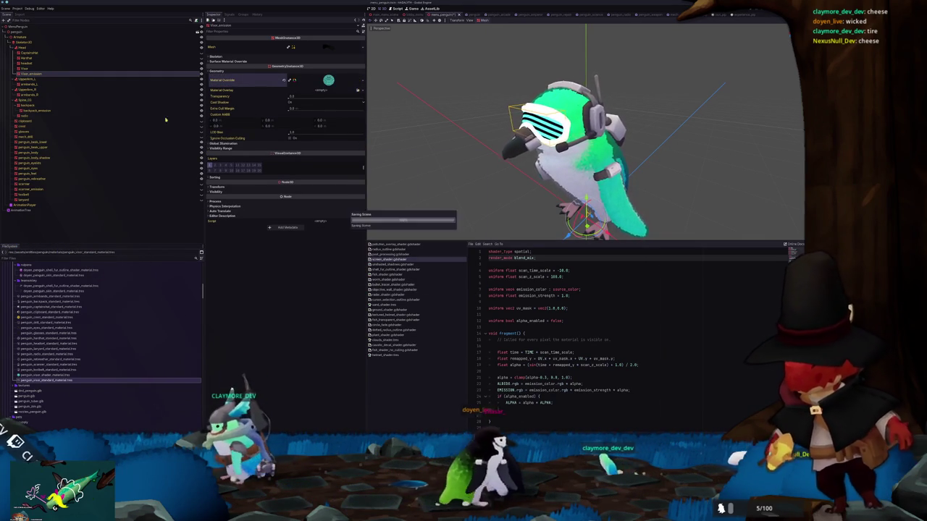
Give the Visor mesh the same penguin visor material as its override
{"action": "left_click", "coordinate": [24, 69]}
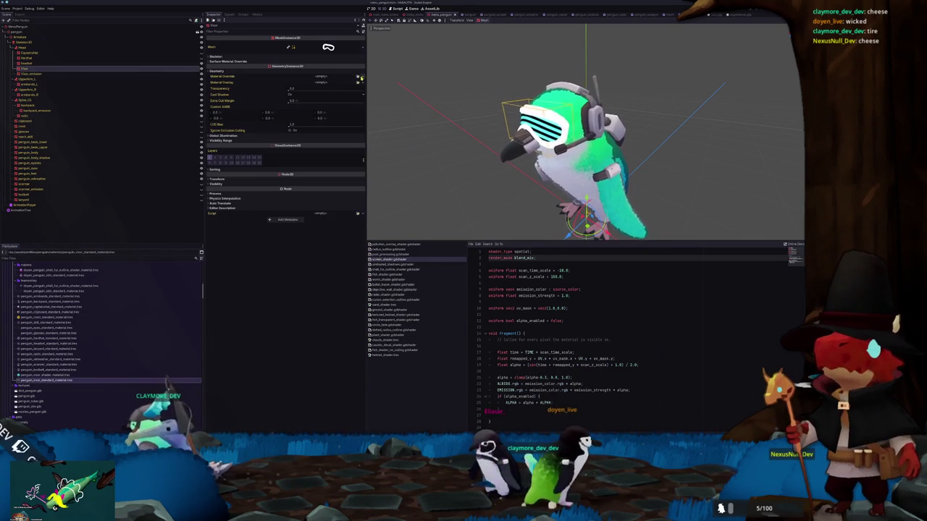
{"action": "left_click", "coordinate": [357, 77]}
{"action": "type", "text": "peng"}
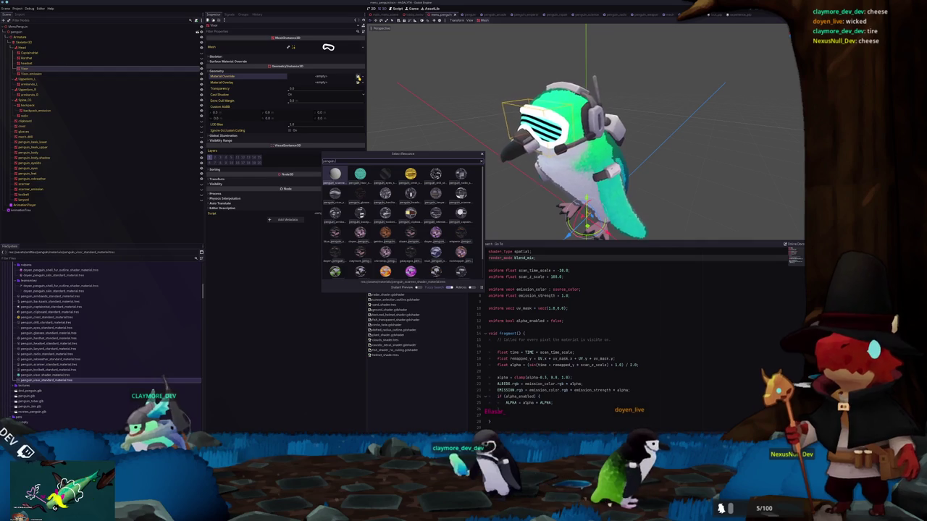
{"action": "type", "text": "uin_visor"}
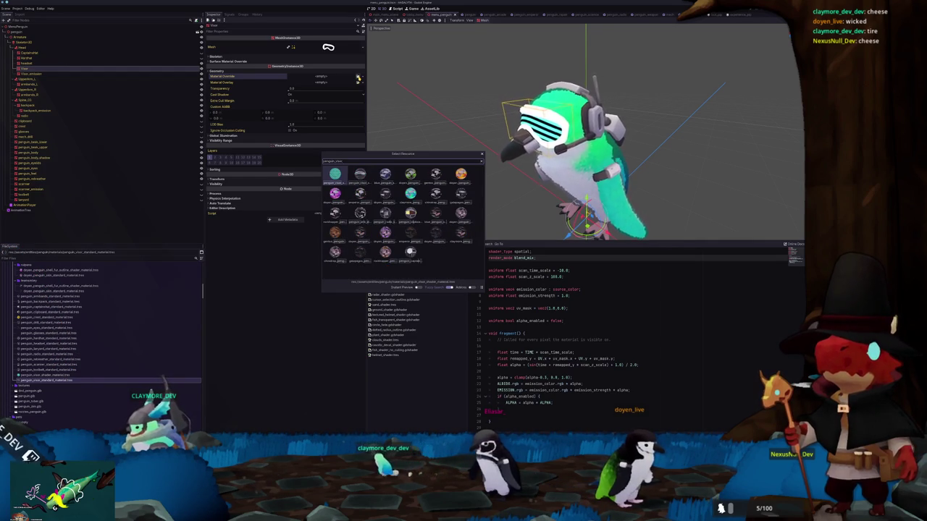
{"action": "key", "text": "Return"}
{"action": "left_click", "coordinate": [493, 14]}
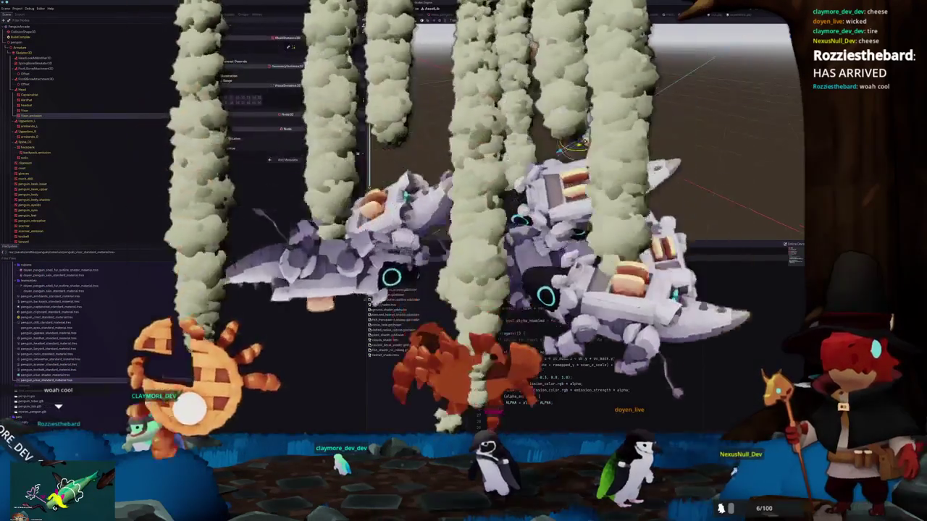
Inspect the visor meshes in the arcade, emperor, repair, science and radio penguin scenes
{"action": "left_click", "coordinate": [33, 115]}
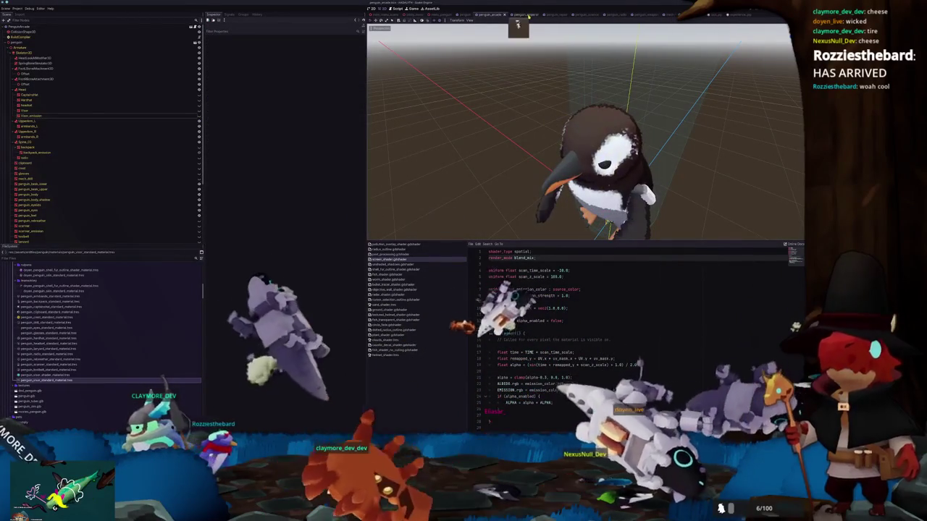
{"action": "left_click", "coordinate": [525, 14]}
{"action": "left_click", "coordinate": [91, 116]}
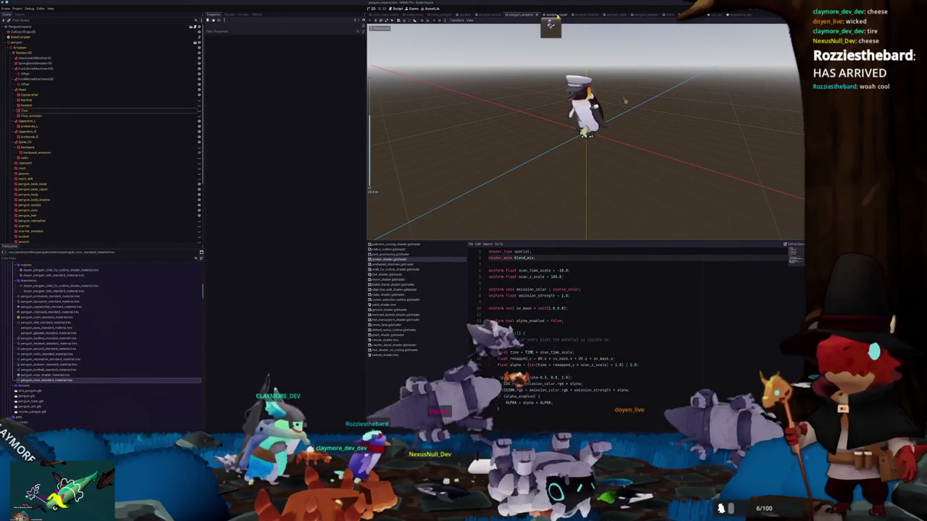
{"action": "left_click", "coordinate": [565, 14]}
{"action": "left_click", "coordinate": [98, 115]}
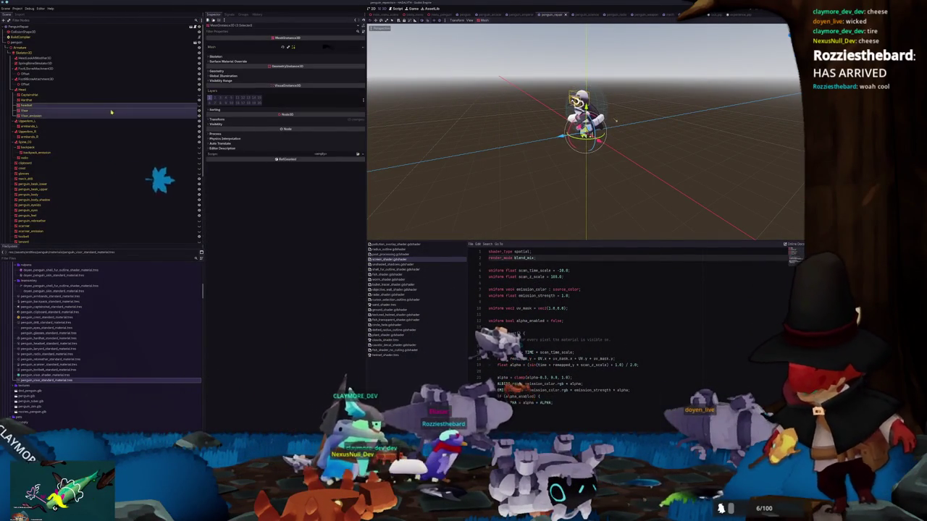
{"action": "left_click", "coordinate": [150, 110], "text": "ctrl"}
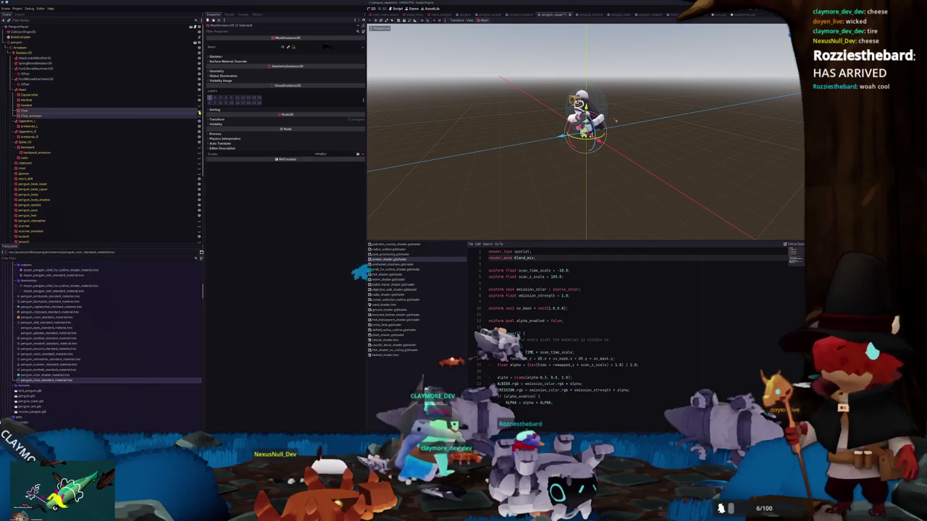
{"action": "left_click", "coordinate": [582, 13]}
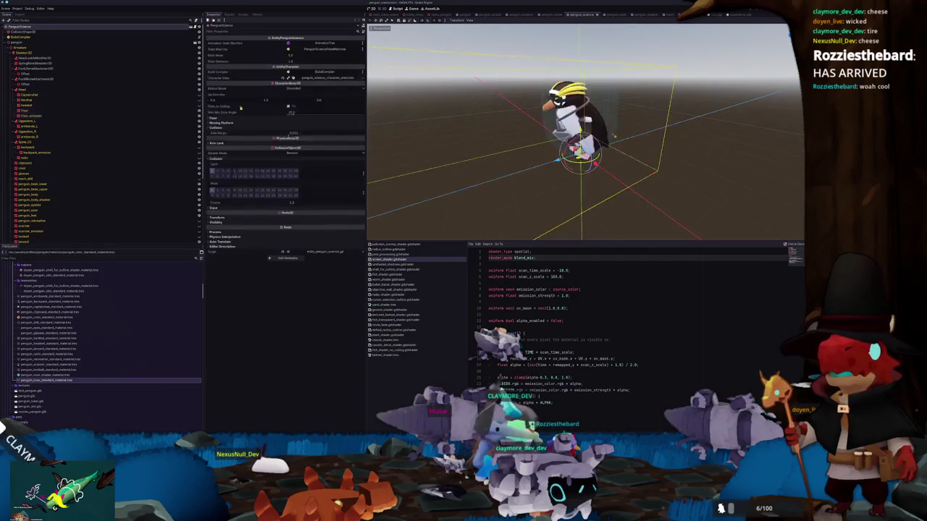
{"action": "left_click", "coordinate": [118, 115]}
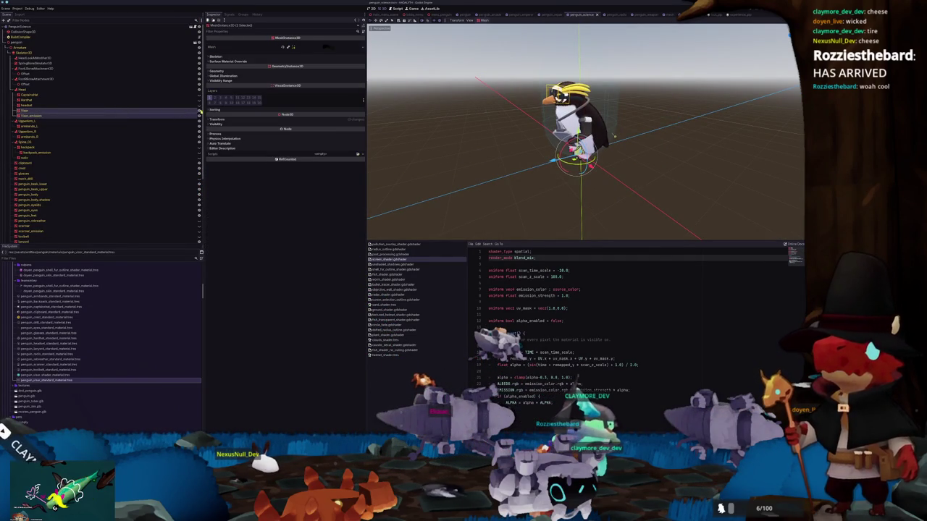
{"action": "left_click", "coordinate": [611, 14]}
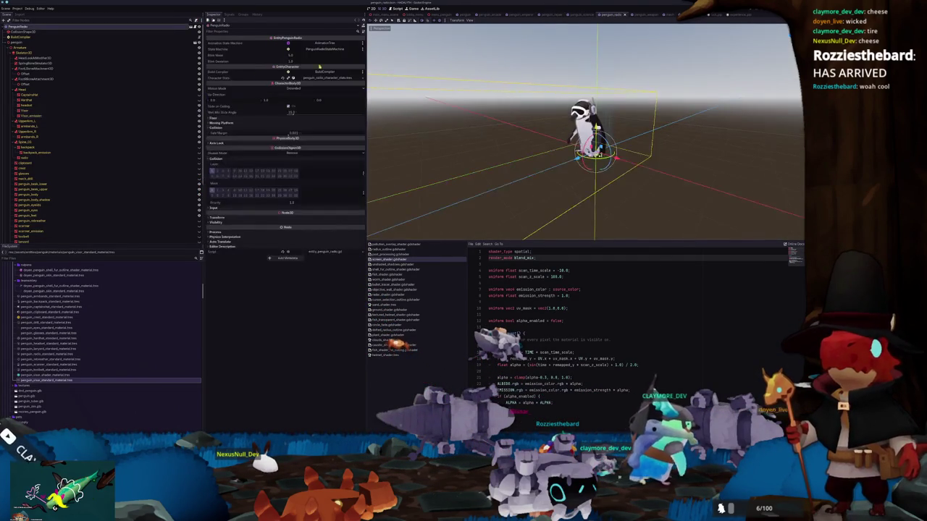
{"action": "left_click", "coordinate": [60, 114]}
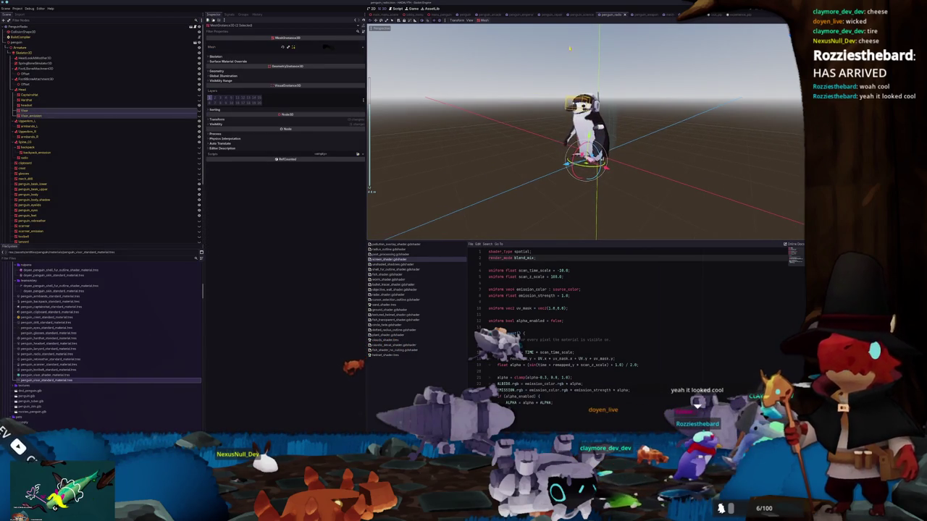
Check the weapon penguin's Visor_emission mesh, then run the current scene with F6
{"action": "left_click", "coordinate": [644, 14]}
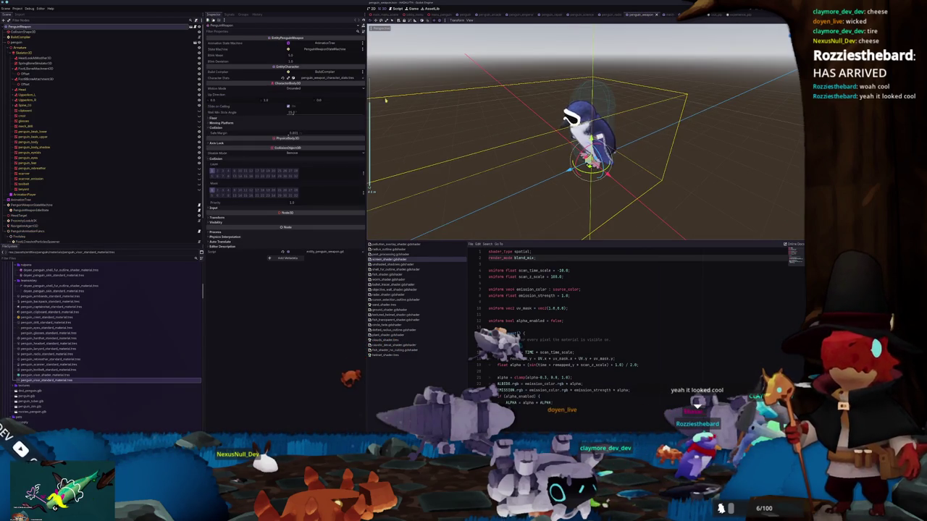
{"action": "left_click", "coordinate": [43, 142]}
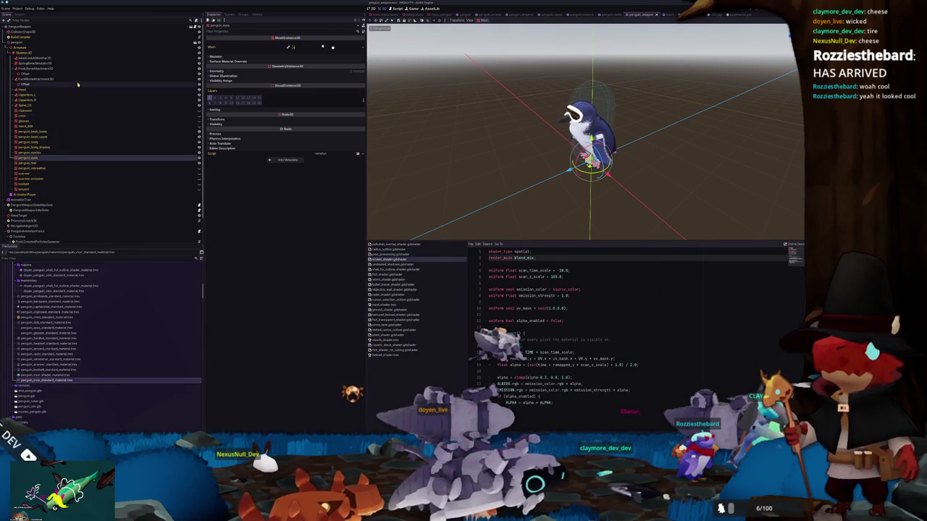
{"action": "left_click", "coordinate": [13, 89]}
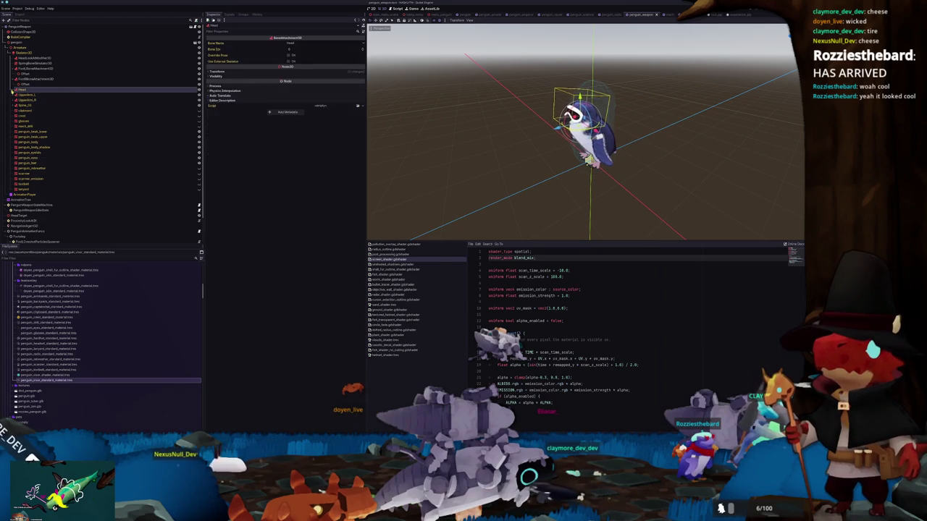
{"action": "left_click", "coordinate": [25, 111]}
{"action": "left_click", "coordinate": [24, 112], "text": "shift"}
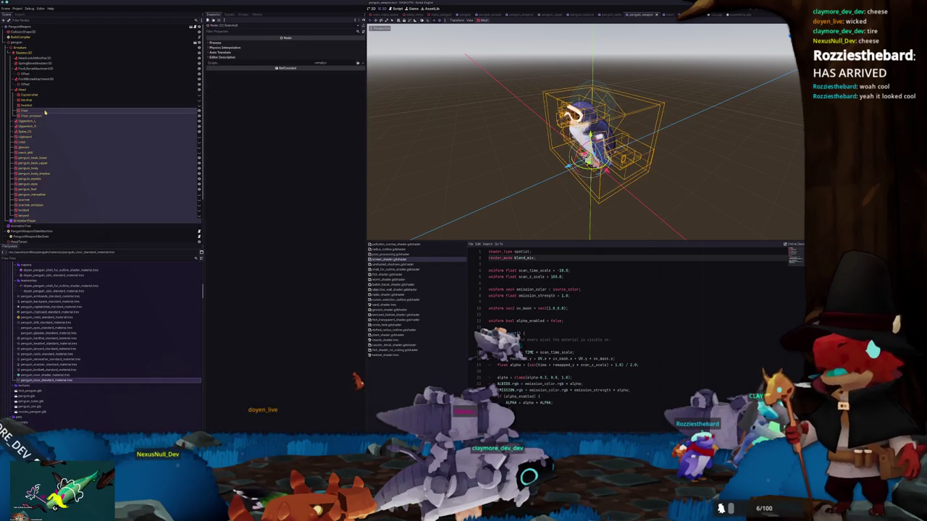
{"action": "left_click", "coordinate": [43, 116]}
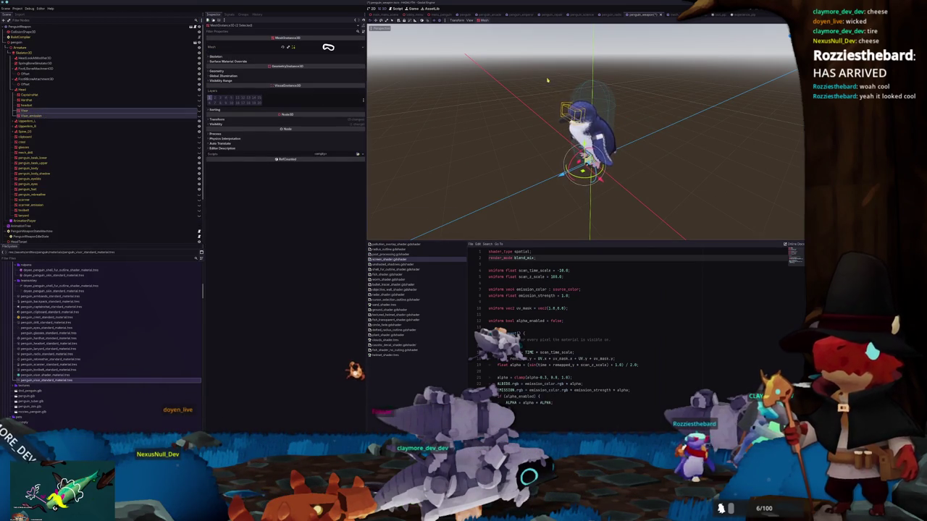
{"action": "left_click", "coordinate": [470, 202]}
{"action": "middle_click_drag", "start_coordinate": [579, 181], "coordinate": [601, 174]}
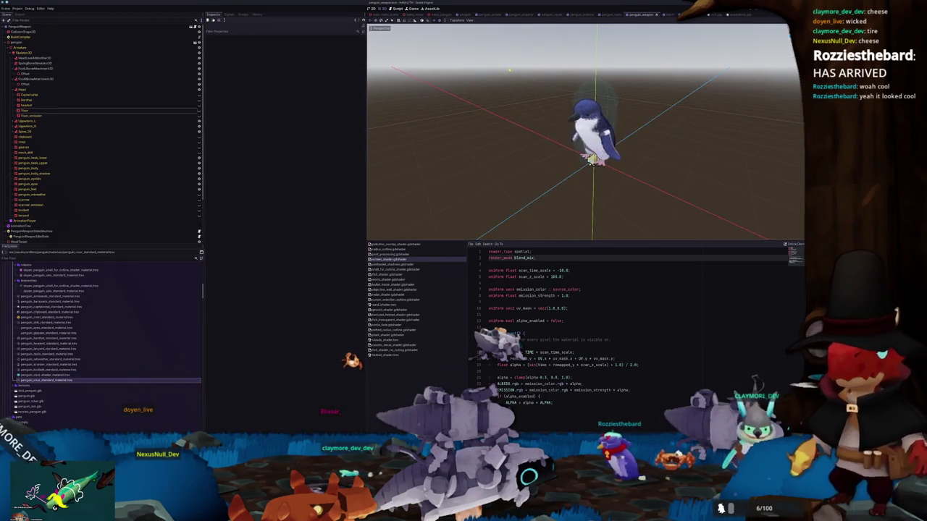
{"action": "key", "text": "ctrl+j"}
{"action": "key", "text": "F6"}
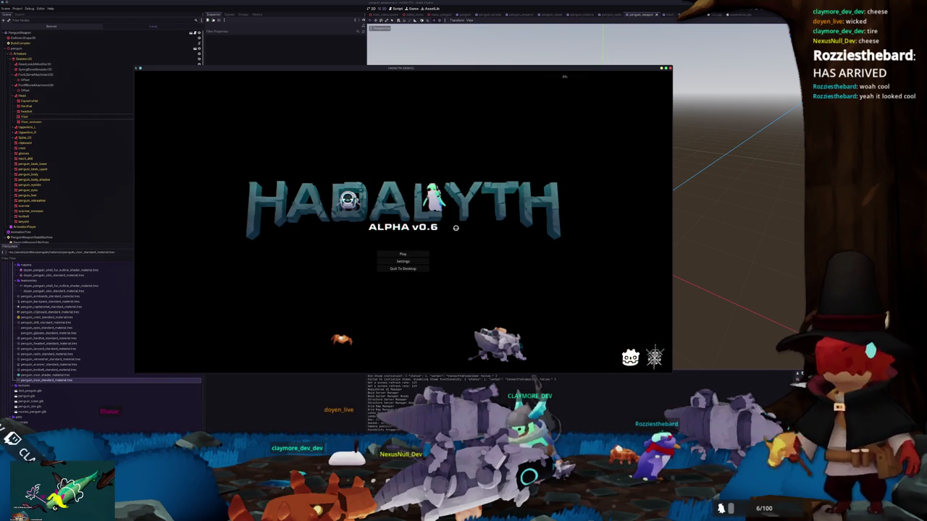
Close the running game window to return to the editor
{"action": "left_click", "coordinate": [462, 14]}
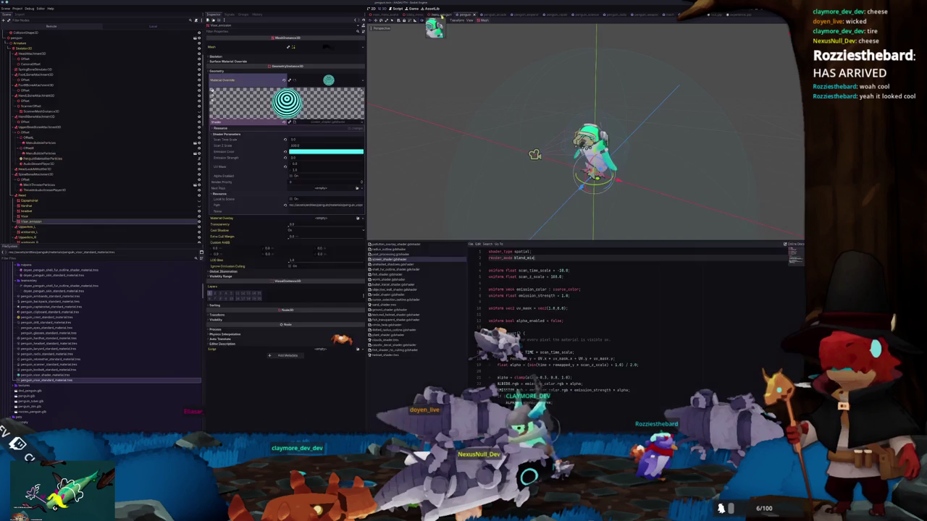
Frame the menu penguin, check Visor_emission's render layers, and launch the project with F5
{"action": "key", "text": "f"}
{"action": "left_click", "coordinate": [59, 79], "text": "shift"}
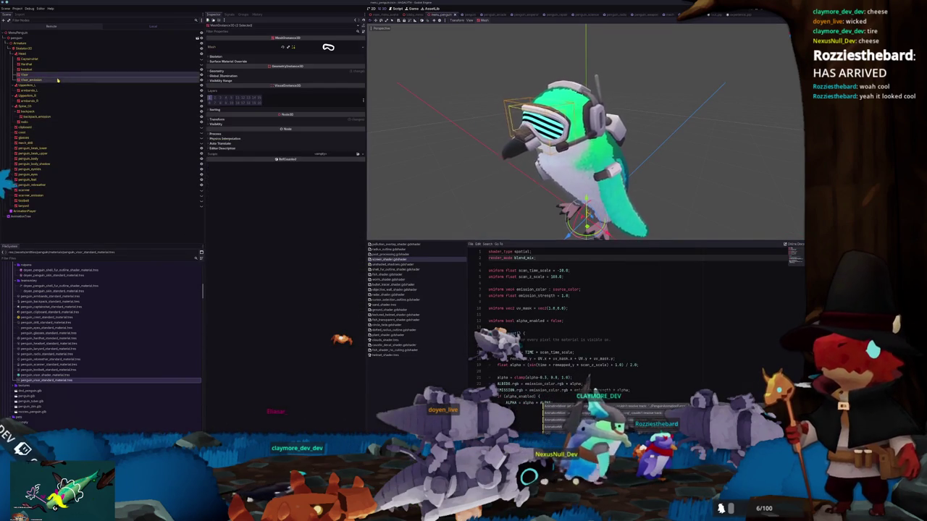
{"action": "left_click", "coordinate": [363, 102]}
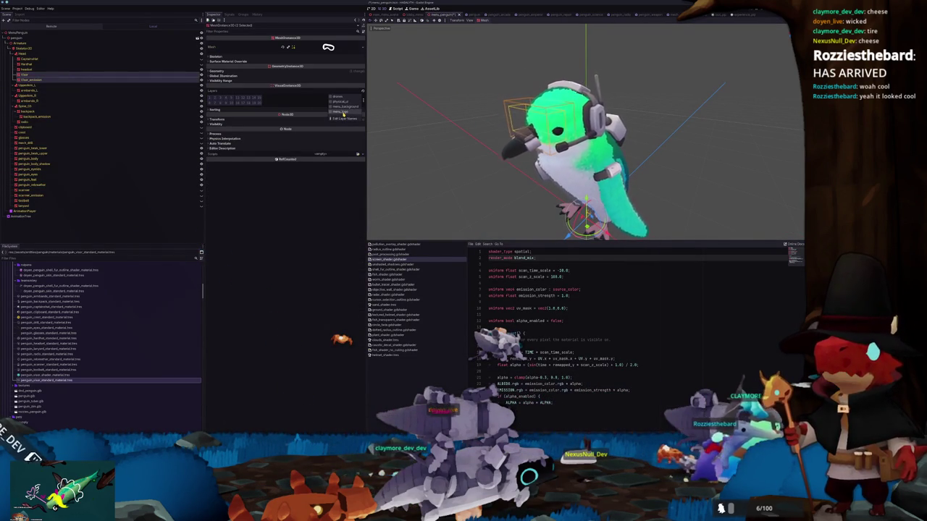
{"action": "left_click", "coordinate": [439, 159]}
{"action": "scroll", "coordinate": [439, 158], "scroll_direction": "down", "scroll_amount": 3}
{"action": "key", "text": "F5"}
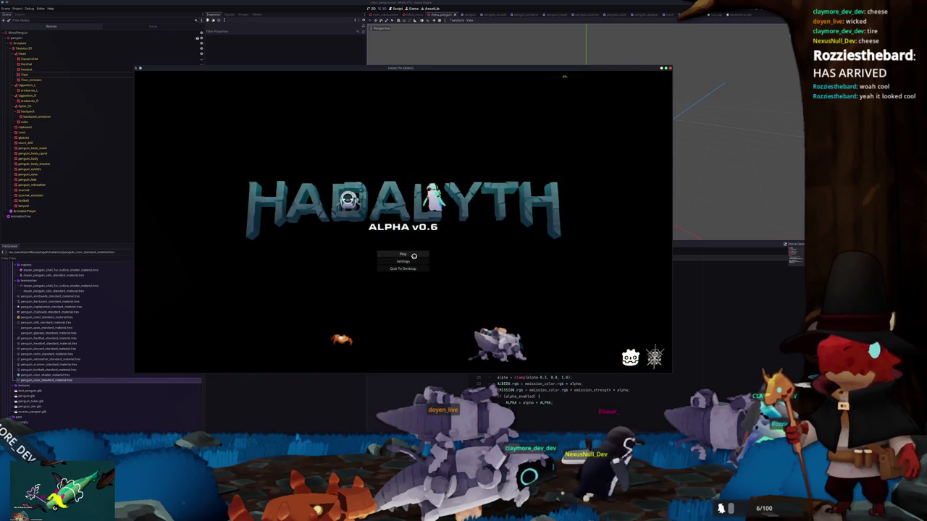
Load a save and walk the penguin around the station lobby toward the blue hologram
{"action": "left_click", "coordinate": [404, 254]}
{"action": "left_click", "coordinate": [363, 253]}
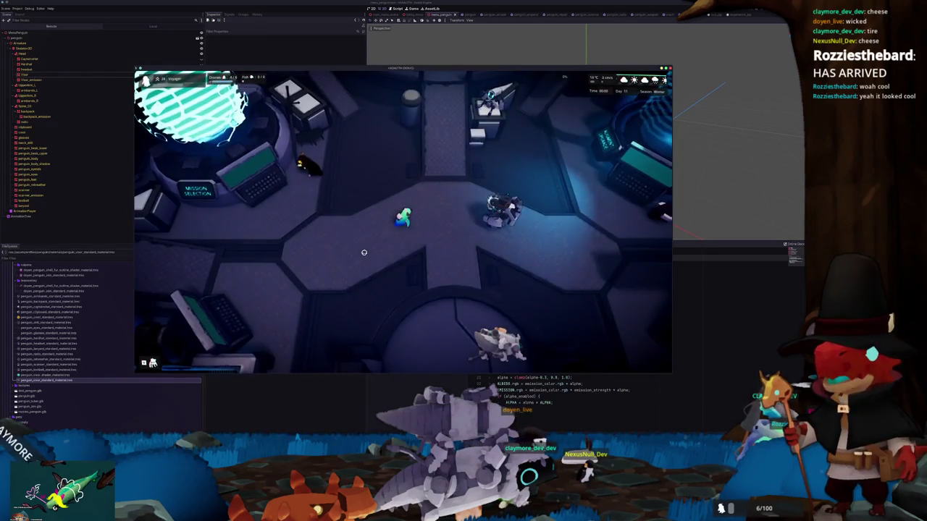
{"action": "key", "text": "s"}
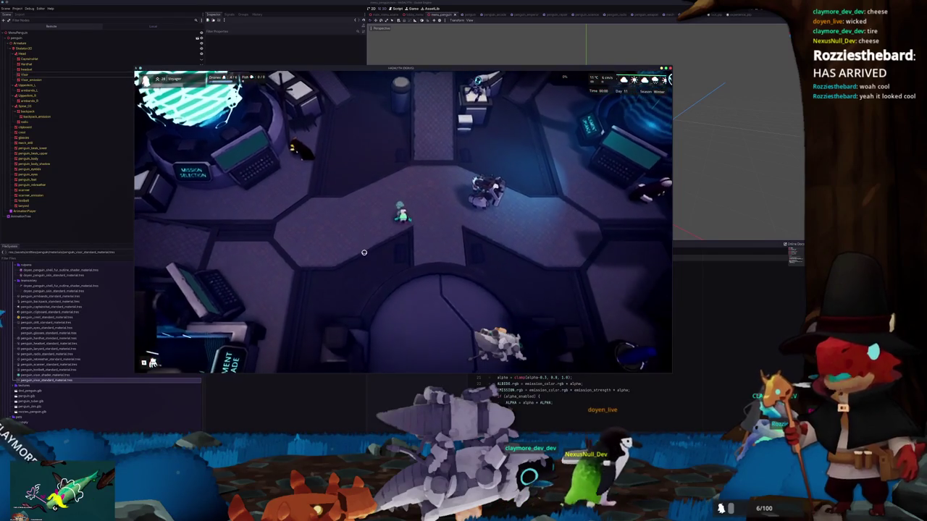
{"action": "key", "text": "w"}
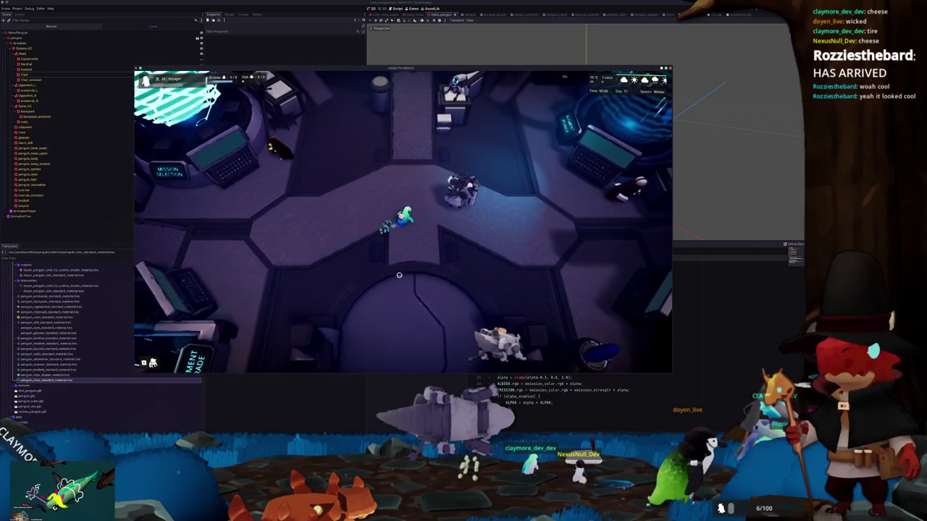
{"action": "key", "text": "d"}
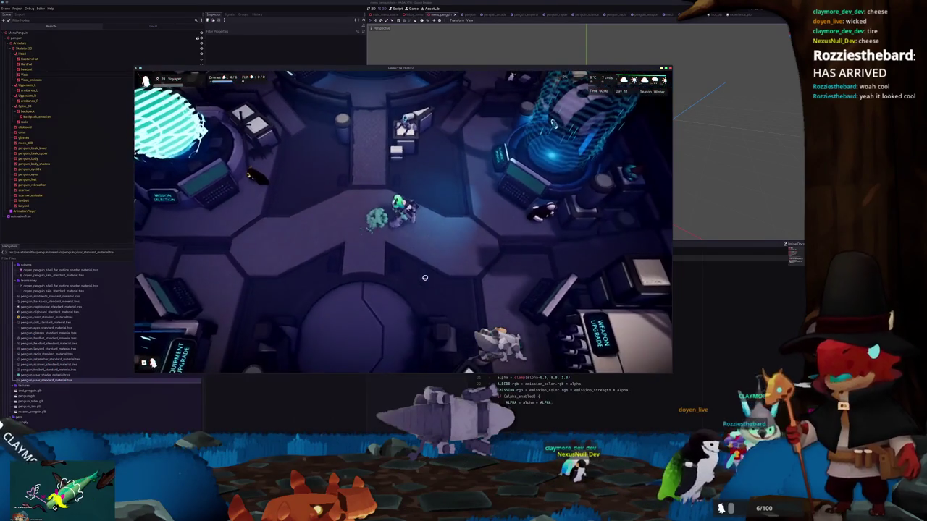
{"action": "key", "text": "s"}
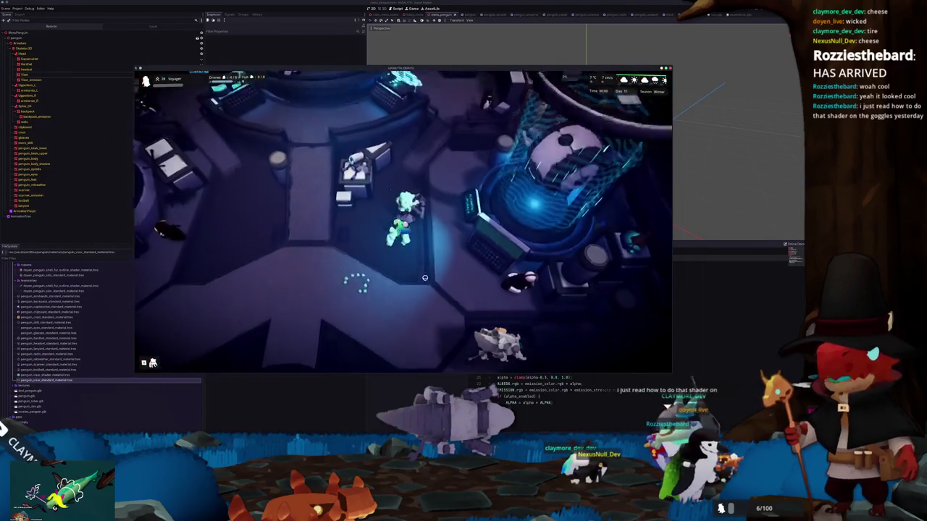
{"action": "key", "text": "w"}
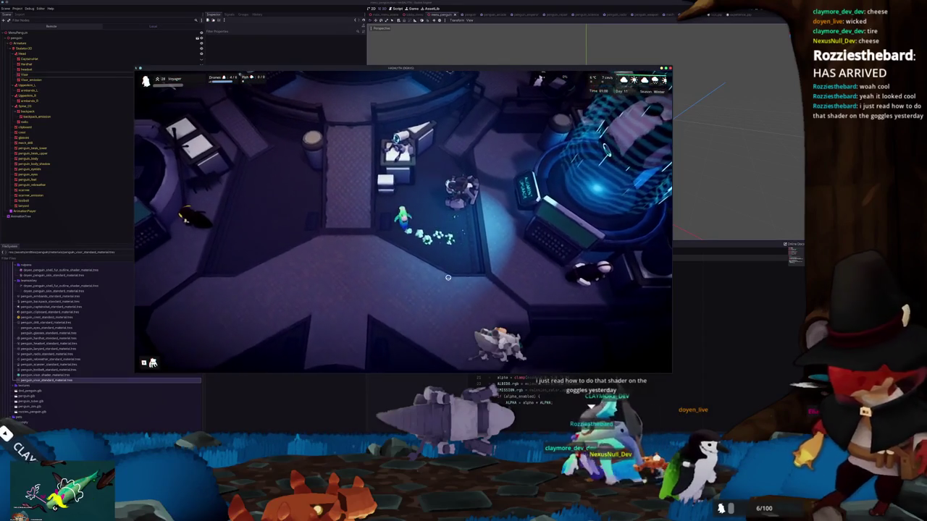
{"action": "key", "text": "d"}
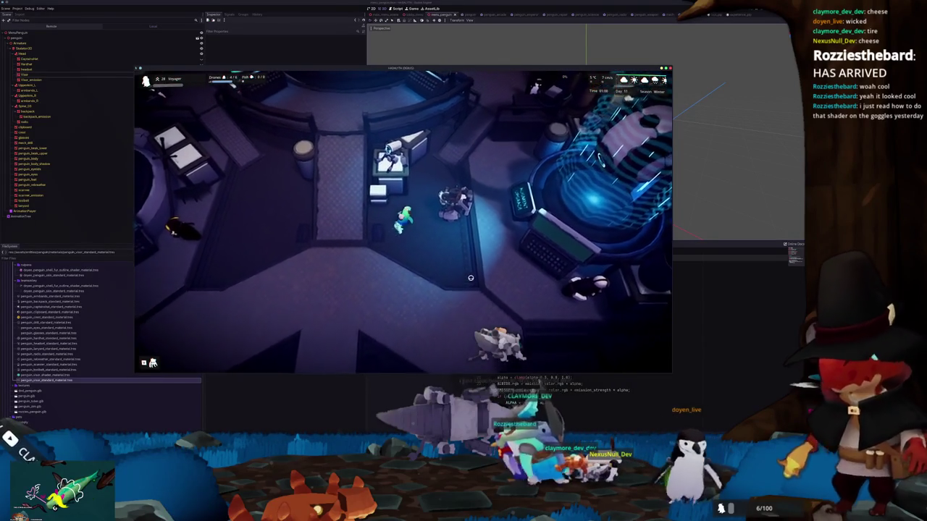
Toggle fullscreen, run the penguin down-right, then switch back out of fullscreen
{"action": "key", "text": "F11"}
{"action": "key", "text": "s"}
{"action": "key", "text": "d"}
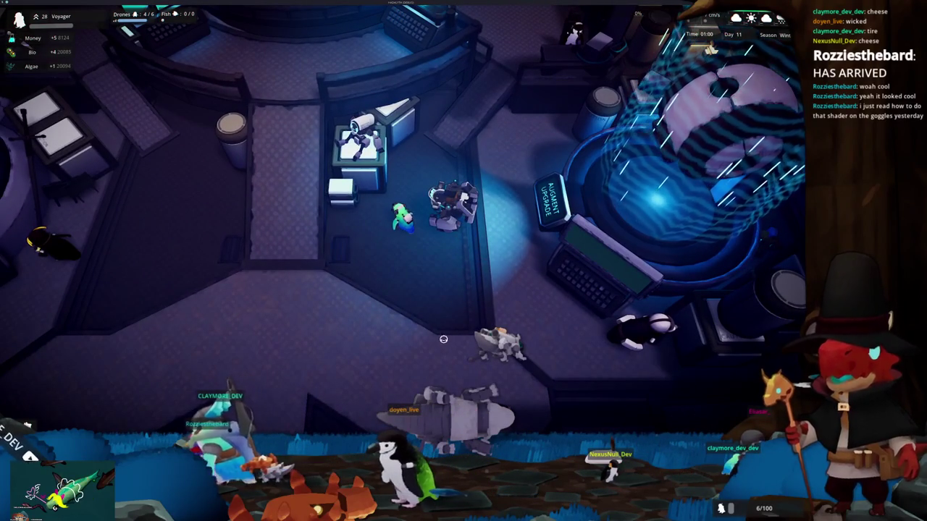
{"action": "key", "text": "F11"}
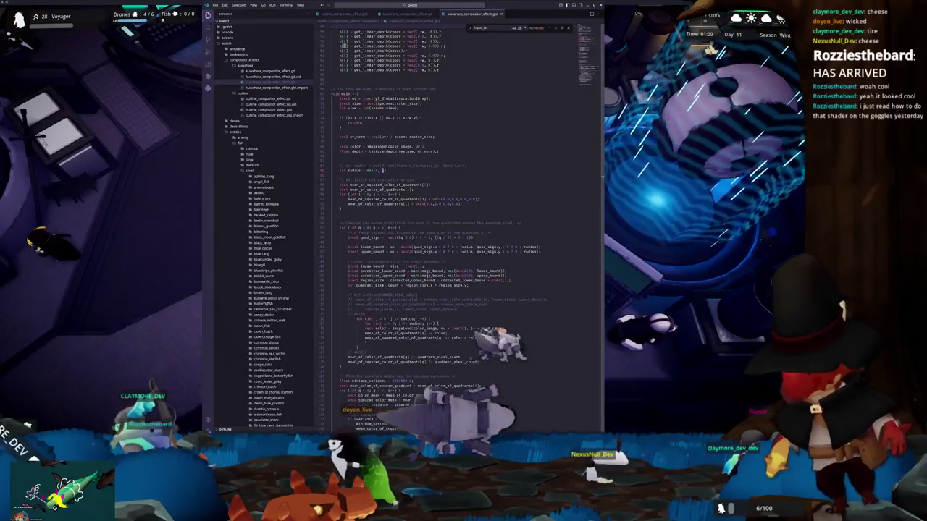
{"action": "key", "text": "alt+Tab"}
{"action": "key", "text": "alt+Tab"}
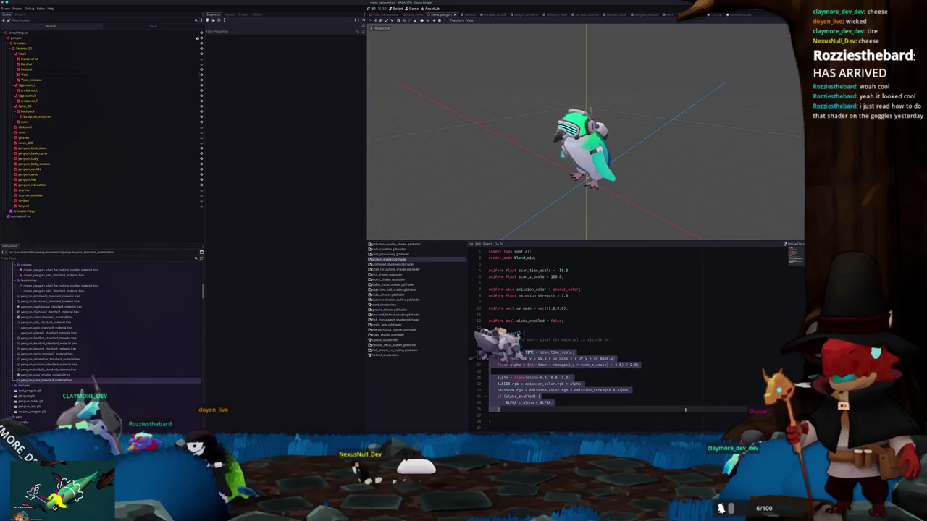
Pick out the uv_mask variable in the shader and select the Visor_emission mesh
{"action": "left_click", "coordinate": [587, 413]}
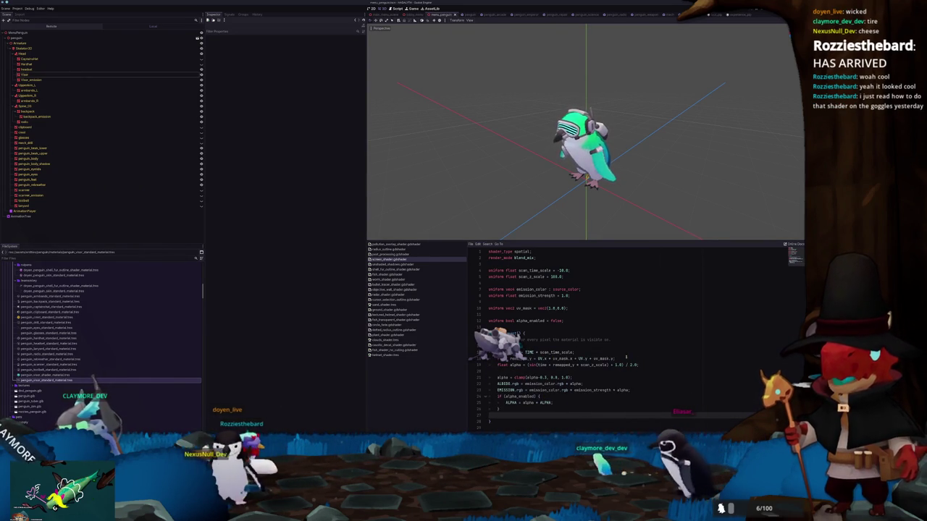
{"action": "double_click", "coordinate": [560, 358]}
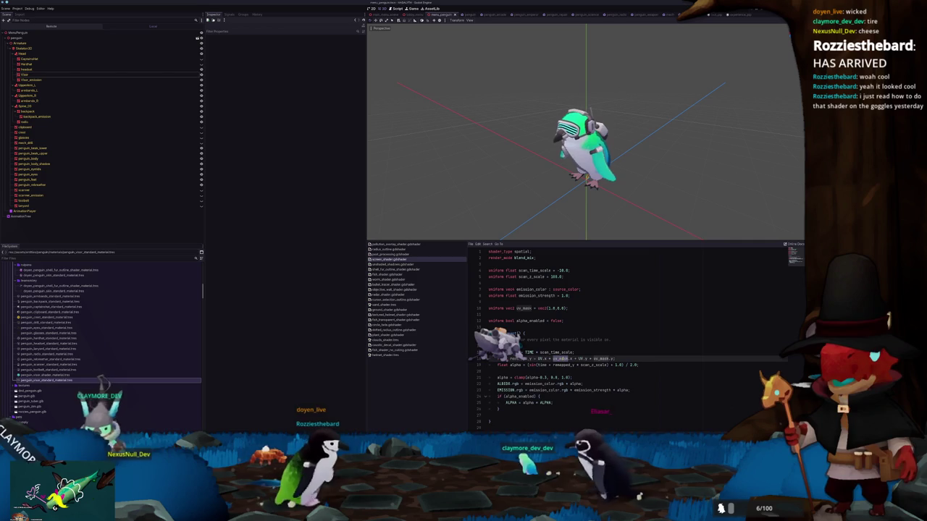
{"action": "left_click", "coordinate": [114, 75]}
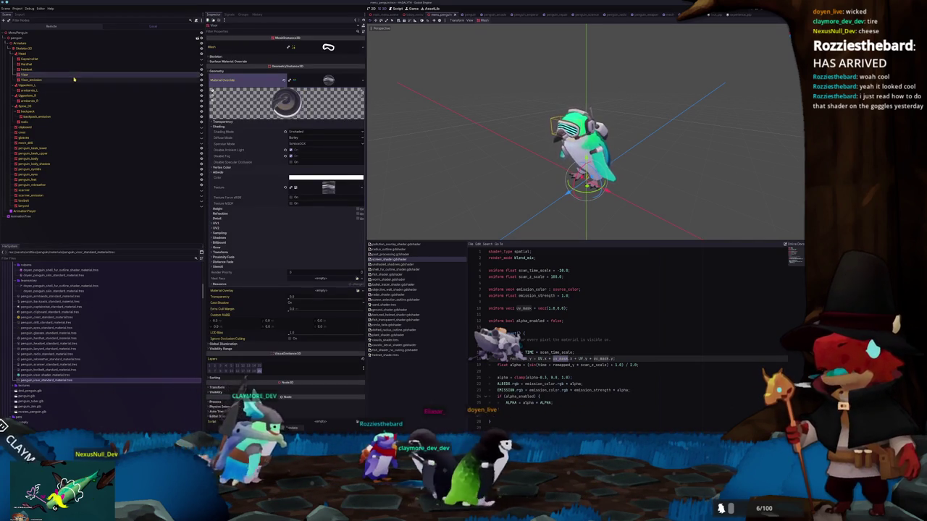
{"action": "key", "text": "Down"}
Lower the visor material's UV Mask parameter from 100.0 until the stripes run horizontally
{"action": "left_click", "coordinate": [340, 83]}
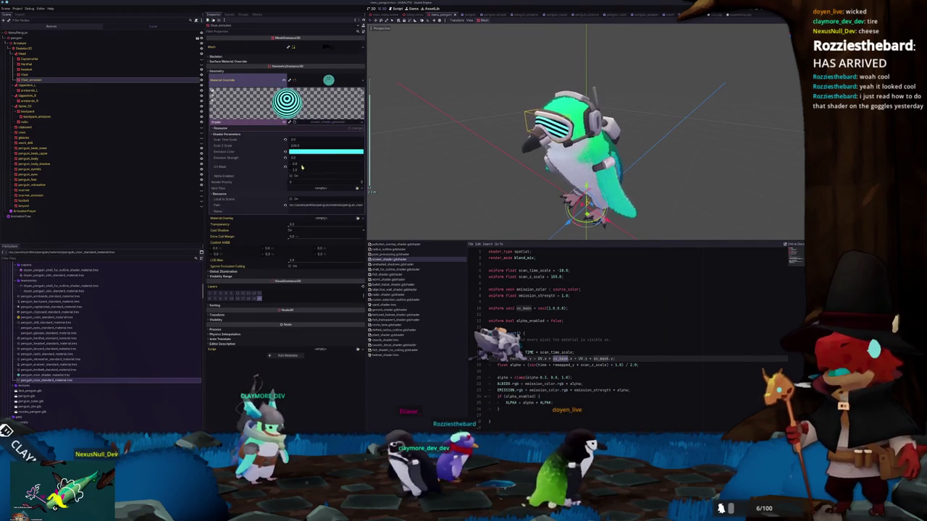
{"action": "left_click_drag", "start_coordinate": [300, 165], "coordinate": [318, 165]}
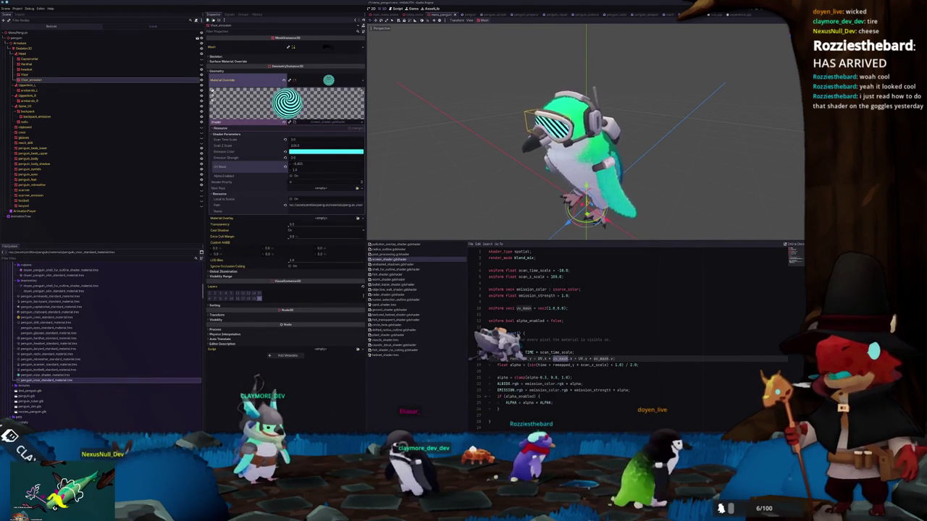
{"action": "scroll", "coordinate": [375, 161], "scroll_direction": "up", "scroll_amount": 5}
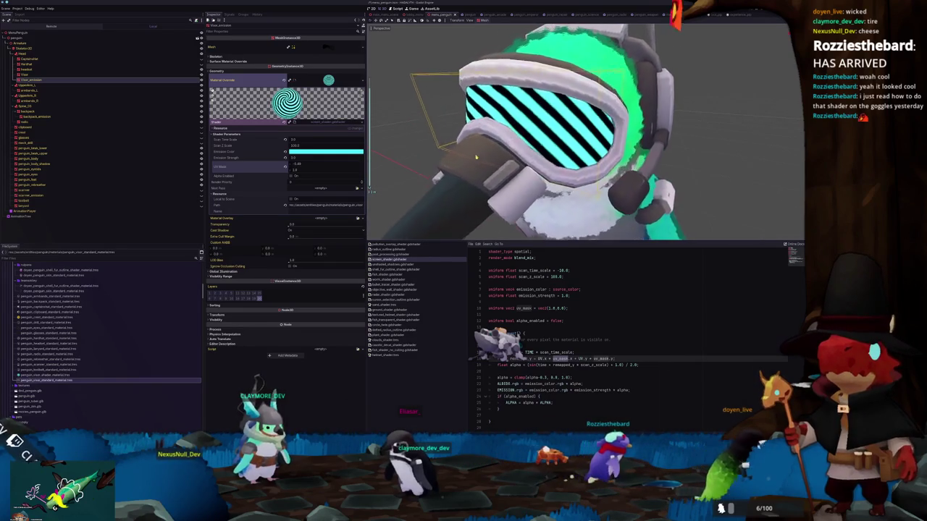
{"action": "scroll", "coordinate": [465, 175], "scroll_direction": "down", "scroll_amount": 2}
{"action": "left_click_drag", "start_coordinate": [298, 165], "coordinate": [317, 174]}
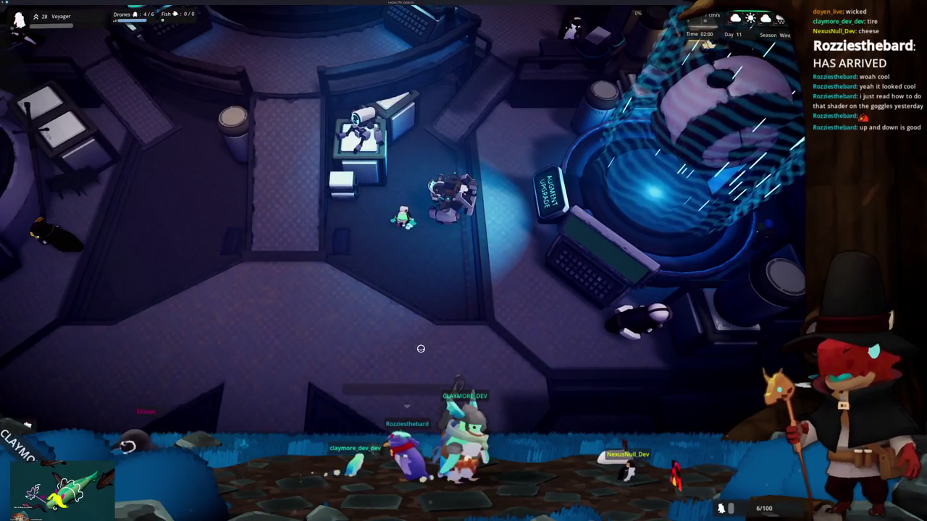
Leave the running game, return to the Godot editor and open the game_wrapper scene
{"action": "key", "text": "s"}
{"action": "key", "text": "s"}
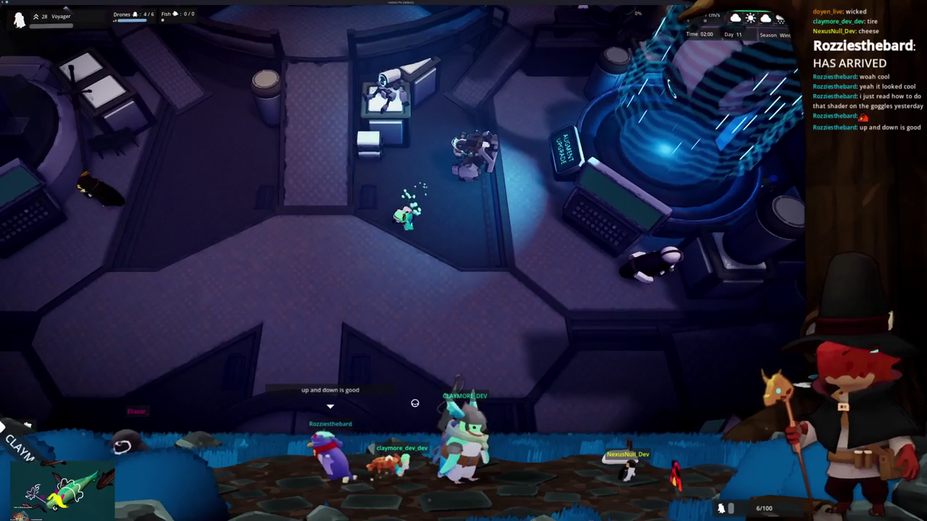
{"action": "key", "text": "alt+Tab"}
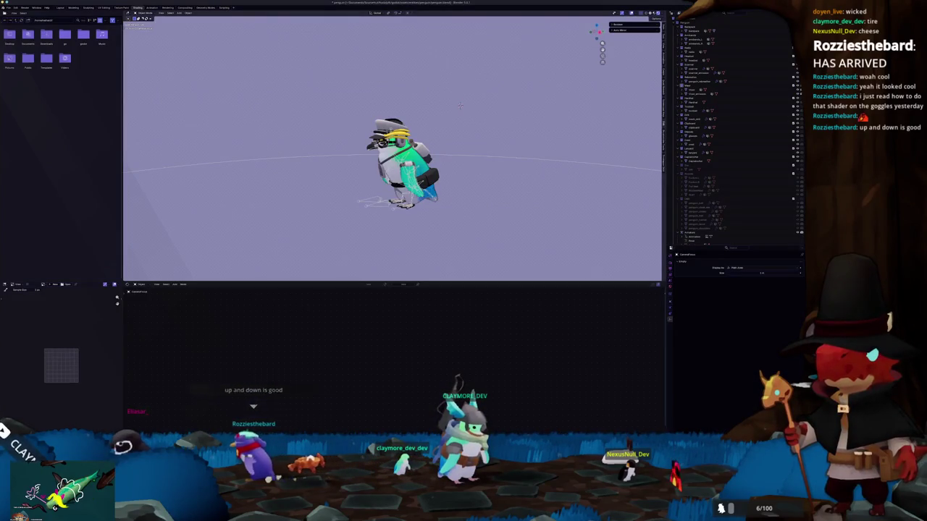
{"action": "key", "text": "alt+Tab"}
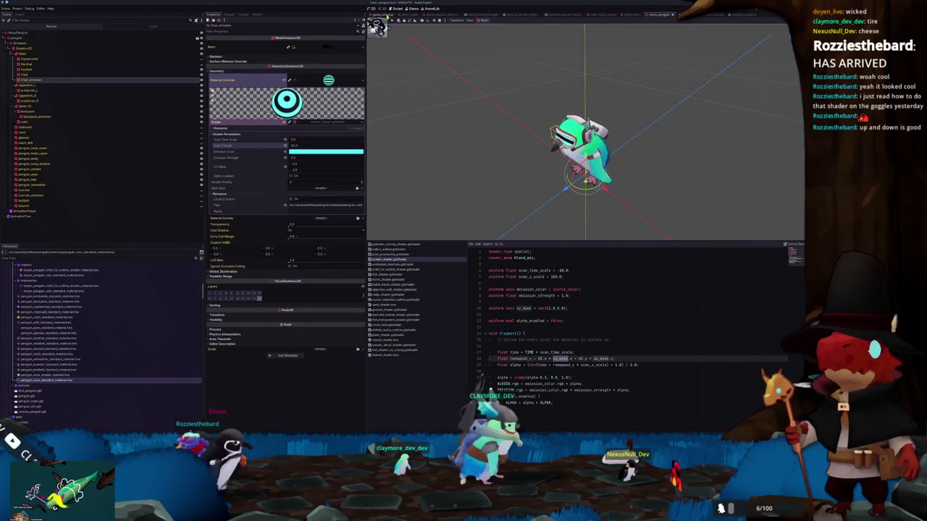
{"action": "left_click", "coordinate": [376, 15]}
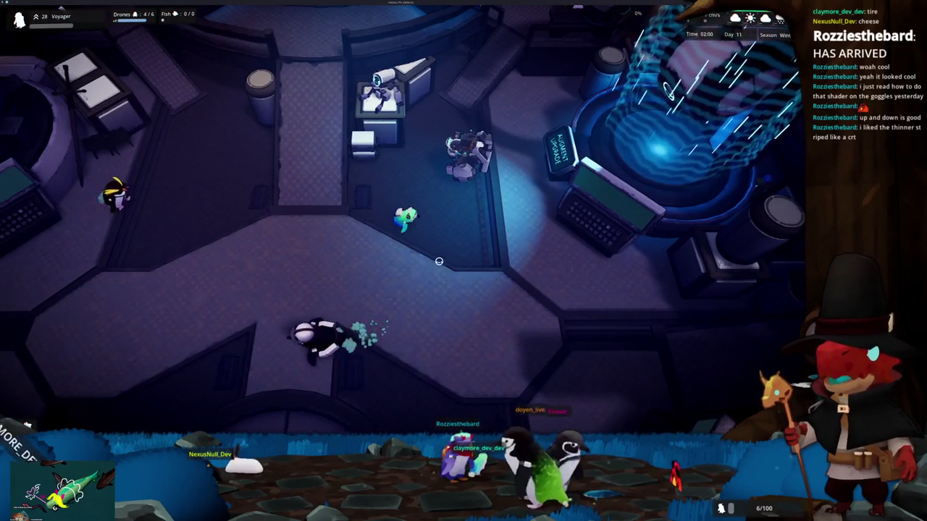
Walk the player past the robot and dash down into the circular room
{"action": "key", "text": "w"}
{"action": "key", "text": "d"}
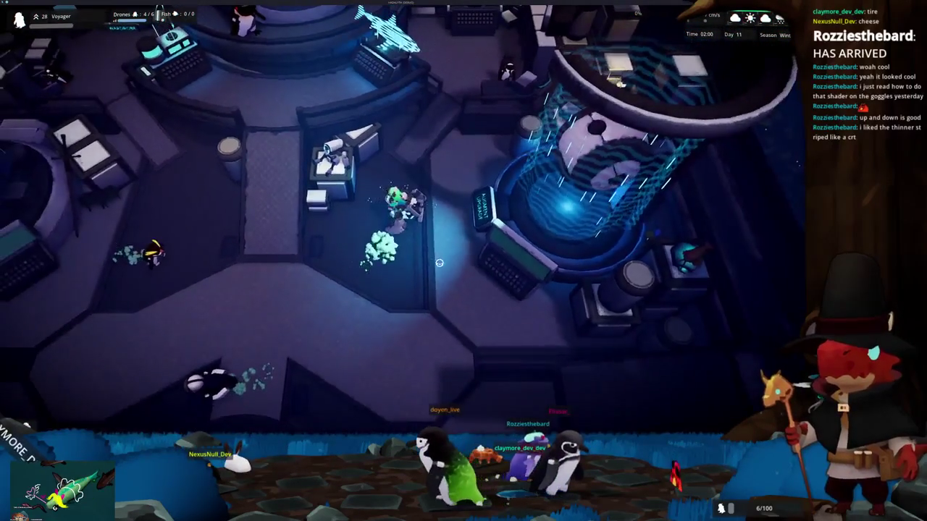
{"action": "key", "text": "s"}
{"action": "key", "text": "a"}
{"action": "key", "text": "s"}
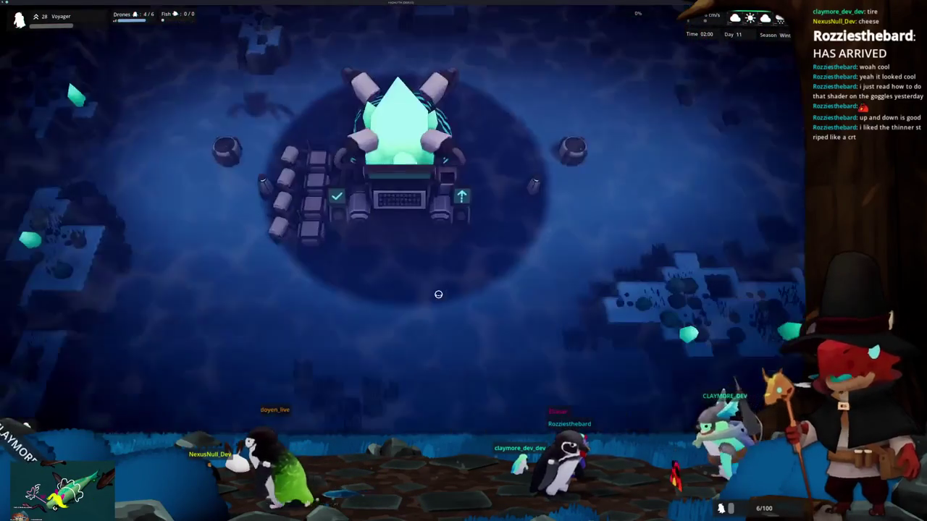
Zoom and rotate the game camera around the crystal base until it sits upright
{"action": "scroll", "coordinate": [418, 313], "scroll_direction": "up", "scroll_amount": 5}
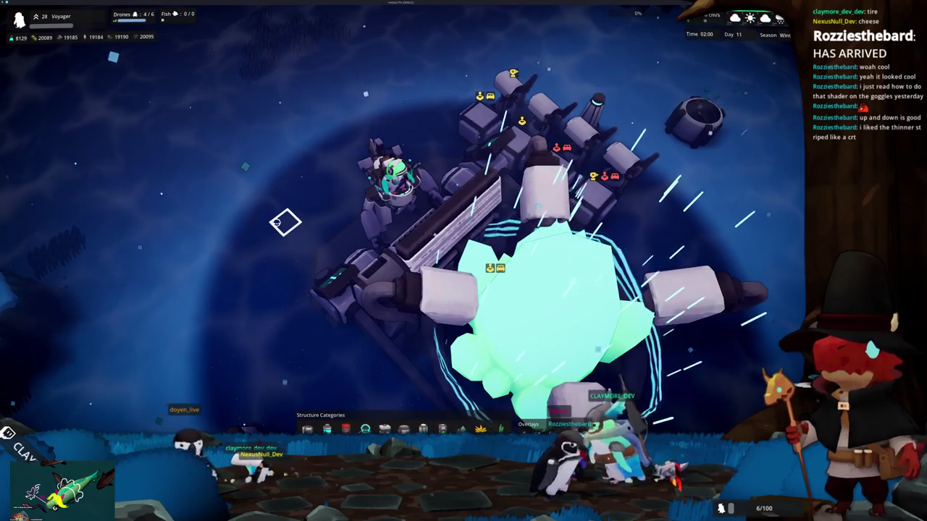
{"action": "scroll", "coordinate": [285, 222], "scroll_direction": "down", "scroll_amount": 5}
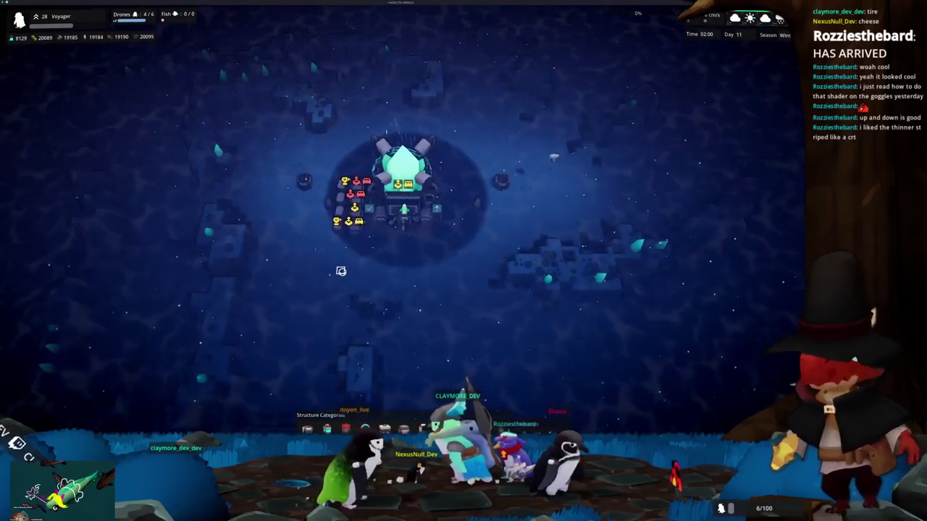
{"action": "scroll", "coordinate": [410, 262], "scroll_direction": "up", "scroll_amount": 3}
{"action": "scroll", "coordinate": [411, 262], "scroll_direction": "up", "scroll_amount": 2}
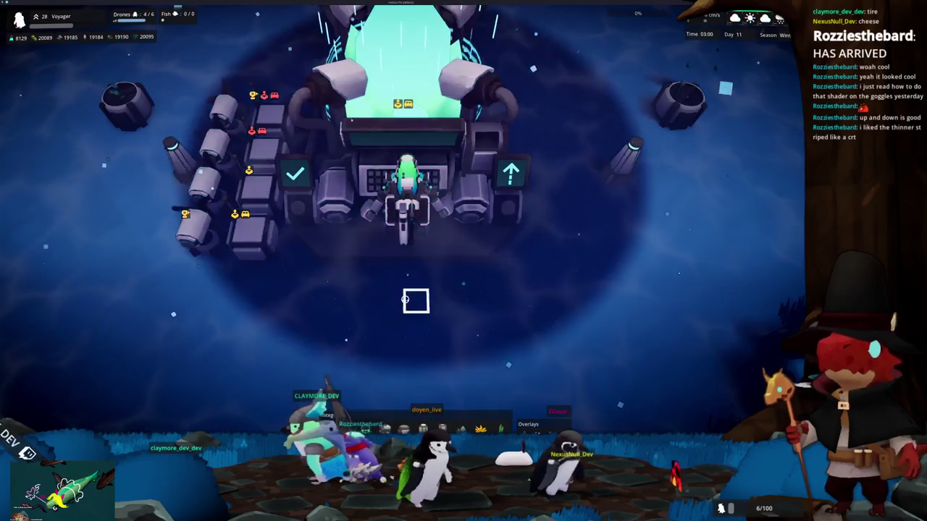
{"action": "scroll", "coordinate": [405, 299], "scroll_direction": "down", "scroll_amount": 5}
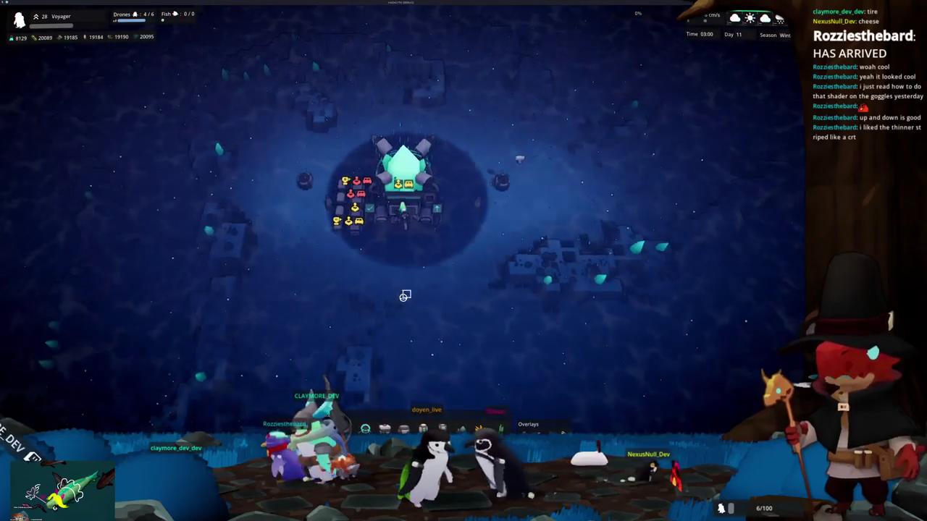
{"action": "key", "text": "q"}
{"action": "scroll", "coordinate": [403, 275], "scroll_direction": "up", "scroll_amount": 2}
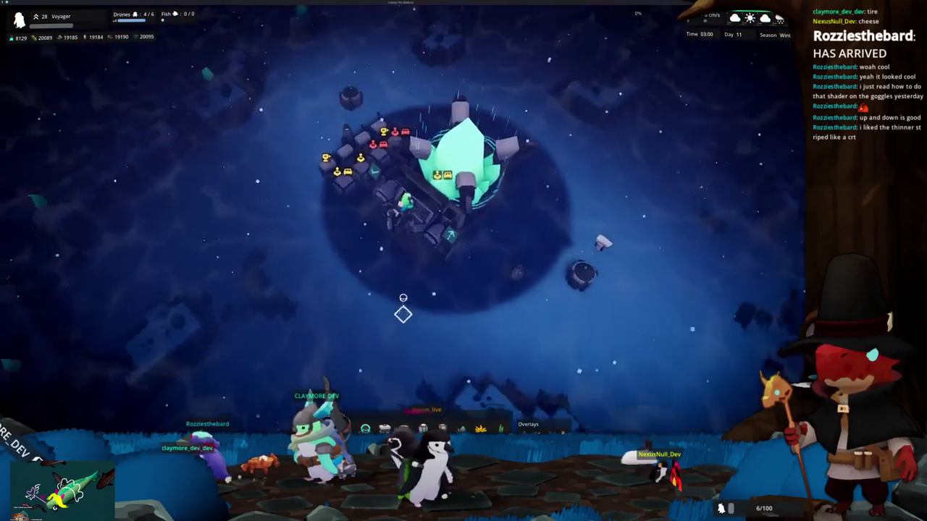
{"action": "scroll", "coordinate": [403, 296], "scroll_direction": "up", "scroll_amount": 3}
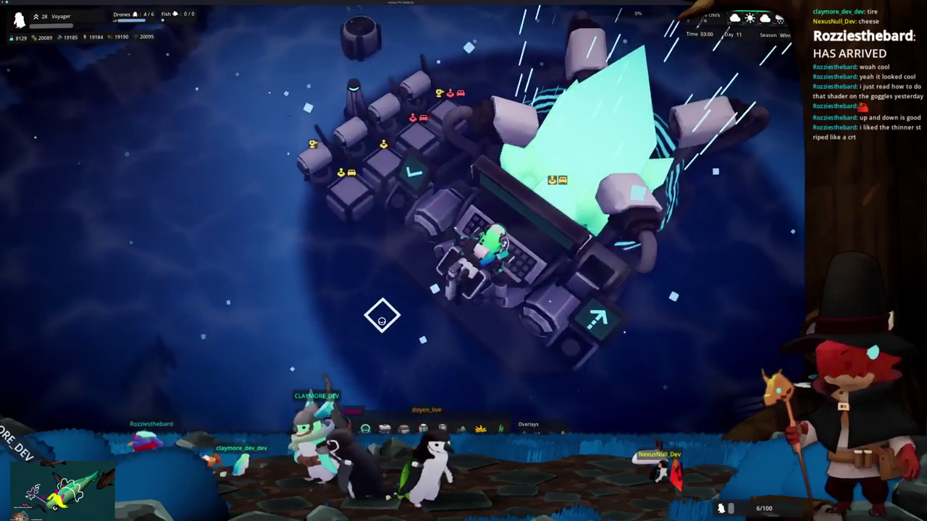
{"action": "key", "text": "e"}
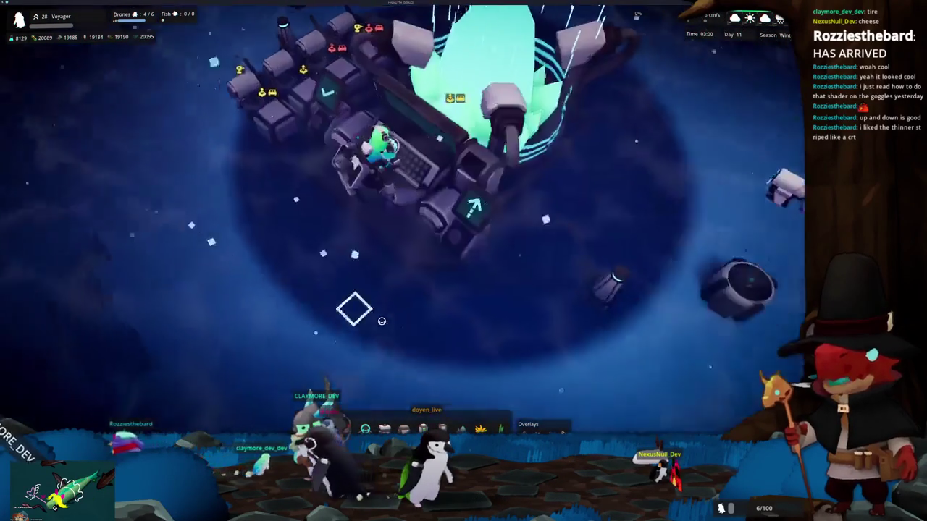
{"action": "scroll", "coordinate": [366, 347], "scroll_direction": "down", "scroll_amount": 3}
{"action": "key", "text": "d"}
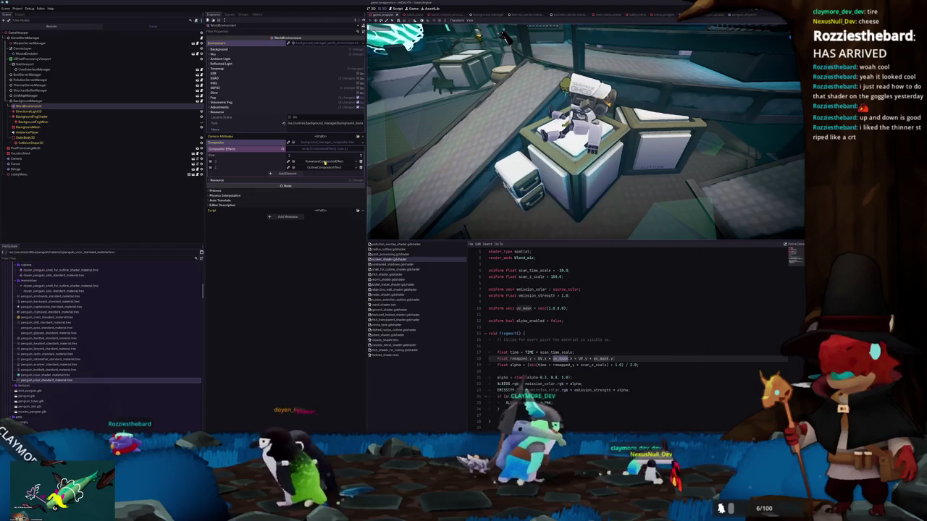
Expand element 0 of the world environment's Compositor Effects array
{"action": "left_click", "coordinate": [321, 162]}
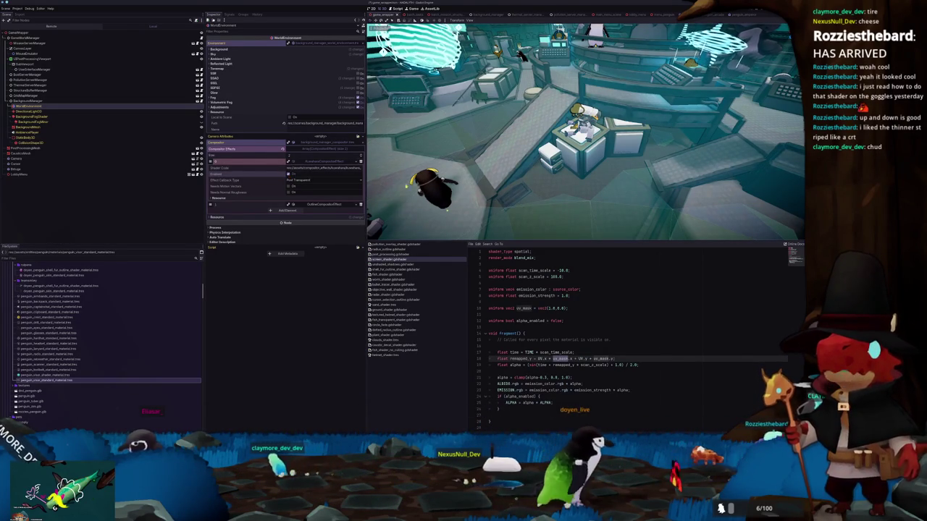
Zoom and orbit the 3D viewport to see the lobby room and its props
{"action": "scroll", "coordinate": [552, 169], "scroll_direction": "up", "scroll_amount": 3}
{"action": "scroll", "coordinate": [552, 169], "scroll_direction": "up", "scroll_amount": 3}
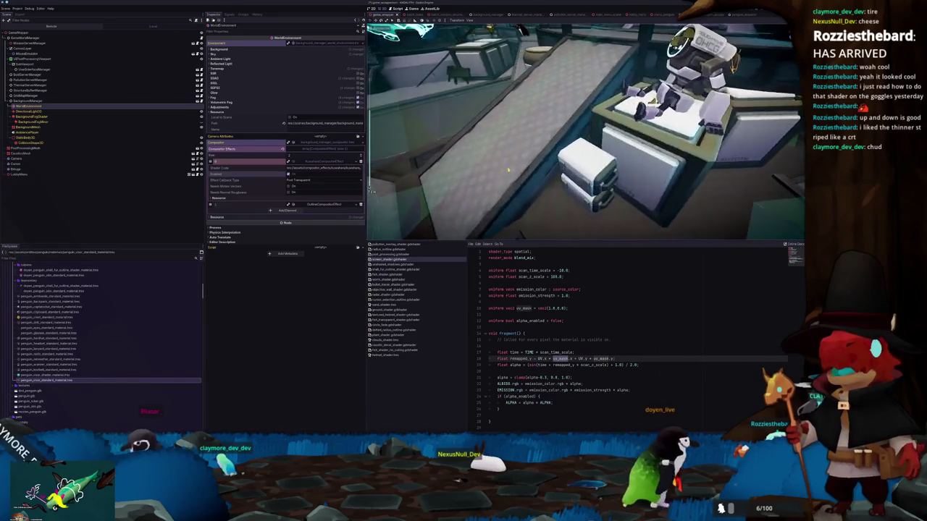
{"action": "mouse_move", "coordinate": [552, 168]}
{"action": "middle_mouse_down"}
{"action": "mouse_move", "coordinate": [608, 166]}
{"action": "mouse_move", "coordinate": [562, 190]}
{"action": "mouse_move", "coordinate": [561, 174]}
{"action": "middle_mouse_up"}
{"action": "middle_click_drag", "start_coordinate": [530, 179], "coordinate": [599, 160]}
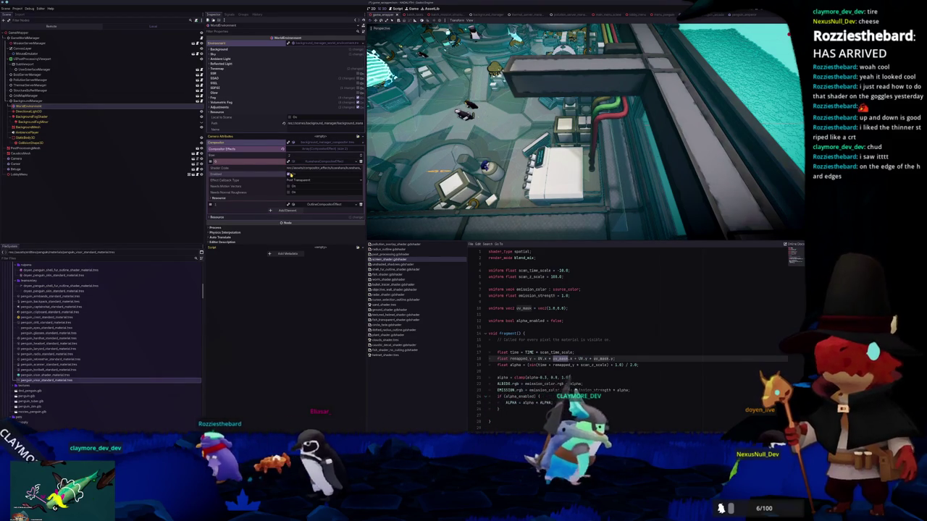
Collapse and re-expand the Compositor, then open the KuwaharaCompositorEffect's settings
{"action": "left_click", "coordinate": [311, 148]}
{"action": "left_click", "coordinate": [323, 143]}
{"action": "left_click", "coordinate": [323, 143]}
{"action": "left_click", "coordinate": [311, 149]}
{"action": "left_click", "coordinate": [304, 167]}
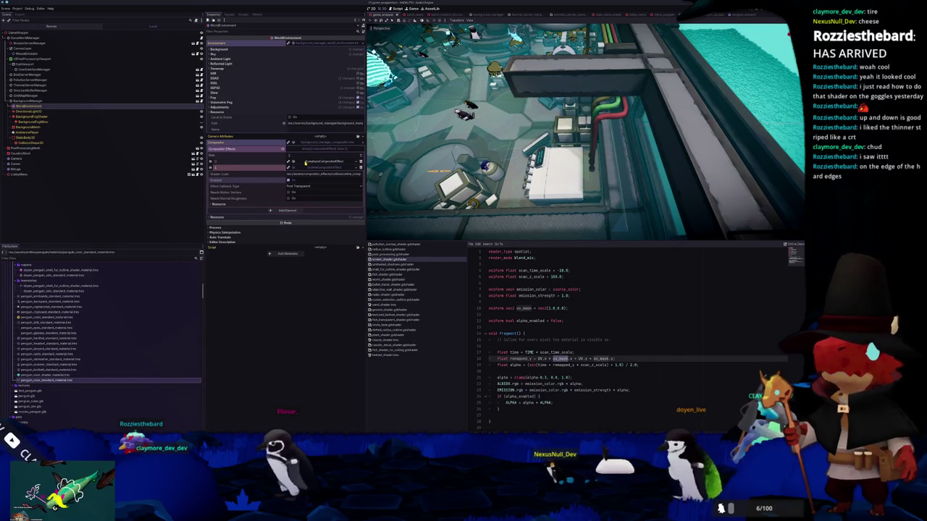
{"action": "left_click", "coordinate": [305, 161]}
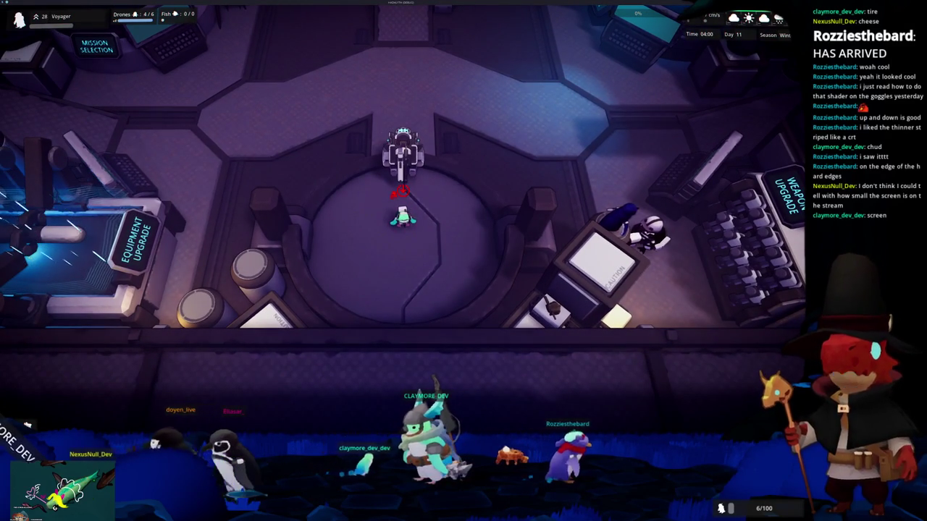
{"action": "key", "text": "F11"}
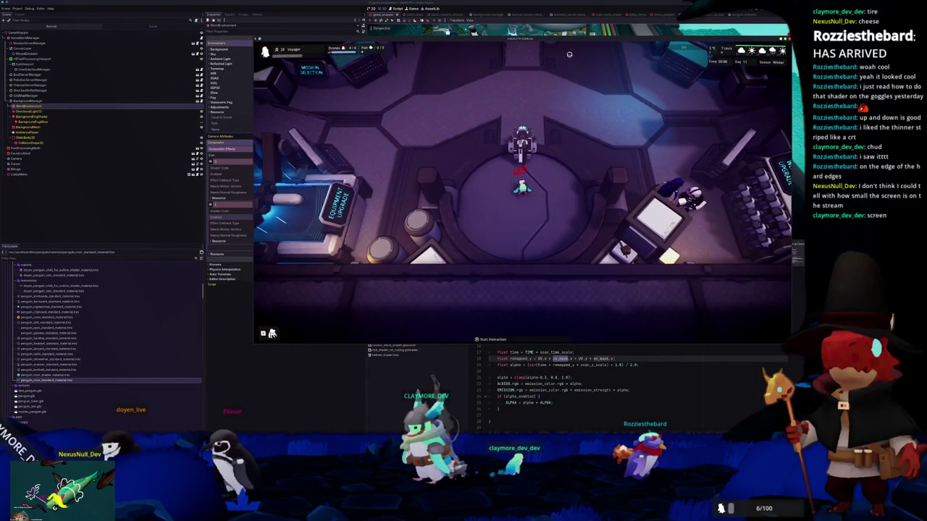
{"action": "key", "text": "F11"}
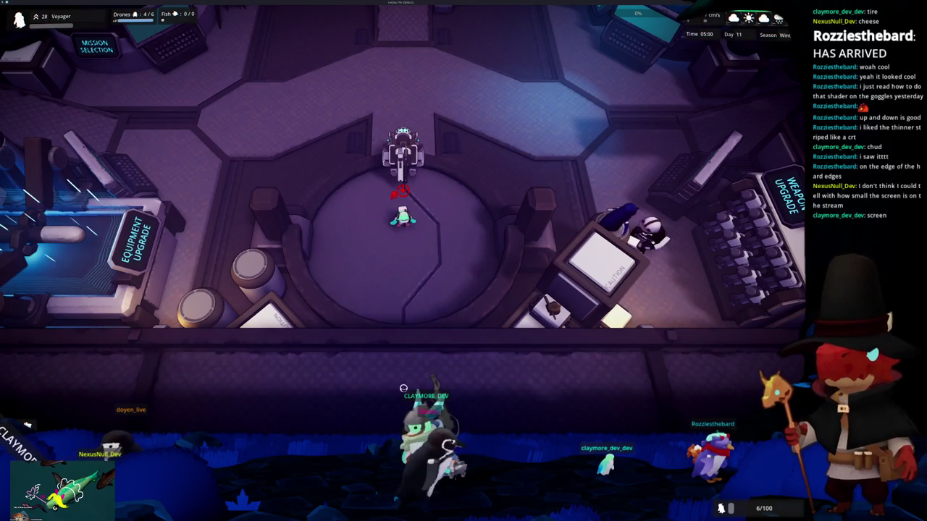
{"action": "key", "text": "F8"}
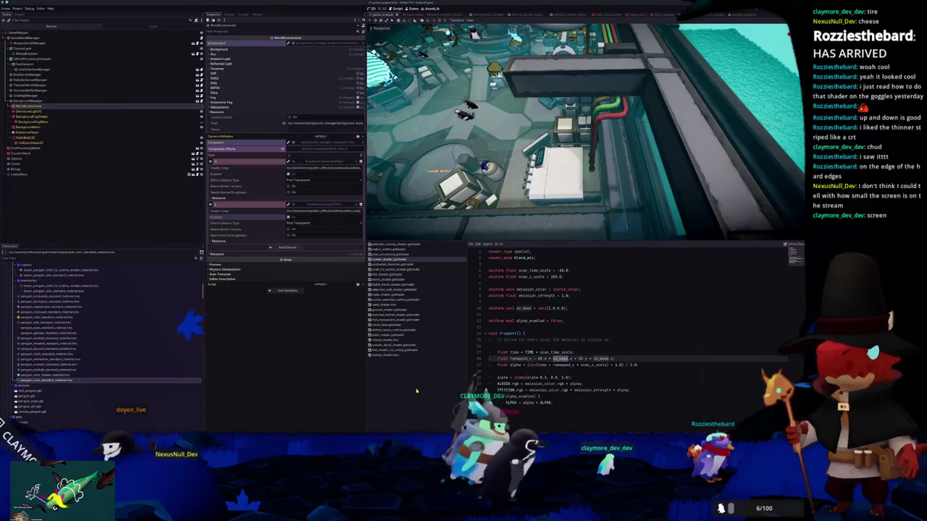
{"action": "key", "text": "F5"}
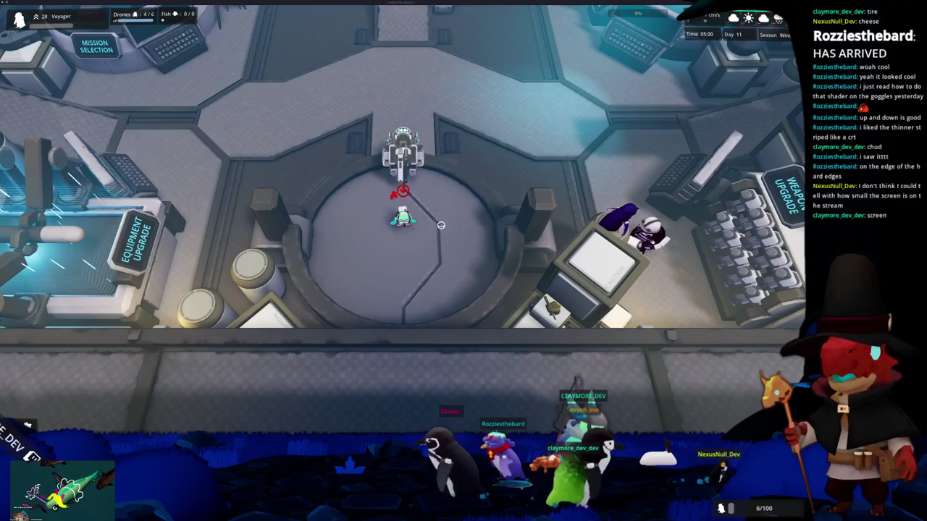
{"action": "key", "text": "w"}
{"action": "key", "text": "d"}
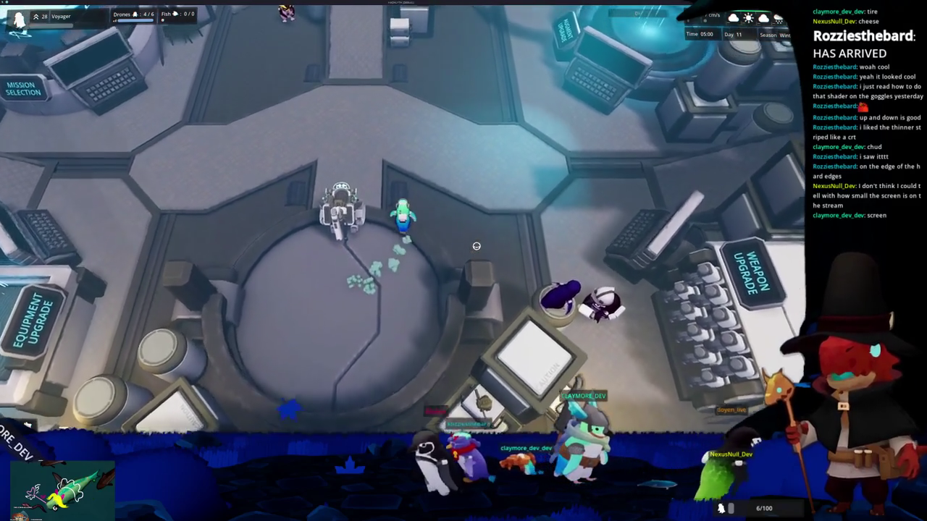
{"action": "key", "text": "w"}
{"action": "key", "text": "a"}
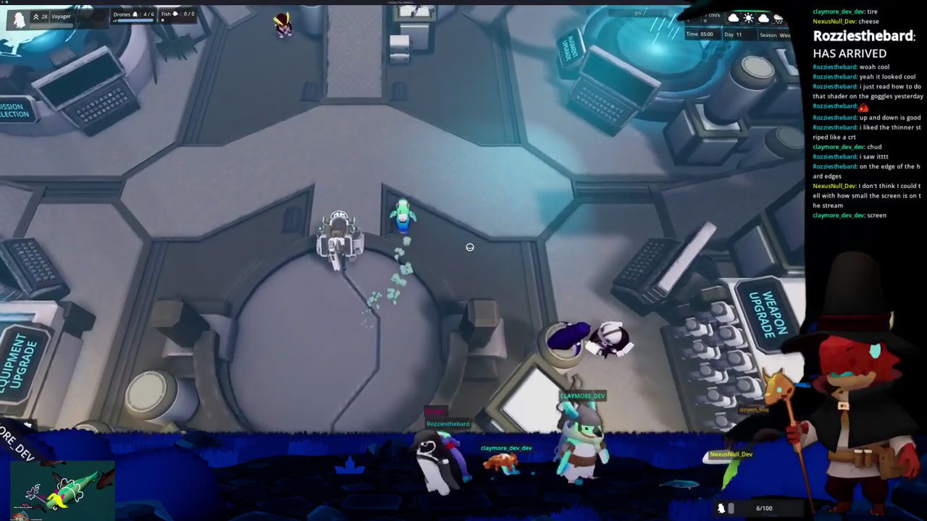
{"action": "key", "text": "s"}
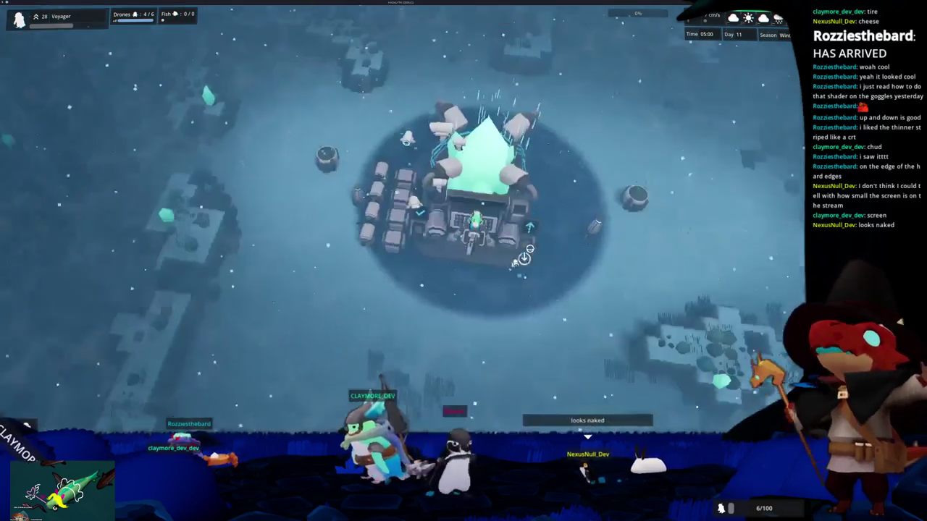
{"action": "key", "text": "s"}
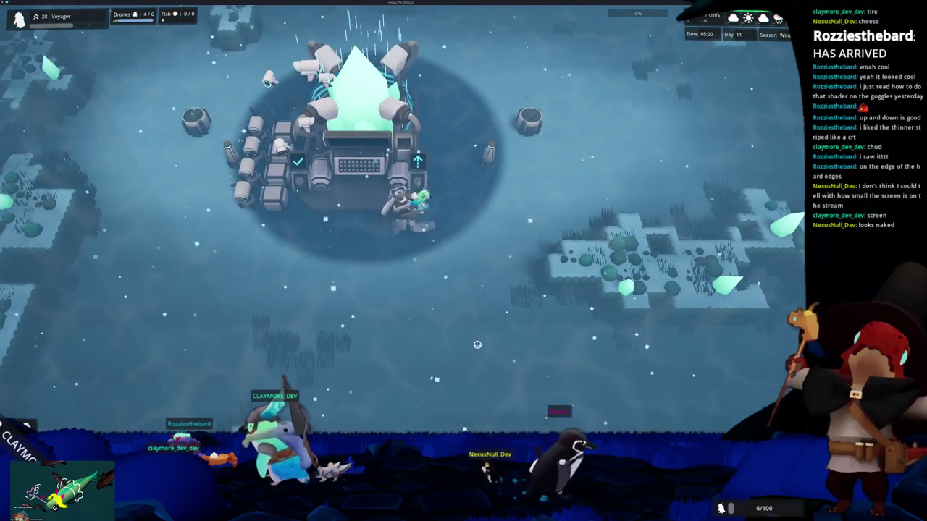
{"action": "key", "text": "e"}
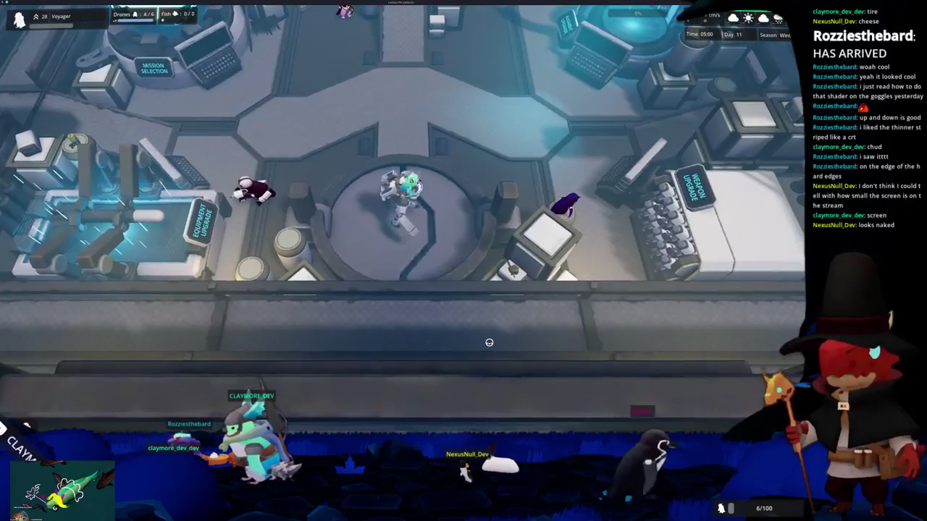
{"action": "key", "text": "w"}
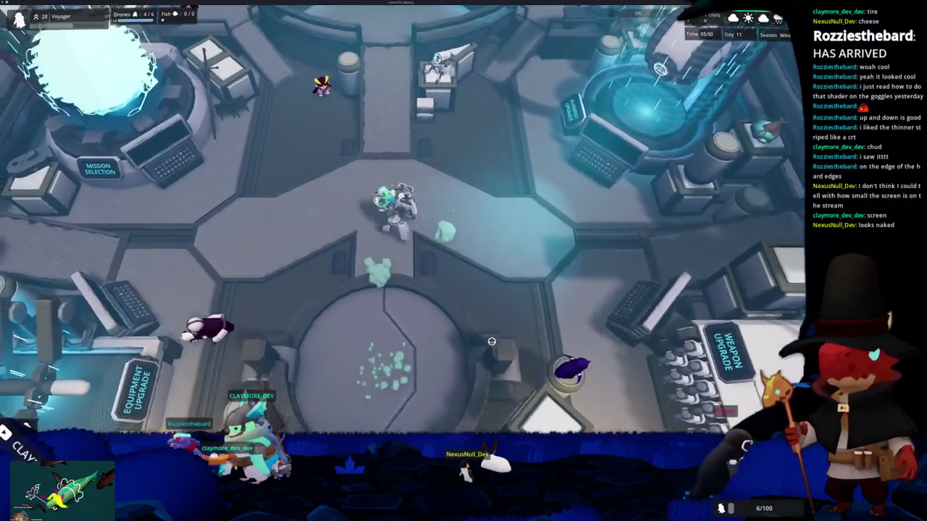
{"action": "key", "text": "e"}
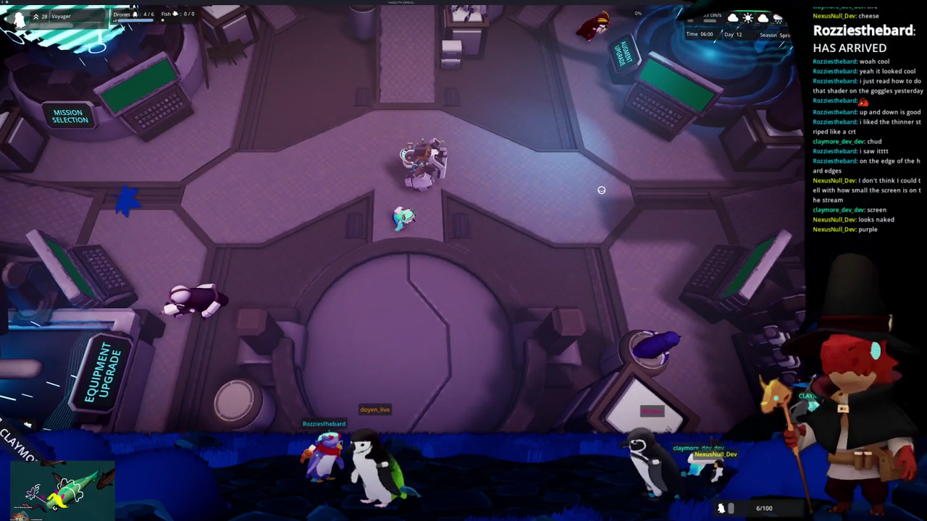
{"action": "key", "text": "d"}
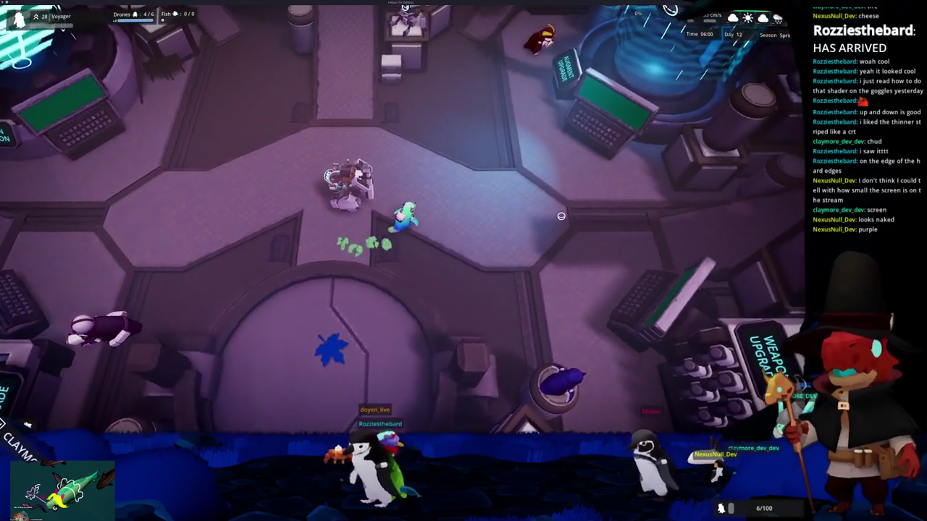
{"action": "key", "text": "d"}
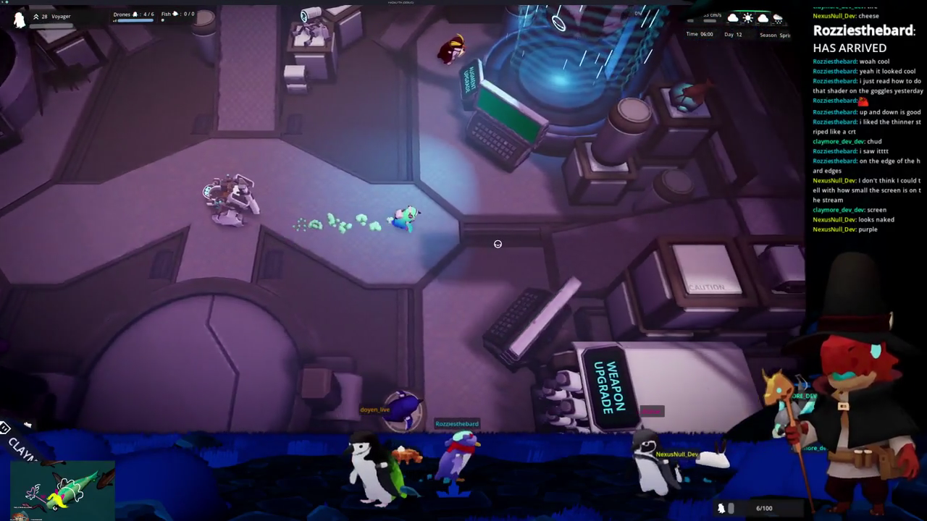
{"action": "key", "text": "d"}
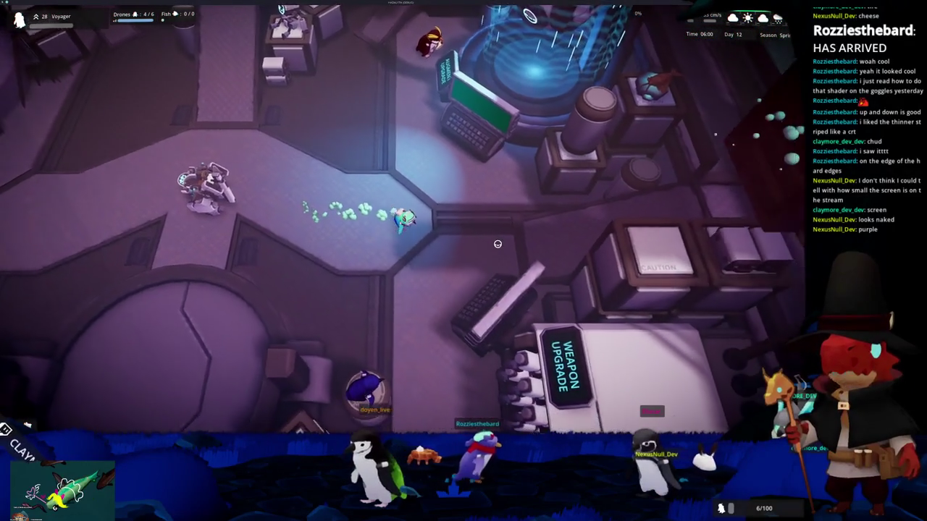
{"action": "key", "text": "d"}
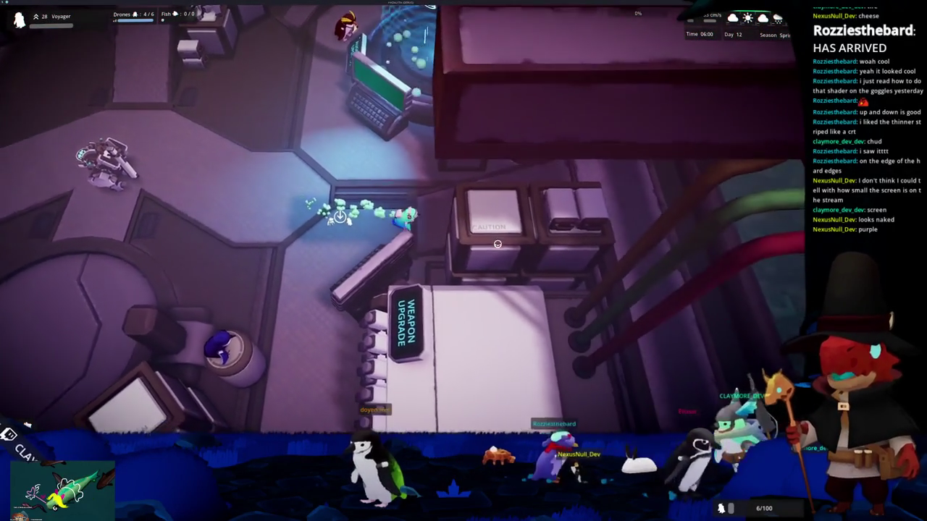
{"action": "key", "text": "d"}
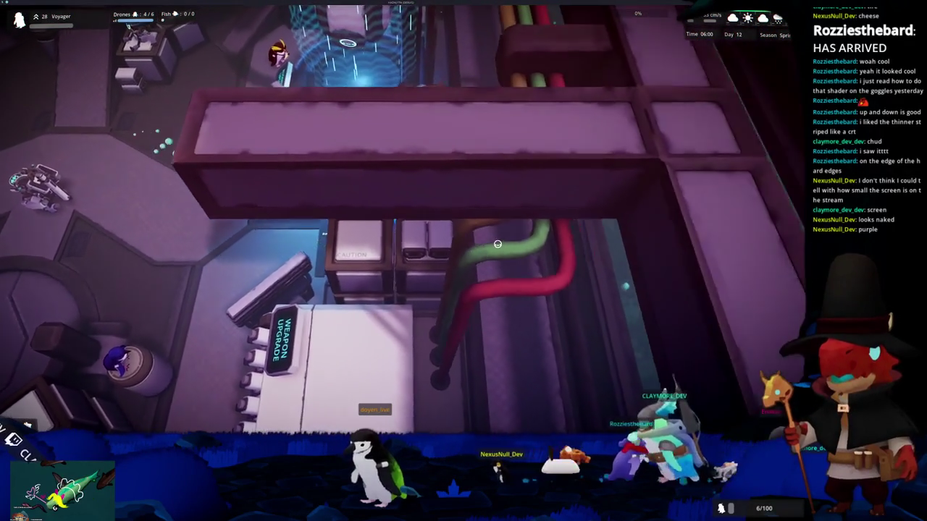
{"action": "key", "text": "a"}
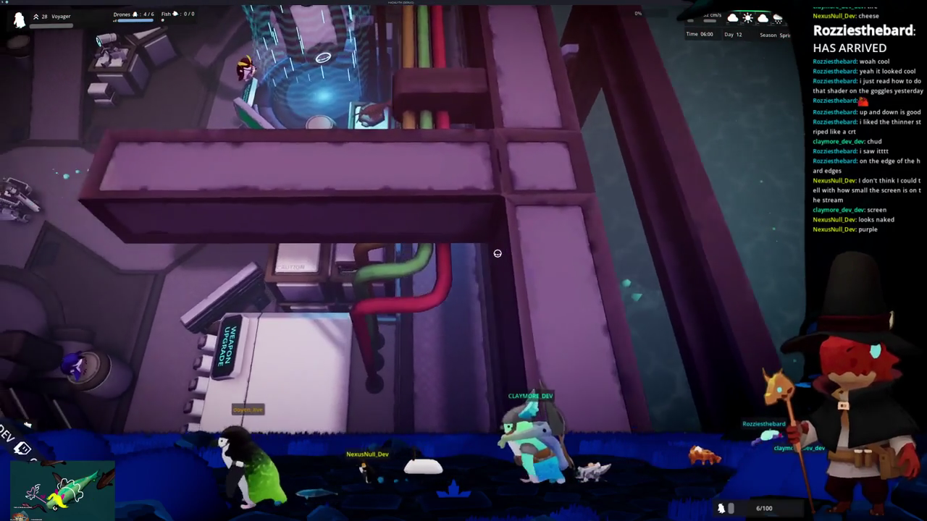
{"action": "key", "text": "a"}
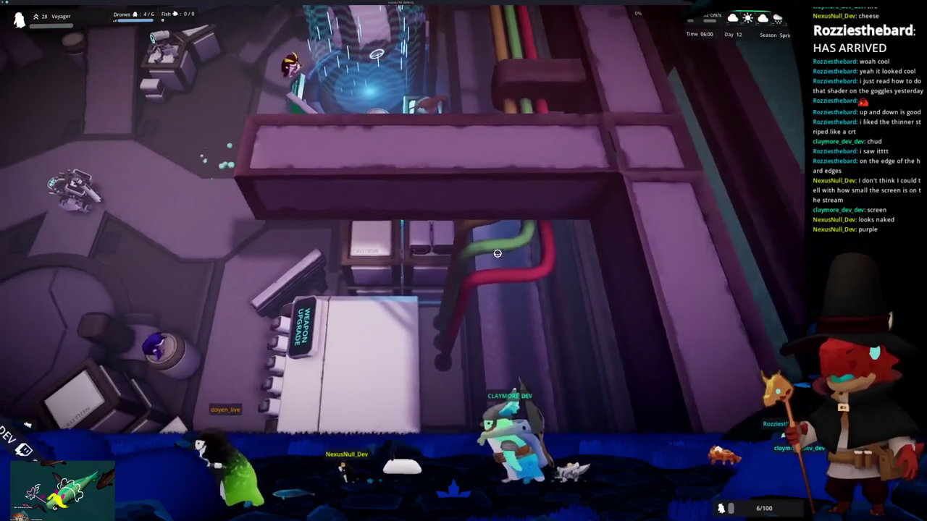
{"action": "key", "text": "w"}
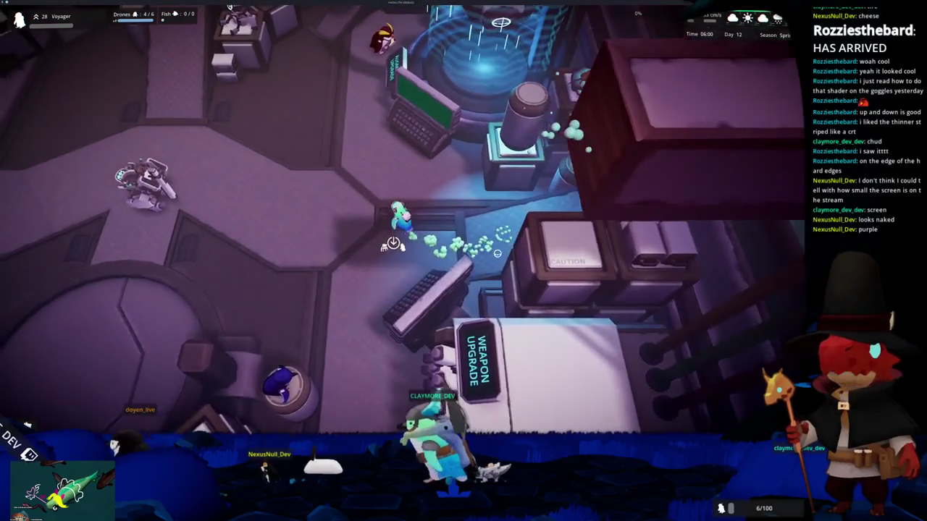
{"action": "key", "text": "w"}
{"action": "key", "text": "a"}
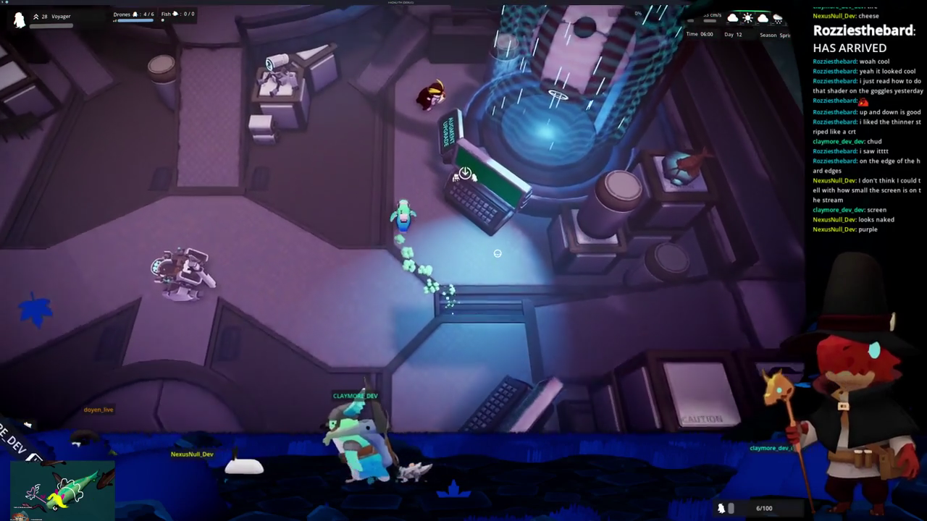
{"action": "key", "text": "s"}
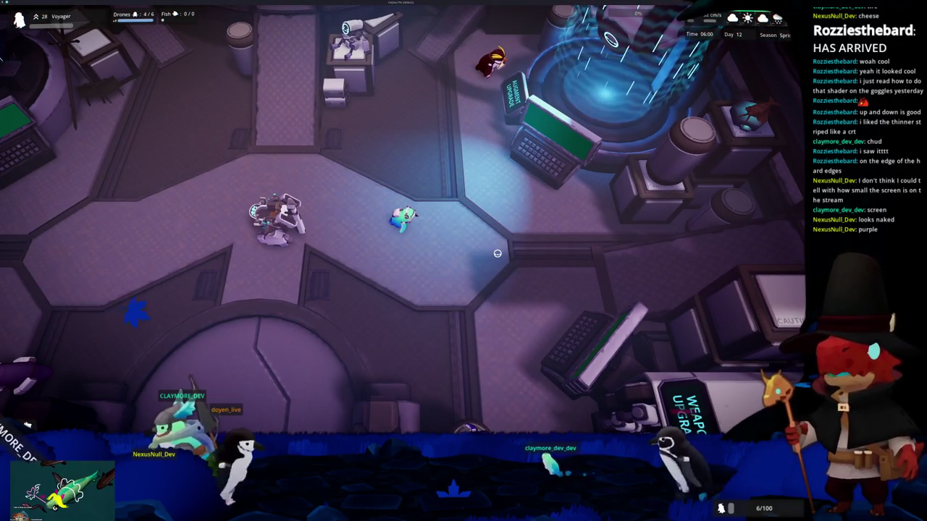
{"action": "key", "text": "a"}
{"action": "left_click", "coordinate": [496, 253]}
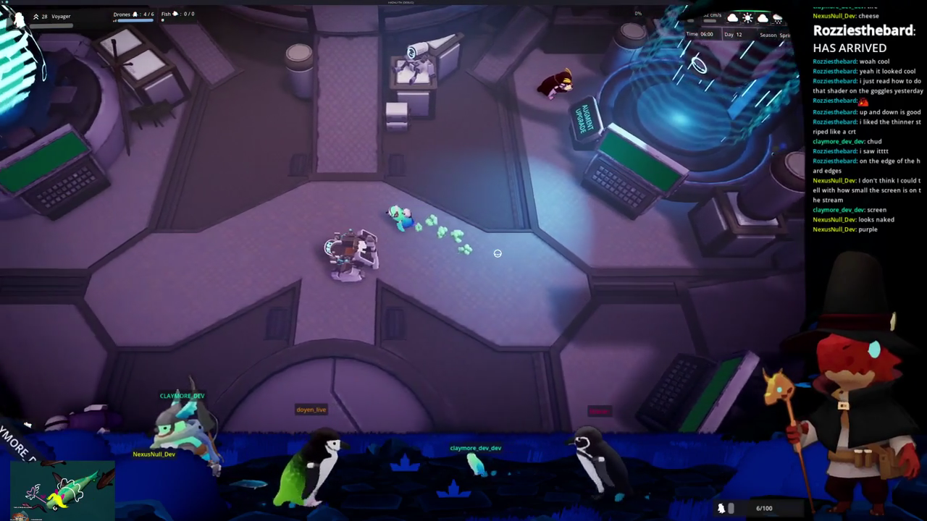
{"action": "key", "text": "a"}
{"action": "left_click", "coordinate": [497, 253]}
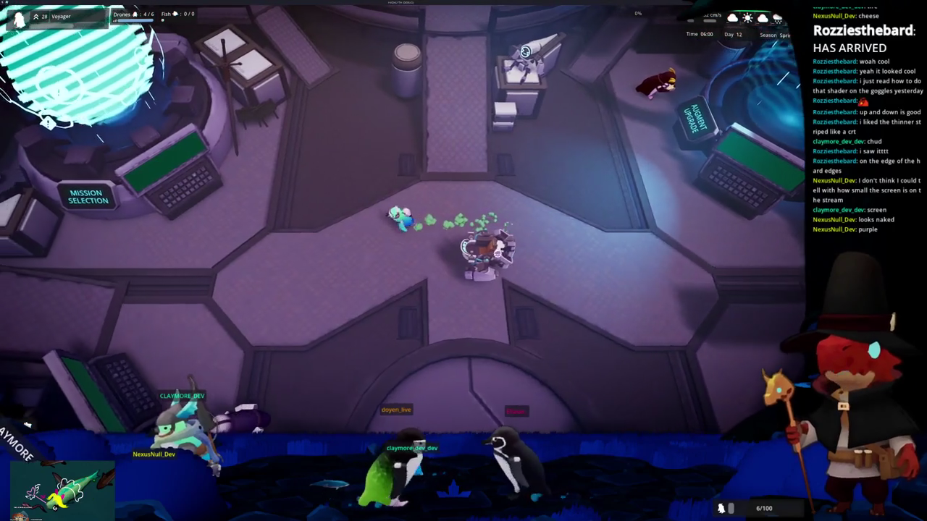
{"action": "key", "text": "s"}
{"action": "left_click", "coordinate": [497, 253]}
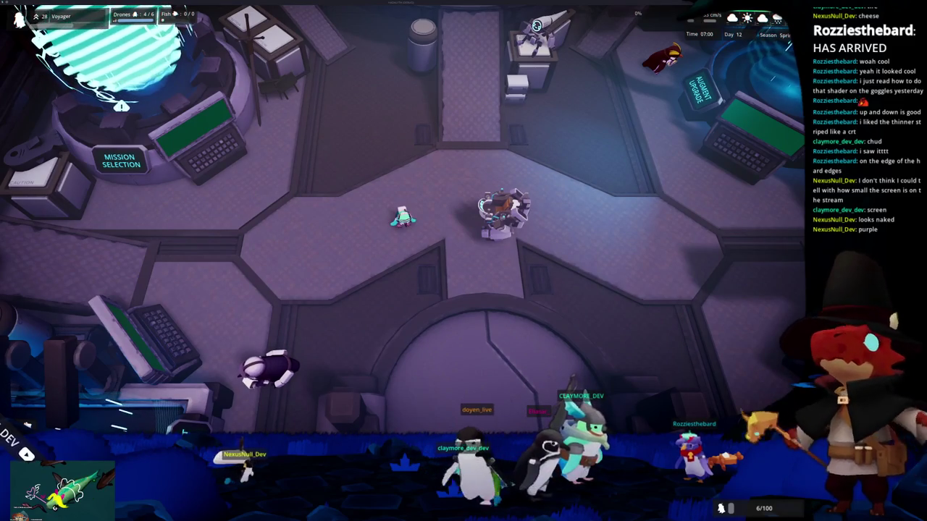
{"action": "key", "text": "a"}
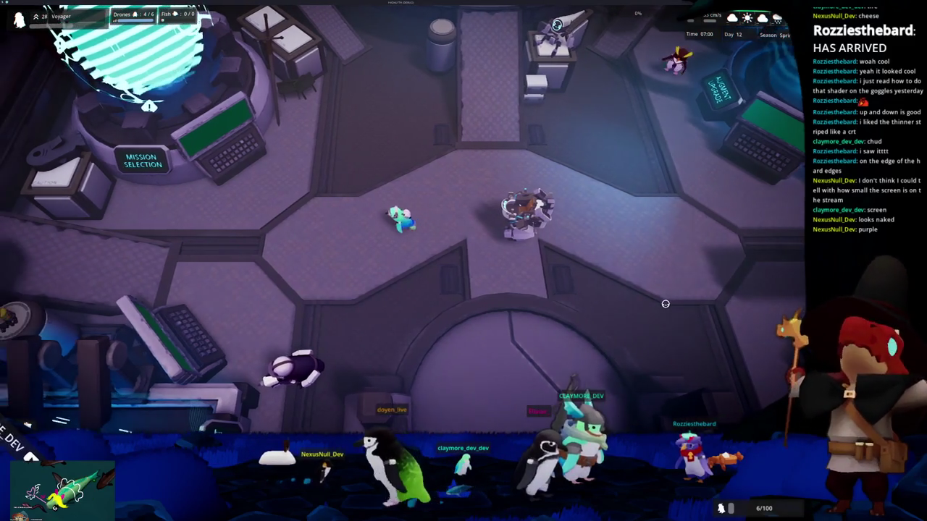
{"action": "key", "text": "a"}
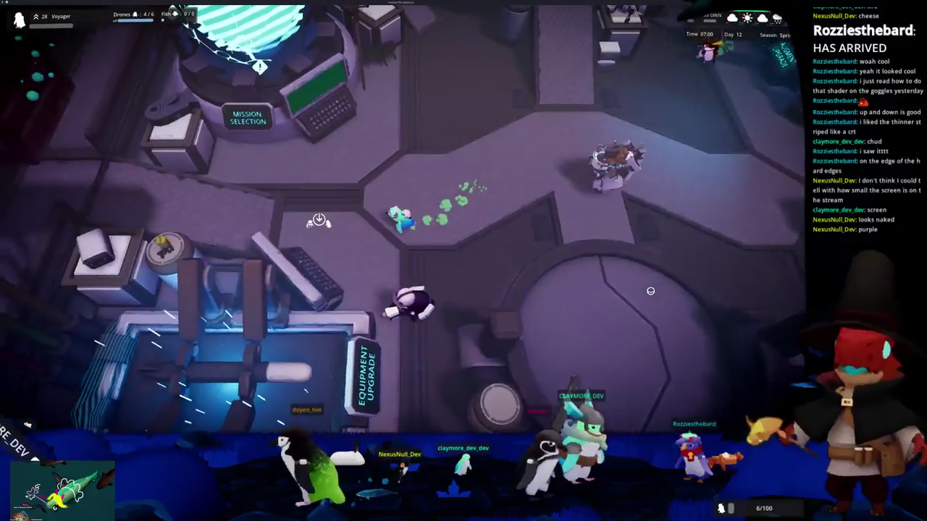
{"action": "key", "text": "w"}
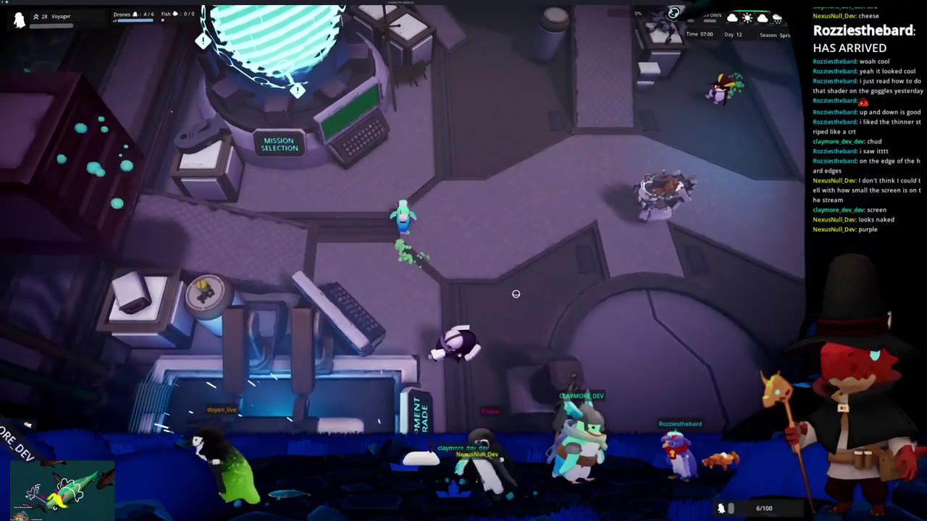
{"action": "key", "text": "d"}
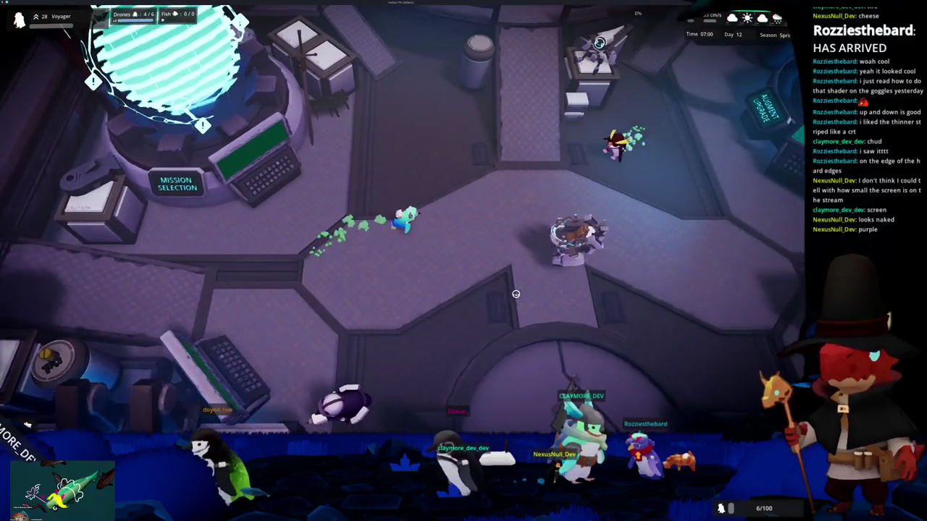
{"action": "key", "text": "d"}
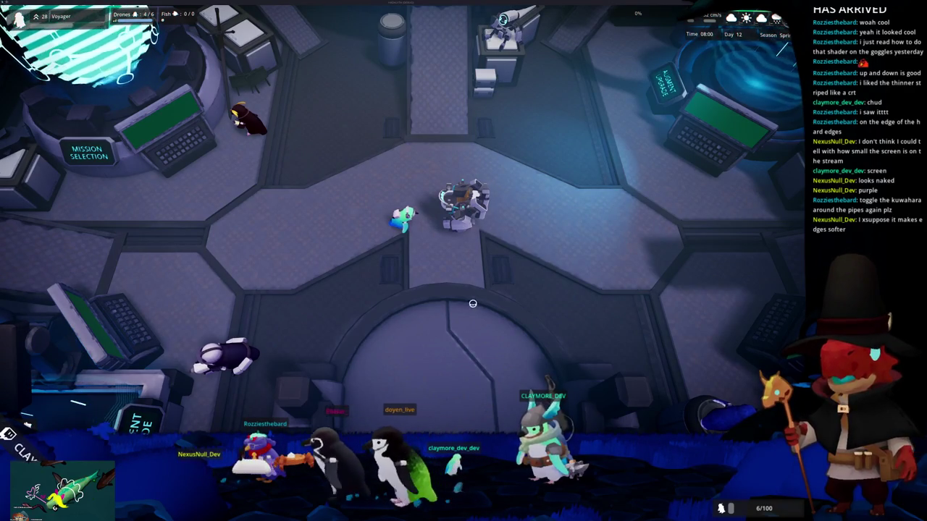
{"action": "key", "text": "w"}
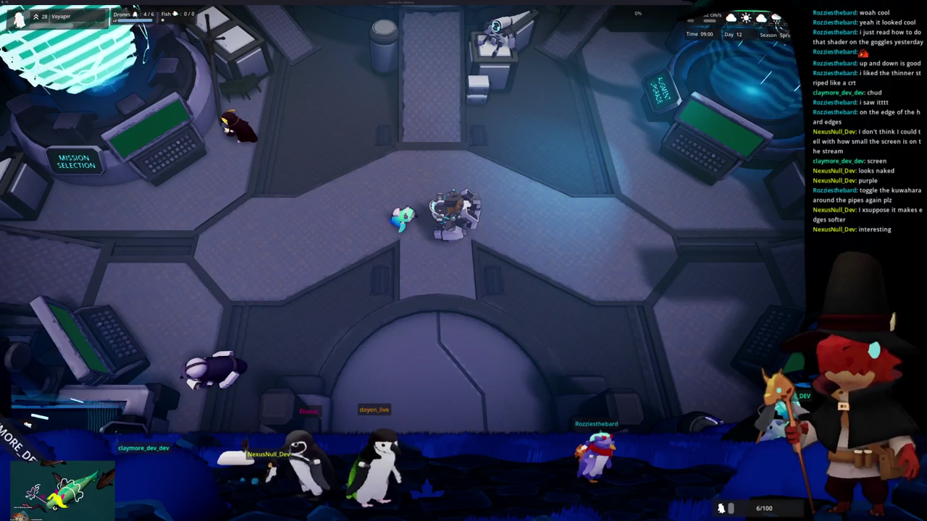
Zoom the game view and walk the character right, then down-left across the lobby
{"action": "scroll", "coordinate": [546, 306], "scroll_direction": "up", "scroll_amount": 3}
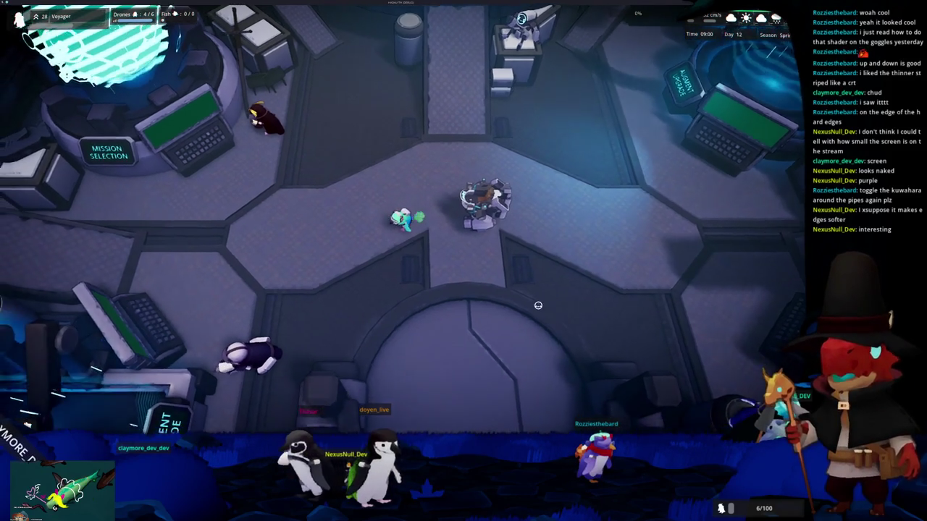
{"action": "scroll", "coordinate": [533, 299], "scroll_direction": "up", "scroll_amount": 2}
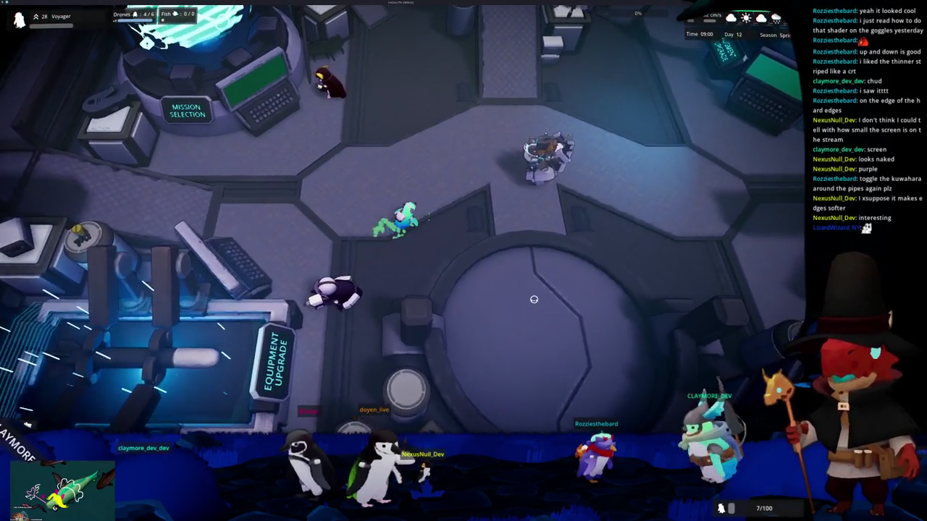
{"action": "scroll", "coordinate": [533, 299], "scroll_direction": "up", "scroll_amount": 2}
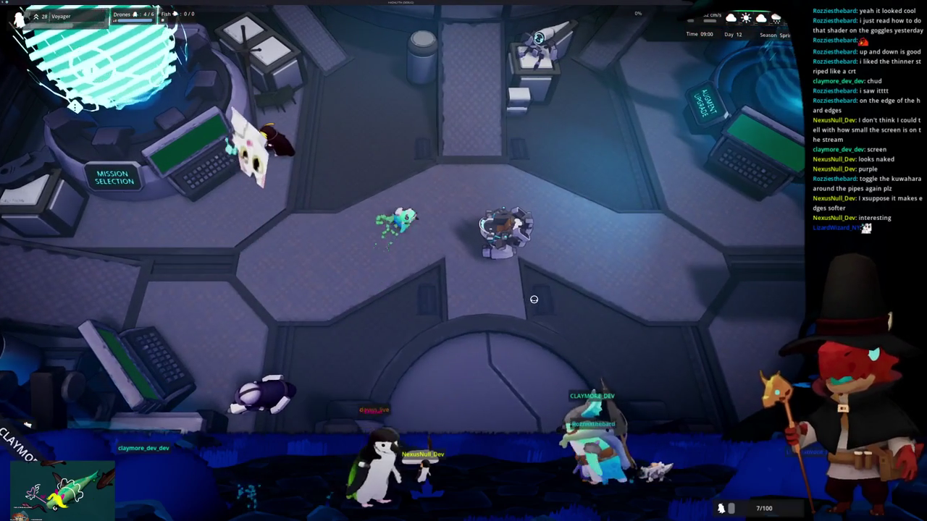
{"action": "key", "text": "d"}
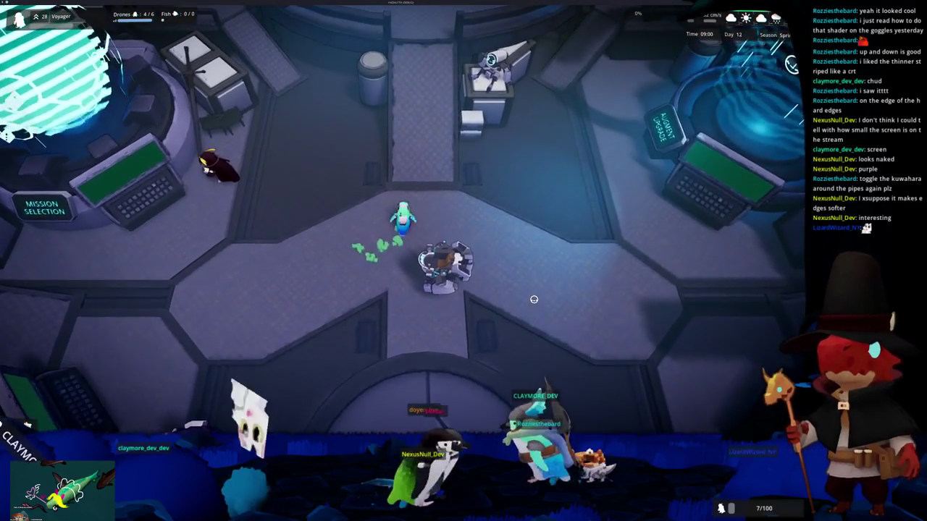
{"action": "key", "text": "s"}
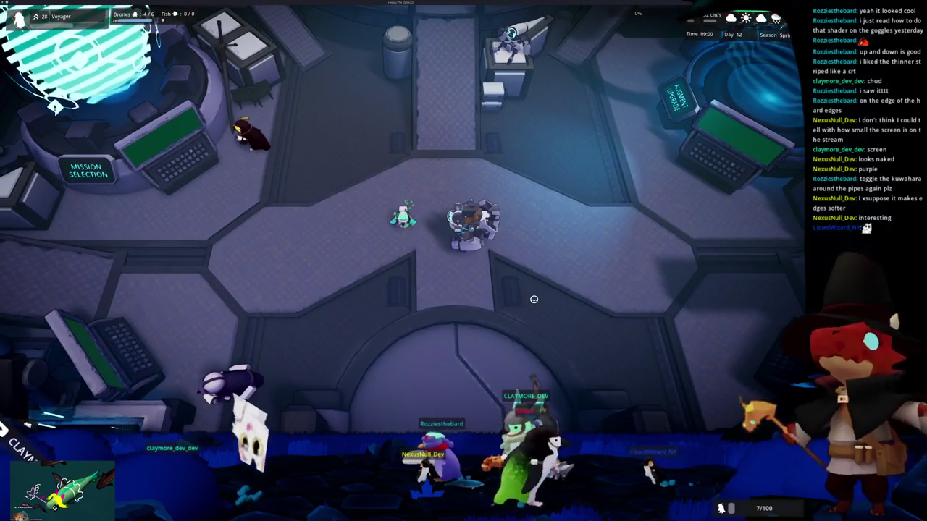
{"action": "scroll", "coordinate": [533, 299], "scroll_direction": "up", "scroll_amount": 1}
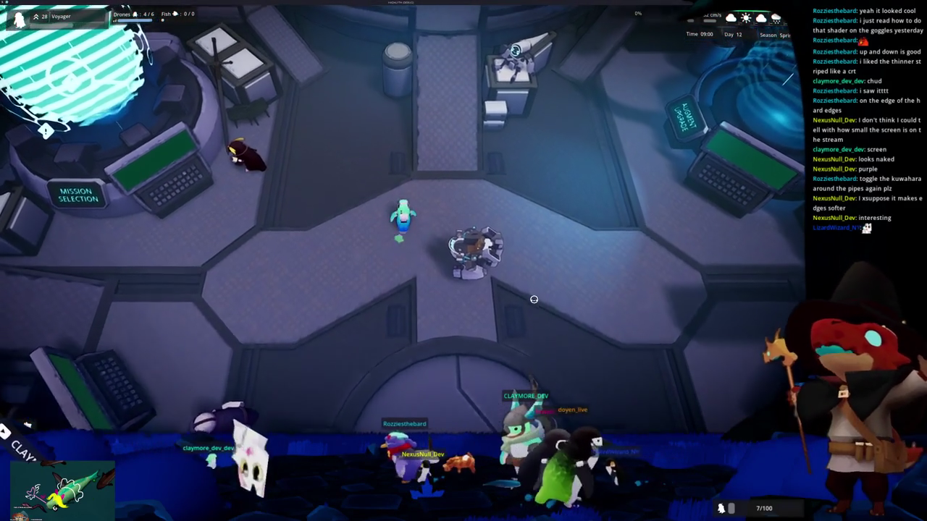
Walk the player up the lobby corridor and right through the central ring
{"action": "key", "text": "w"}
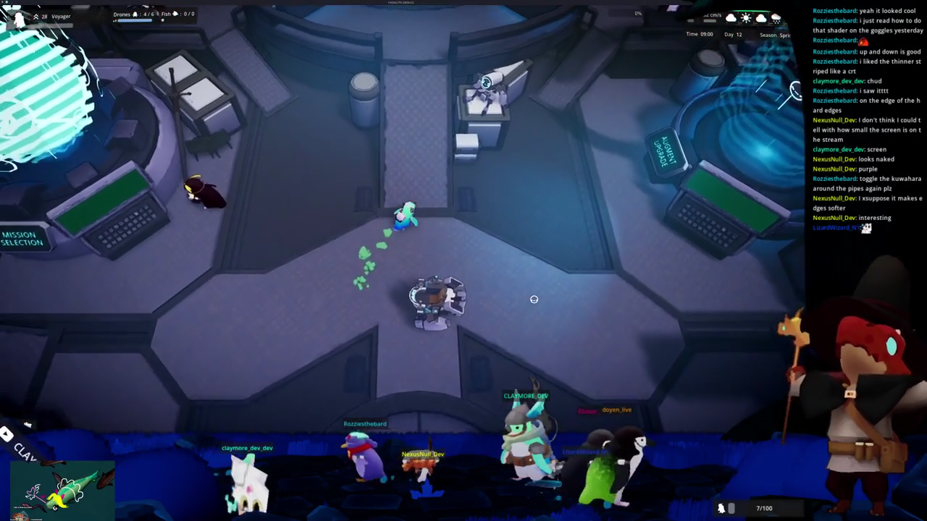
{"action": "key", "text": "w"}
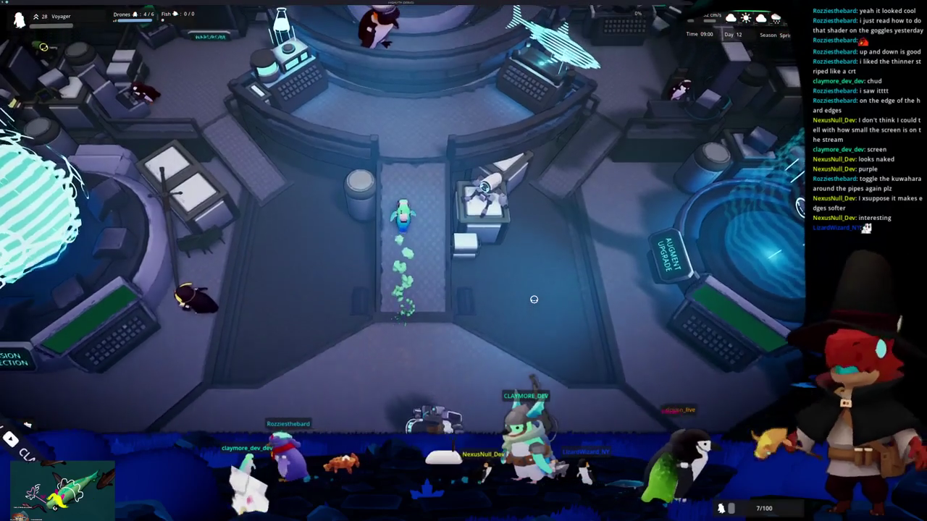
{"action": "key", "text": "w"}
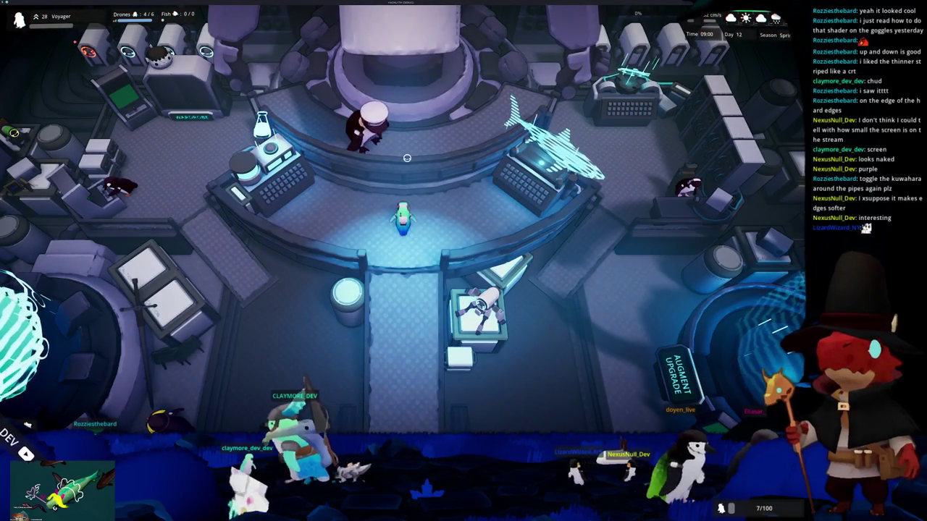
{"action": "key", "text": "d"}
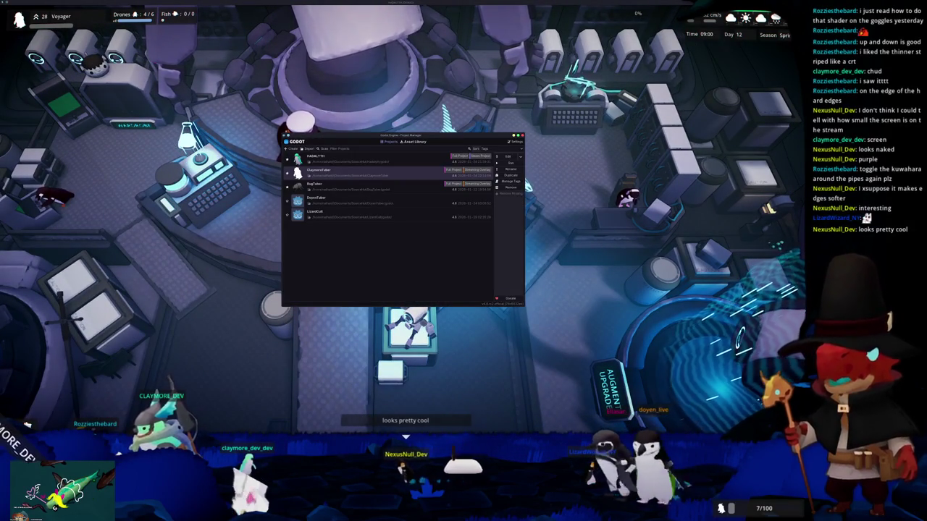
Open the HADALYTH project maximized and open the LobbyMenu scene for editing
{"action": "double_click", "coordinate": [316, 157]}
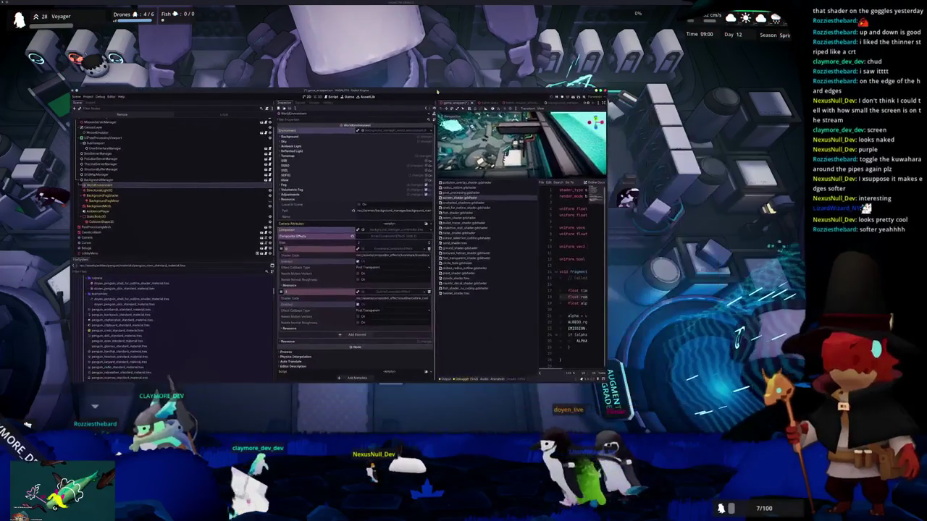
{"action": "double_click", "coordinate": [405, 92]}
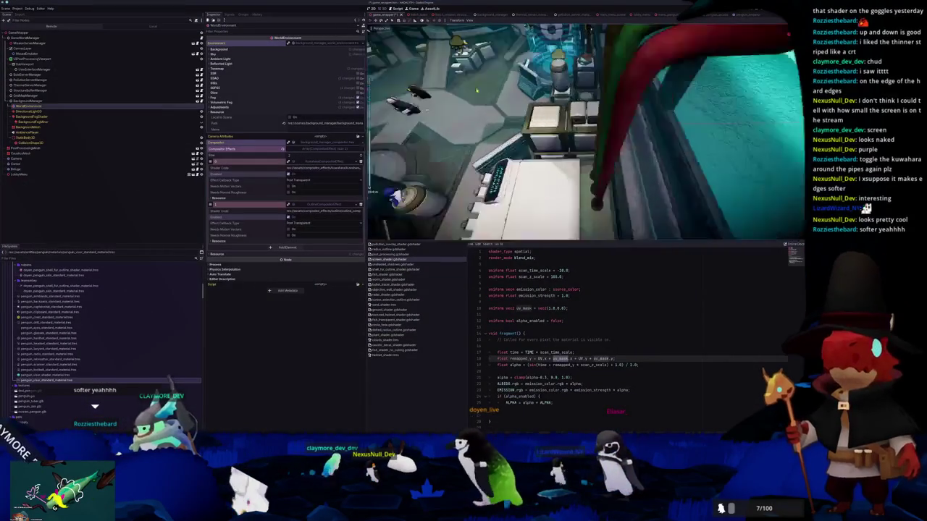
{"action": "left_click", "coordinate": [19, 175]}
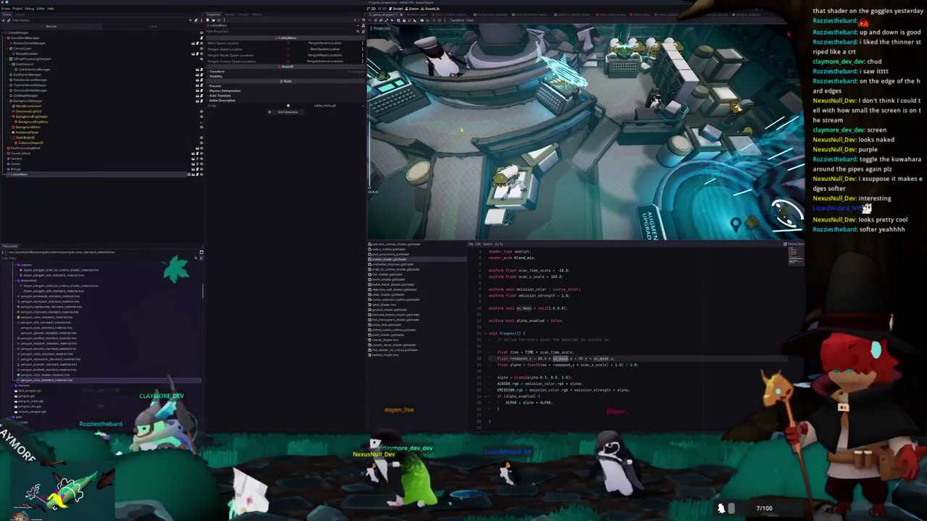
{"action": "left_click", "coordinate": [192, 174]}
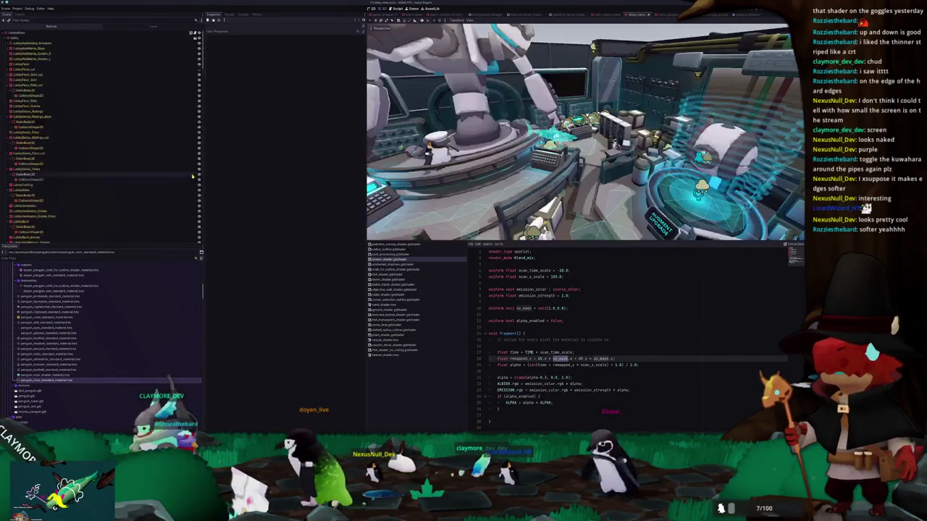
Append depth_prepass_alpha to the hologram shader's render_mode and run the project
{"action": "left_click", "coordinate": [530, 119]}
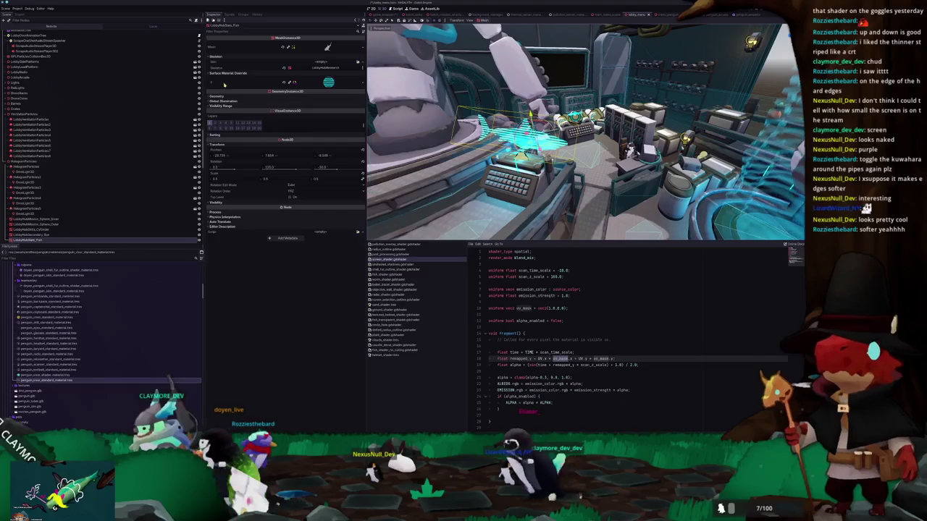
{"action": "left_click", "coordinate": [328, 82]}
{"action": "left_click", "coordinate": [323, 124]}
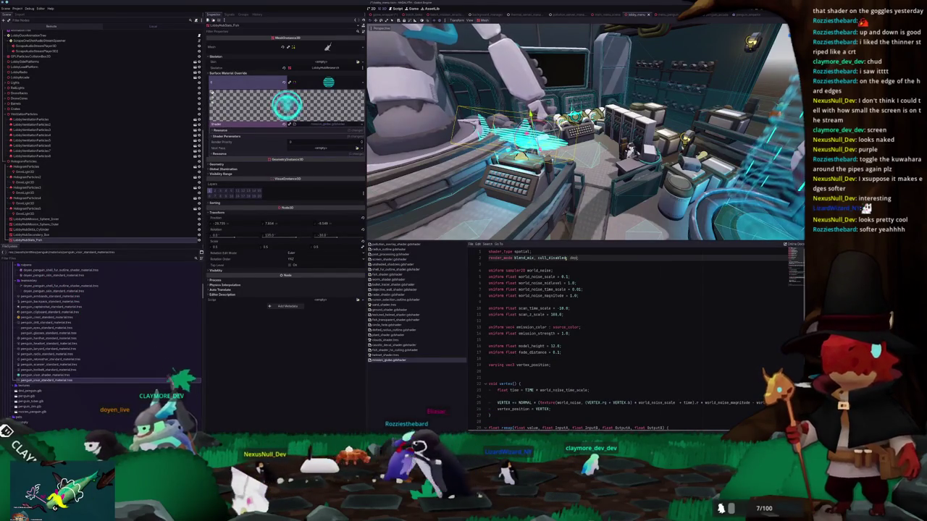
{"action": "type", "text": "th_prepass_alpha;"}
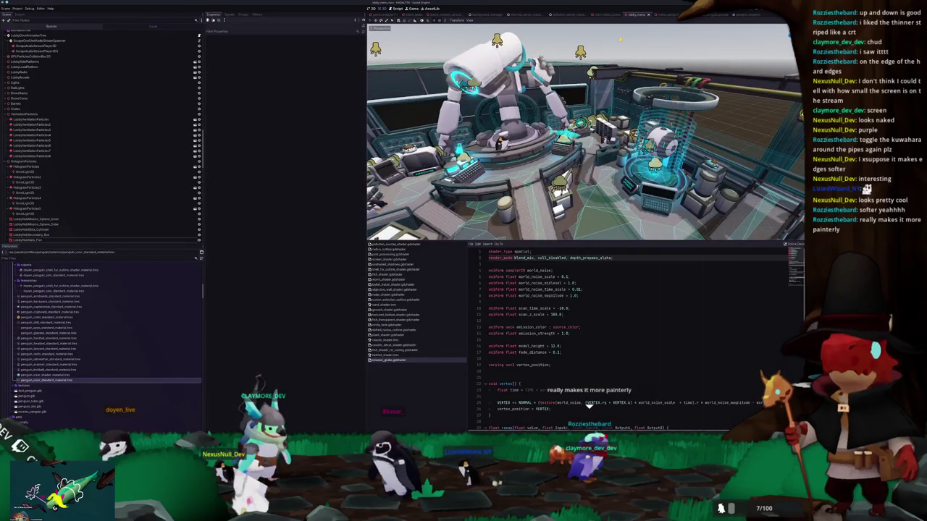
{"action": "key", "text": "ctrl+j"}
{"action": "key", "text": "F5"}
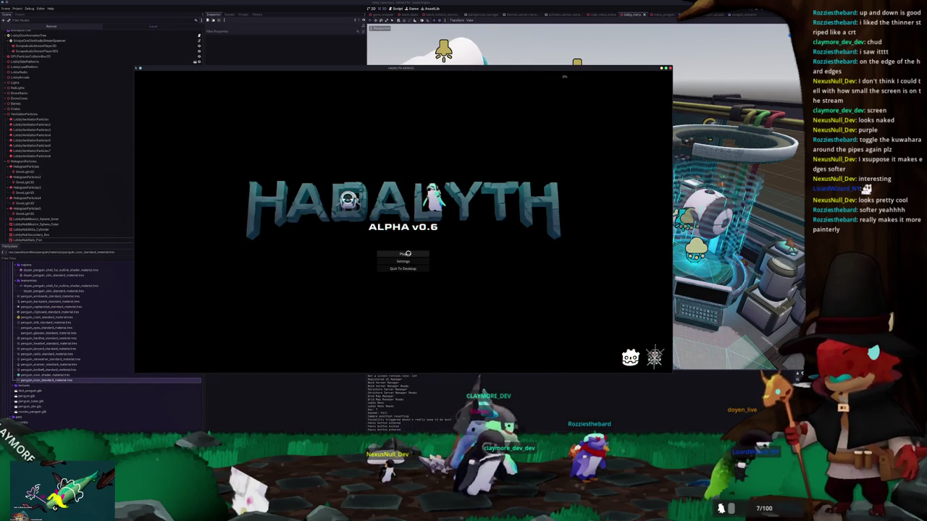
Load the Voyager save slot into the station lobby
{"action": "left_click", "coordinate": [405, 253]}
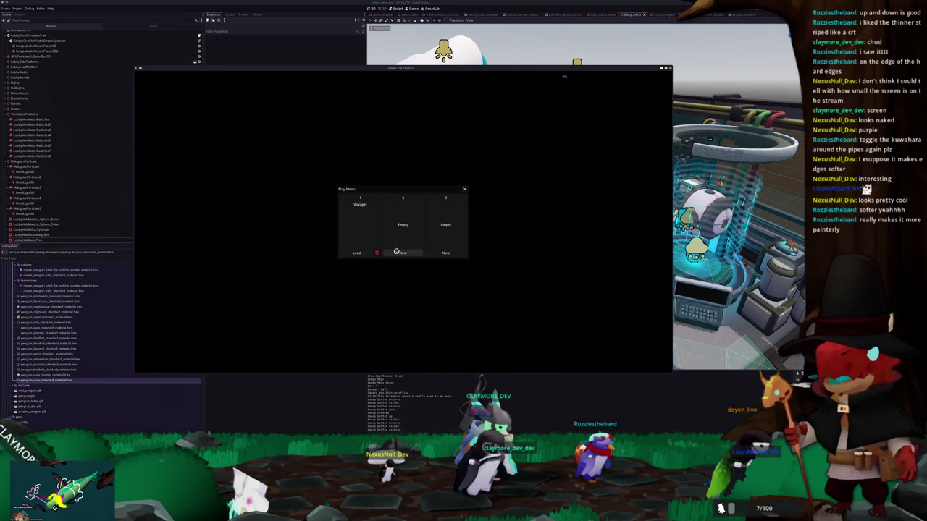
{"action": "left_click", "coordinate": [387, 252]}
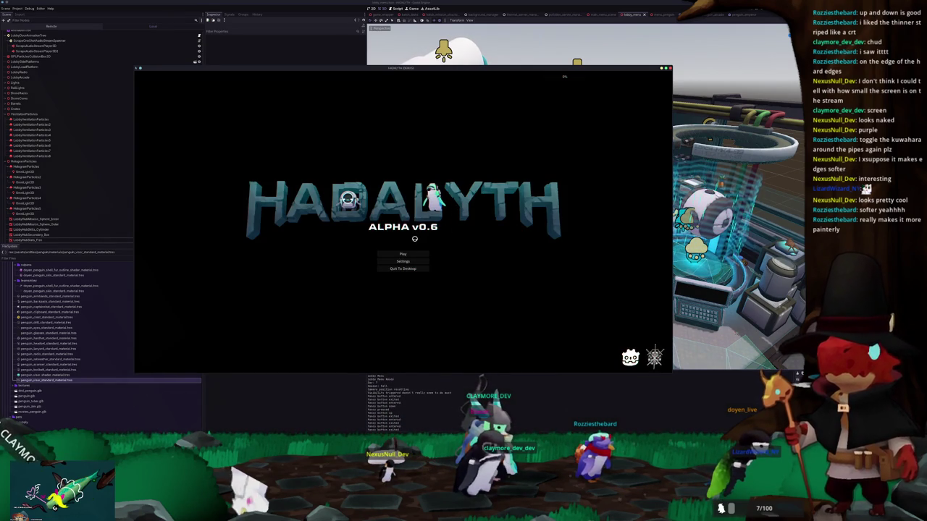
{"action": "left_click", "coordinate": [402, 253]}
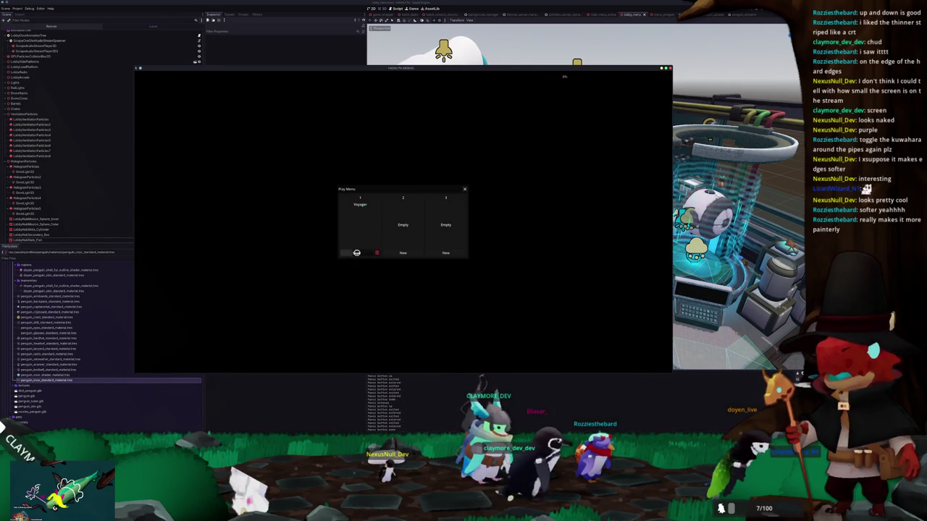
{"action": "left_click", "coordinate": [357, 253]}
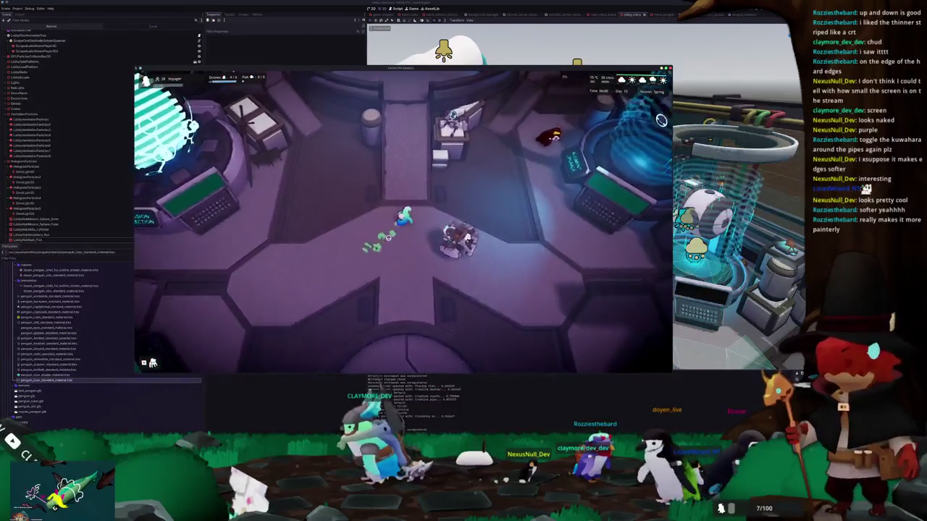
Walk the lobby to view the Mission Selection hologram, then quit the game
{"action": "key", "text": "w"}
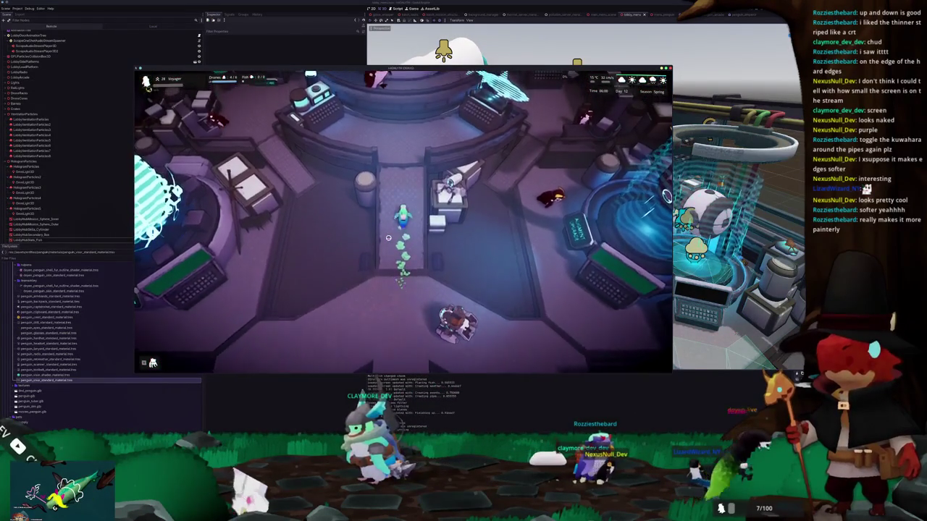
{"action": "key", "text": "w"}
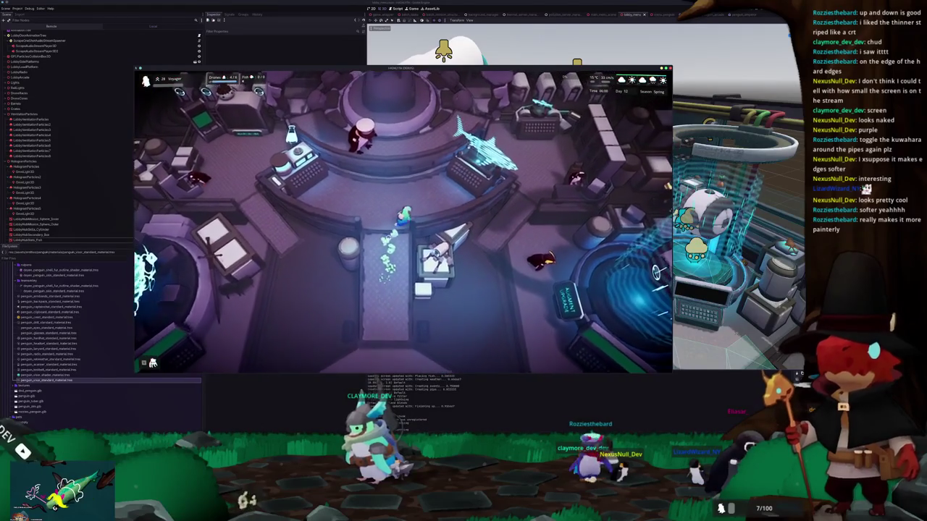
{"action": "key", "text": "w"}
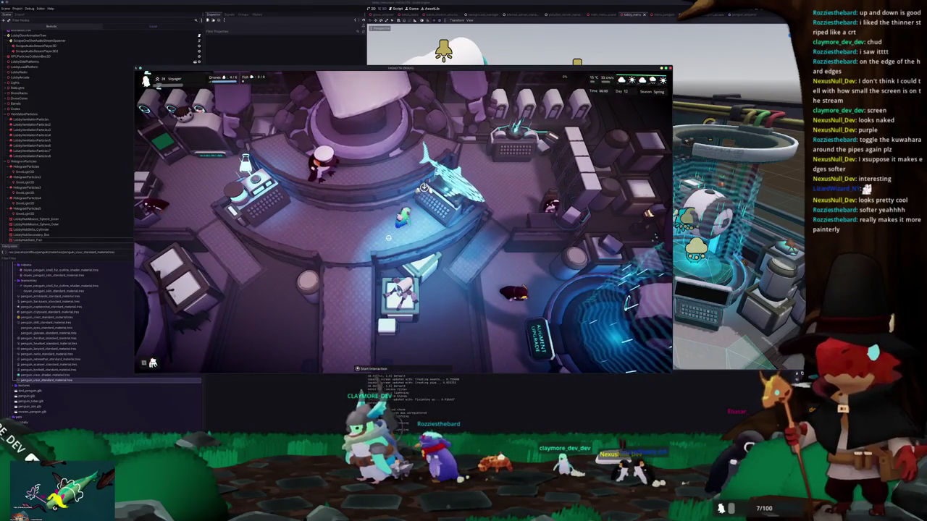
{"action": "key", "text": "s"}
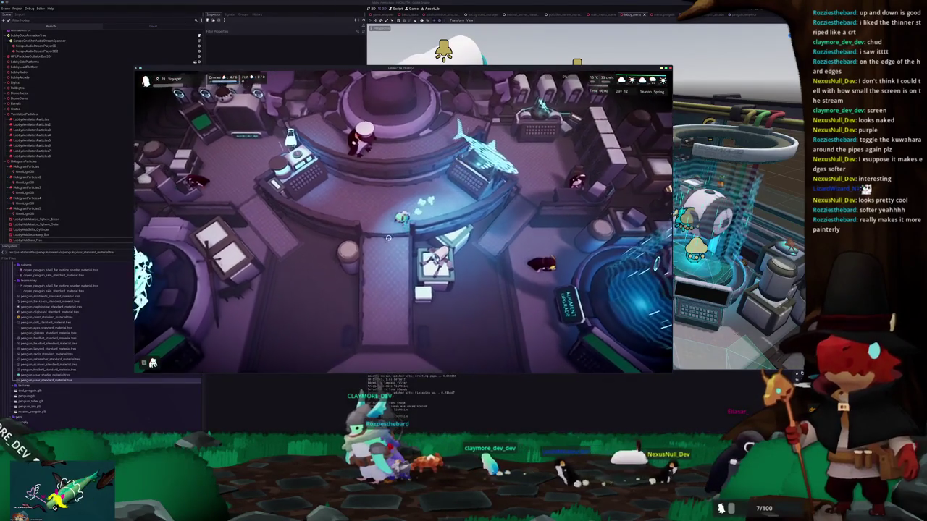
{"action": "key", "text": "s"}
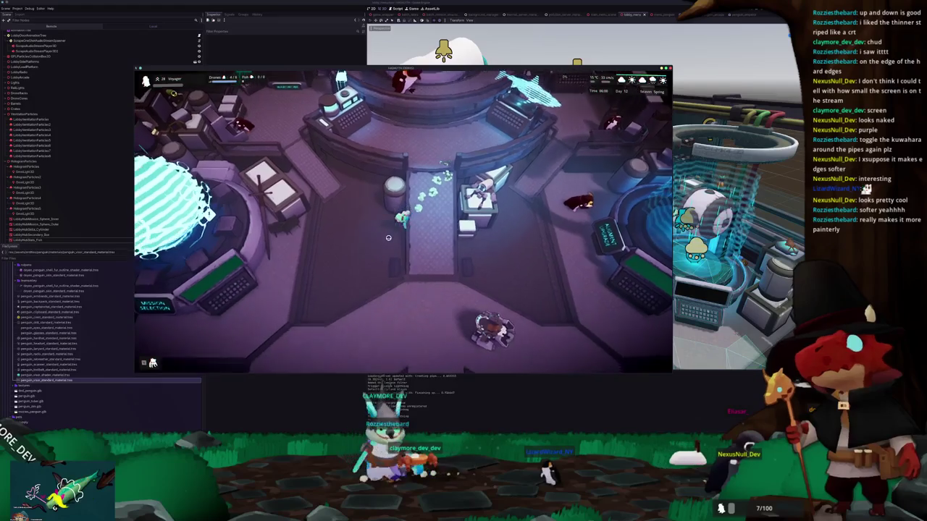
{"action": "key", "text": "a"}
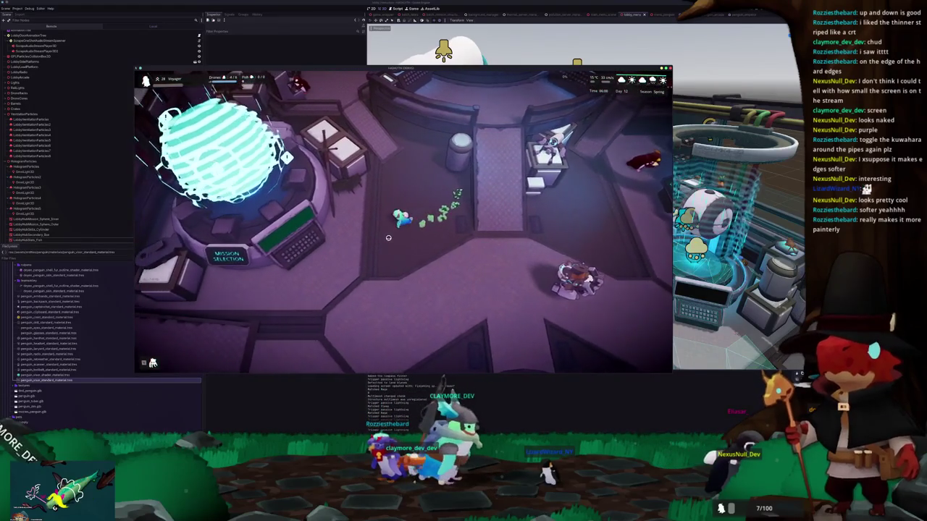
{"action": "key", "text": "a"}
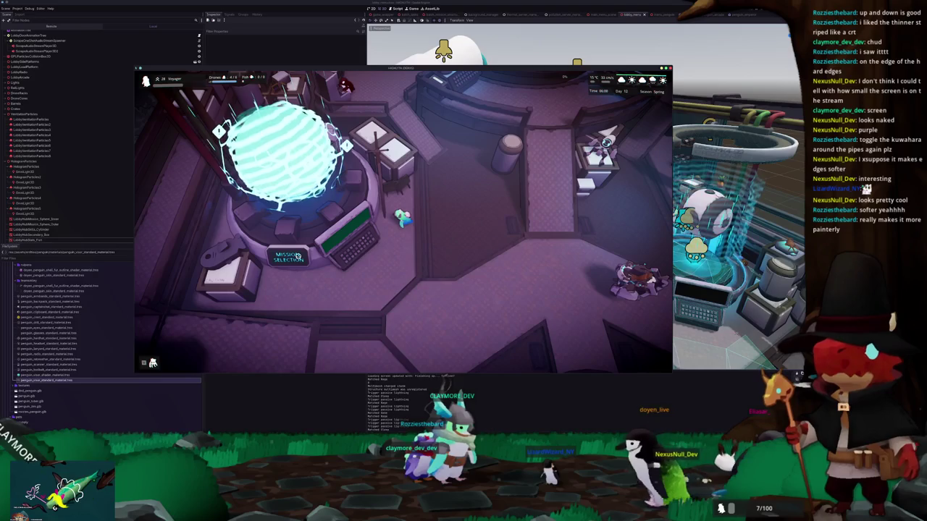
{"action": "key", "text": "F8"}
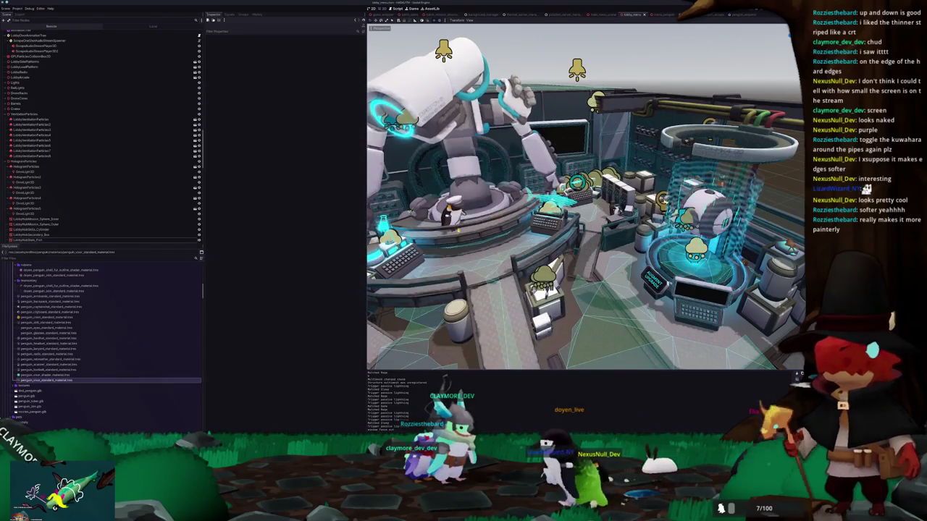
Remove depth_prepass_alpha so render_mode reads blend_mix, cull_disabled, and rerun the game
{"action": "right_click_drag", "start_coordinate": [579, 203], "coordinate": [551, 217]}
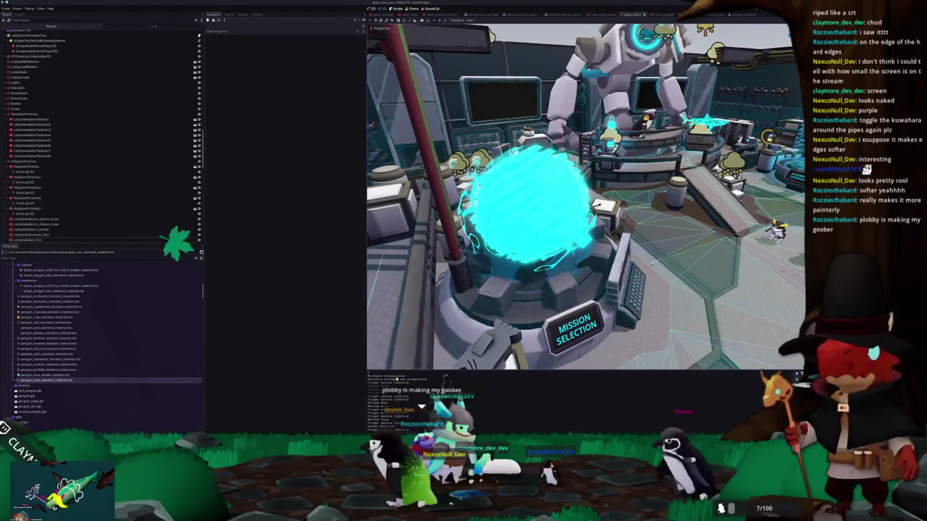
{"action": "key", "text": "ctrl+j"}
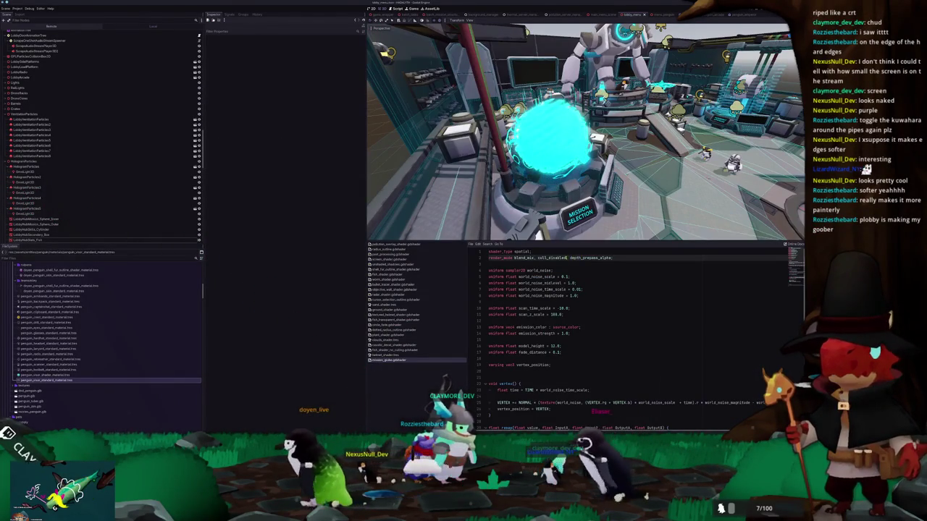
{"action": "left_click", "coordinate": [610, 258]}
{"action": "key", "text": "BackSpace"}
{"action": "key", "text": "BackSpace"}
{"action": "key", "text": "BackSpace"}
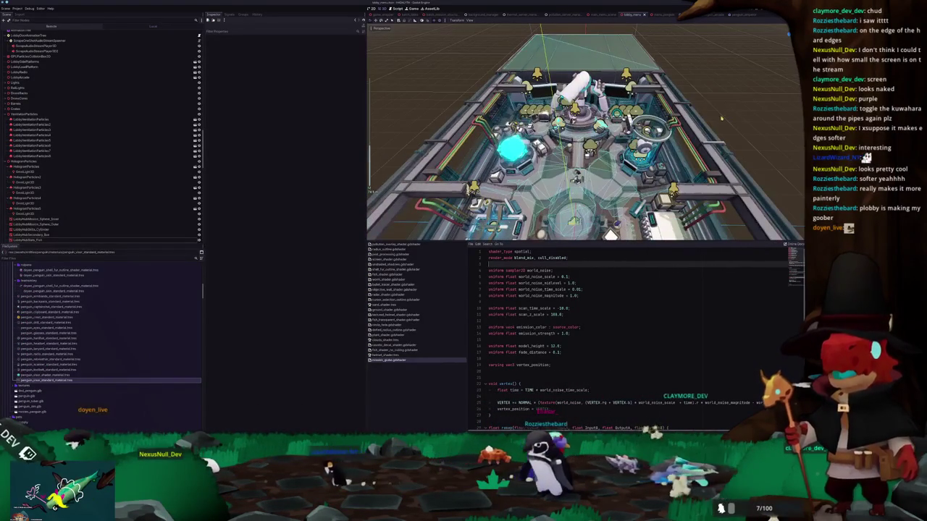
{"action": "key", "text": "ctrl+j"}
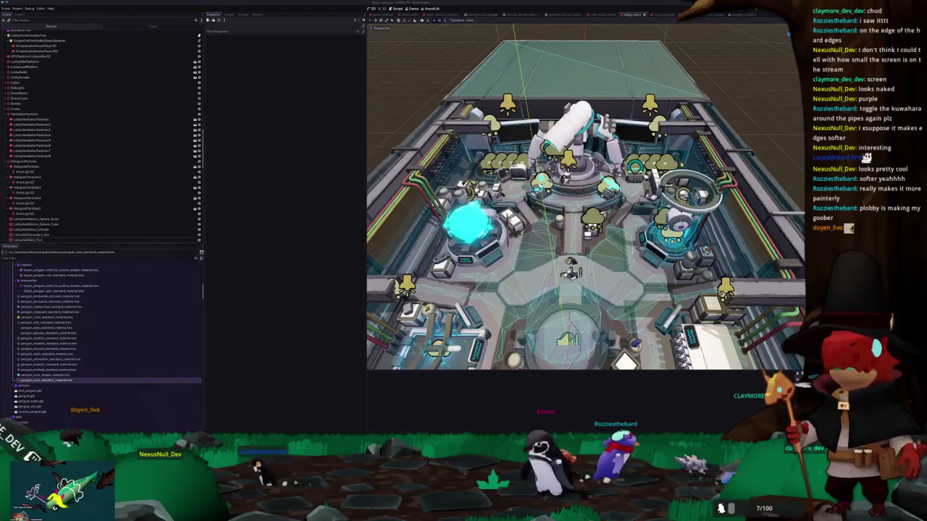
{"action": "key", "text": "F5"}
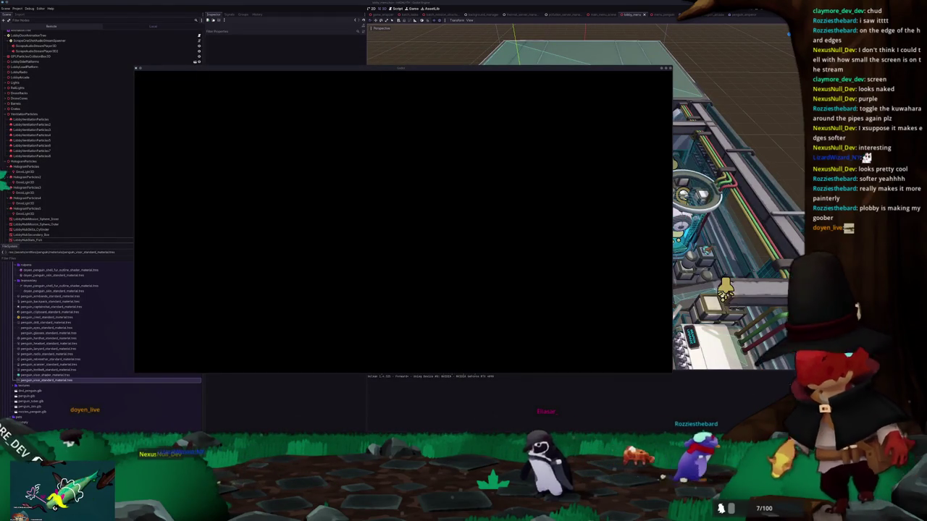
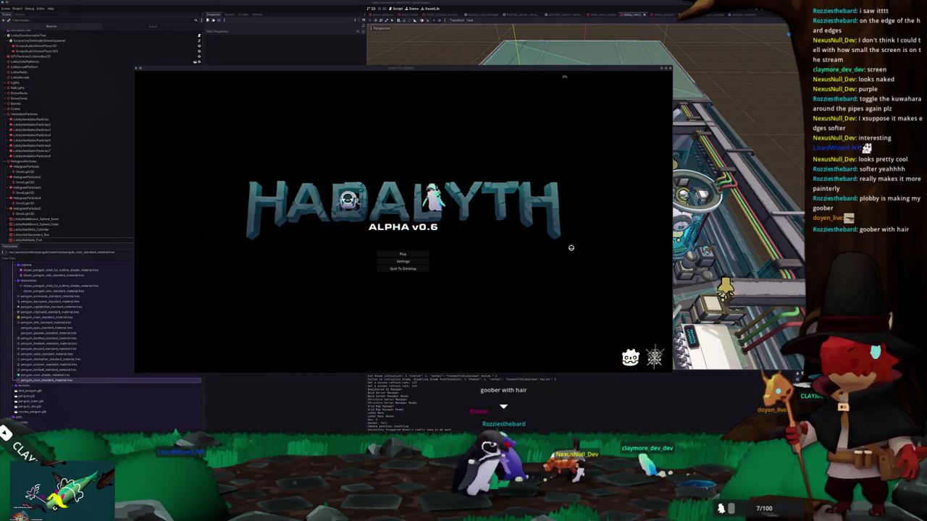
Start a new game world from the title menu and walk the character around the lobby
{"action": "left_click", "coordinate": [389, 249]}
{"action": "left_click", "coordinate": [352, 251]}
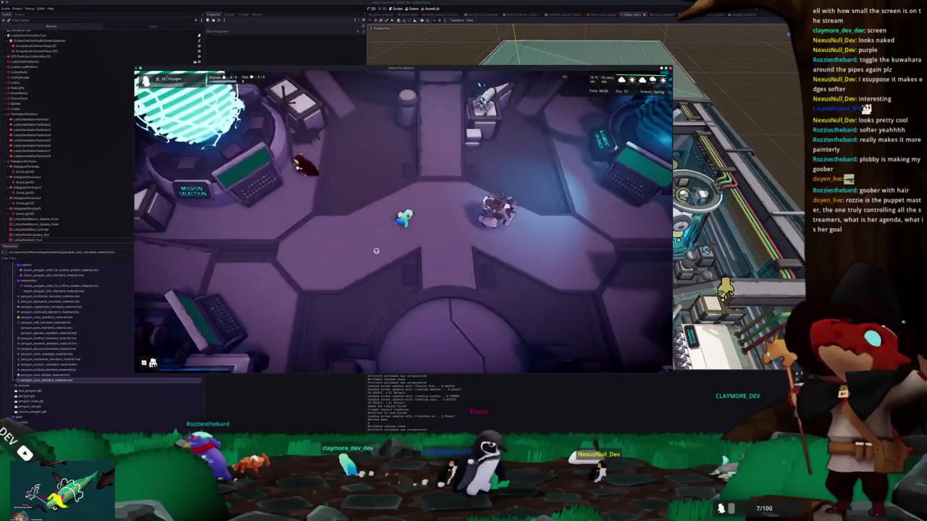
{"action": "key", "text": "d"}
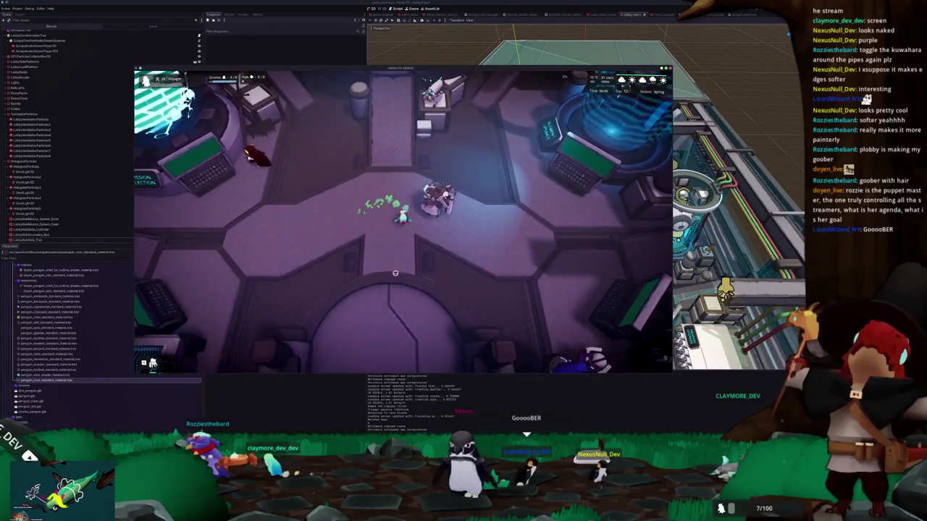
{"action": "key", "text": "w"}
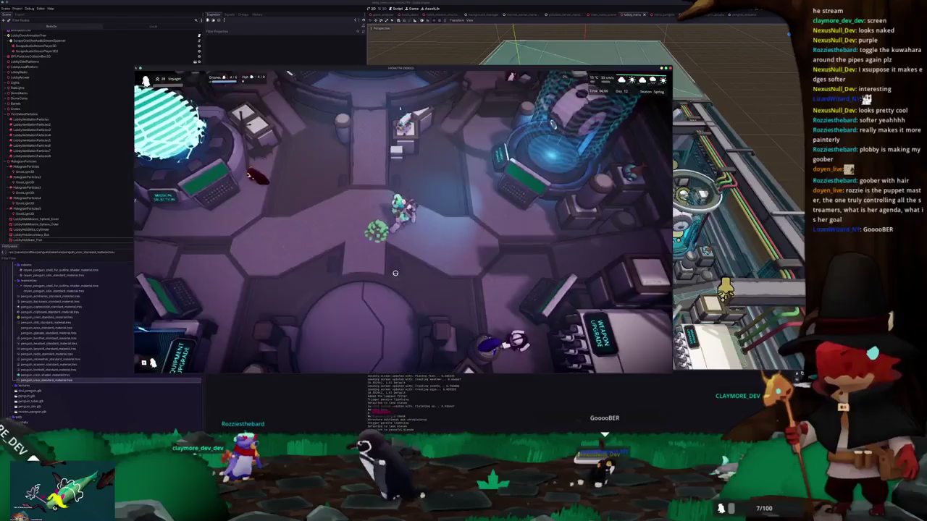
{"action": "key", "text": "s"}
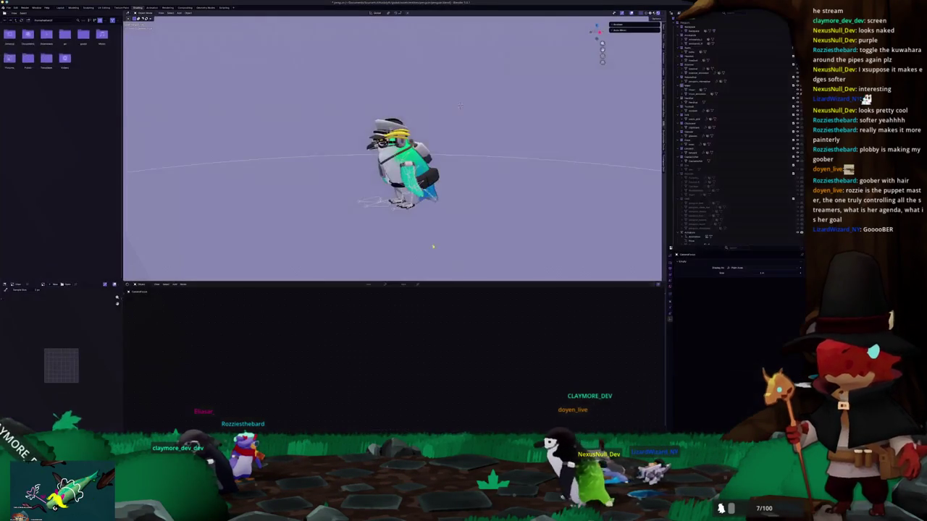
Open the recent isopod .blend file, discarding unsaved changes, in the Layout workspace
{"action": "left_click", "coordinate": [8, 7]}
{"action": "mouse_move", "coordinate": [16, 25]}
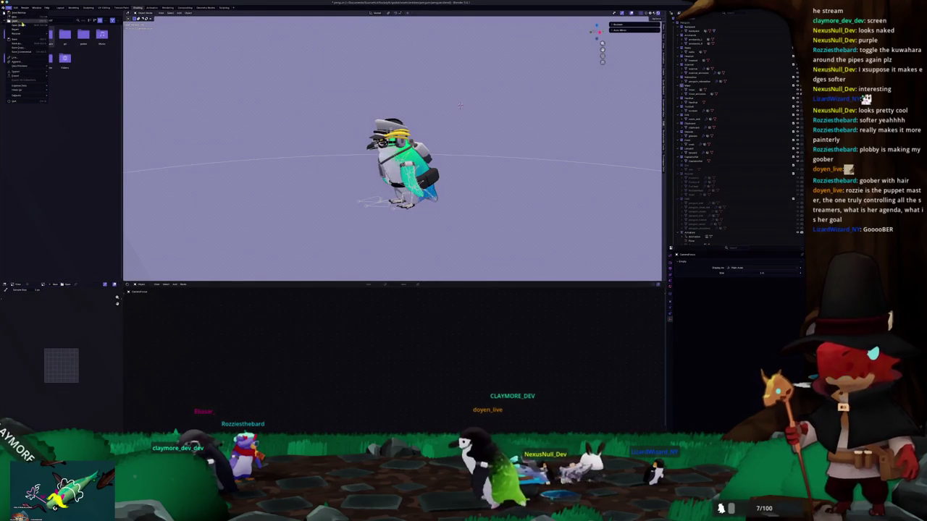
{"action": "left_click", "coordinate": [65, 26]}
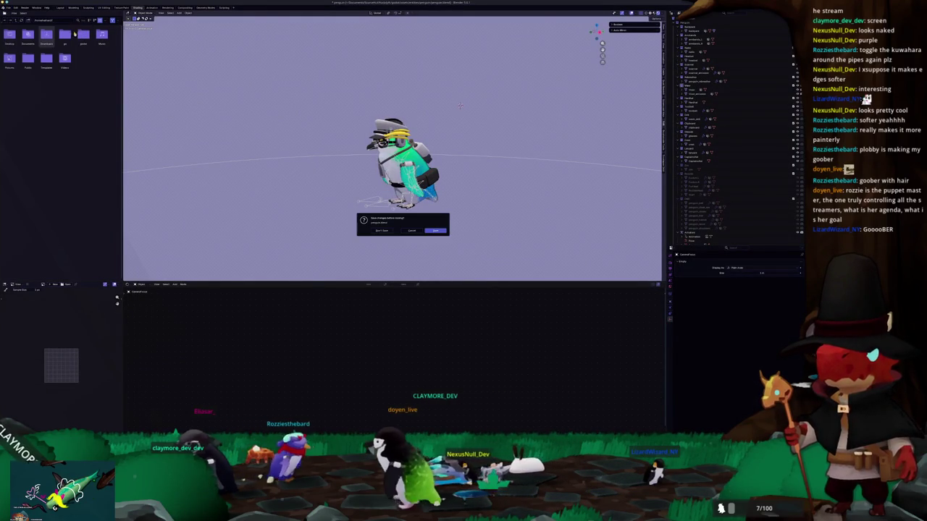
{"action": "left_click", "coordinate": [434, 231]}
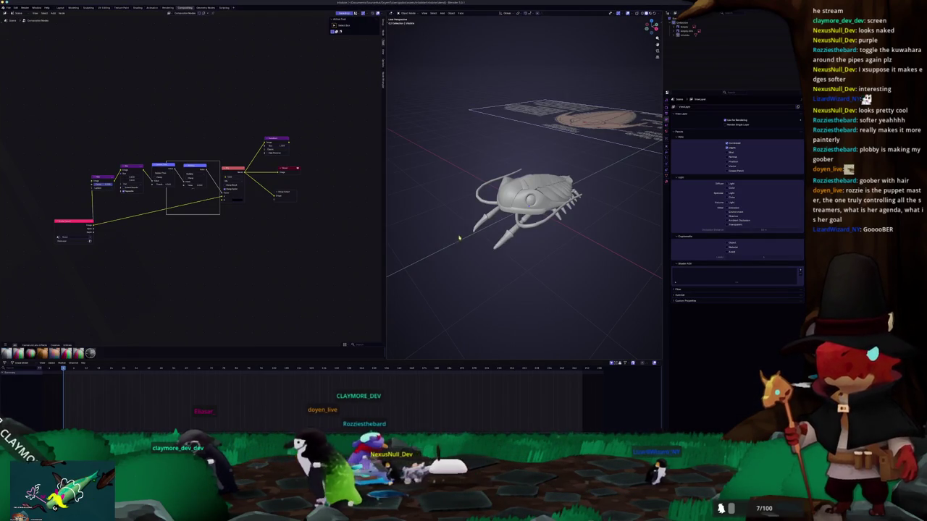
{"action": "left_click", "coordinate": [60, 8]}
{"action": "scroll", "coordinate": [310, 217], "scroll_direction": "up", "scroll_amount": 3}
{"action": "middle_click_drag", "start_coordinate": [310, 216], "coordinate": [235, 200]}
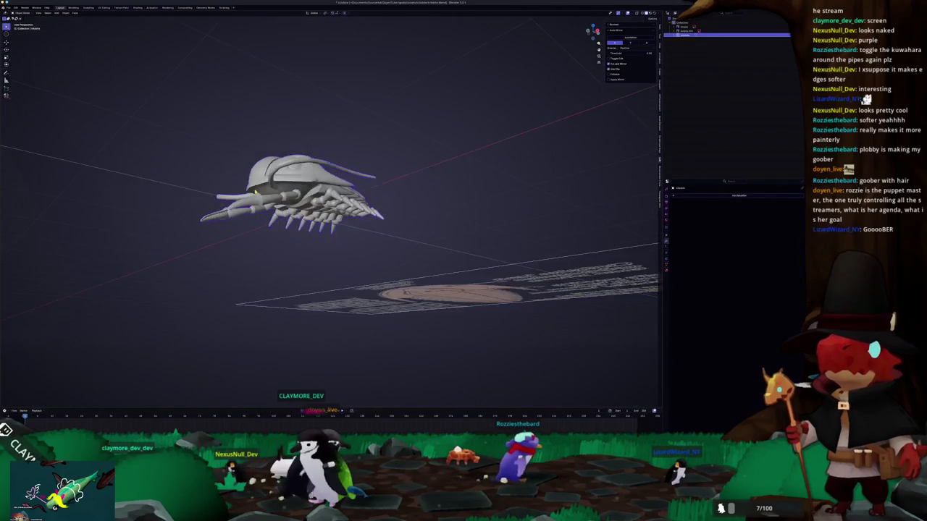
In Edit Mode with X-ray on, select the entire linked tongue from a side view
{"action": "key", "text": "Tab"}
{"action": "key", "text": "KP_3"}
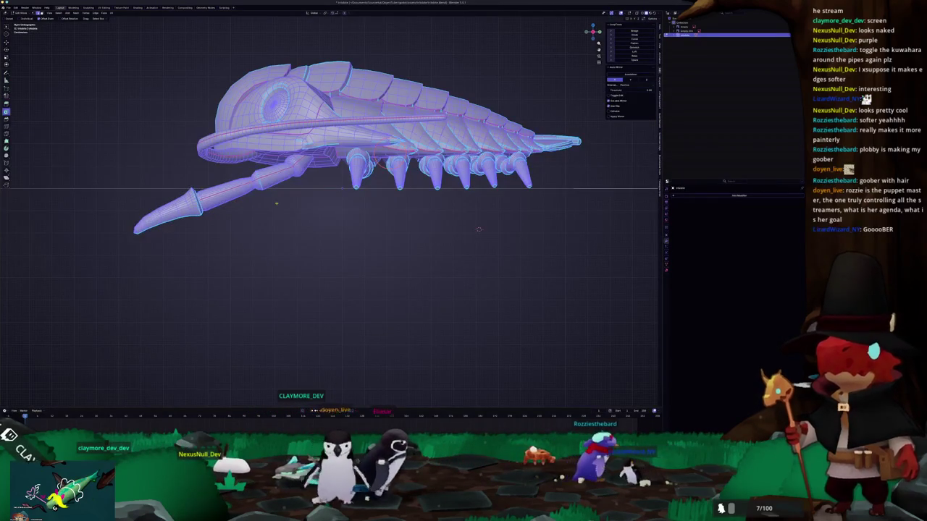
{"action": "left_click_drag", "start_coordinate": [282, 175], "coordinate": [310, 216]}
{"action": "key", "text": "shift+z"}
{"action": "left_click", "coordinate": [254, 187]}
{"action": "left_click_drag", "start_coordinate": [158, 189], "coordinate": [230, 231]}
{"action": "key", "text": "c"}
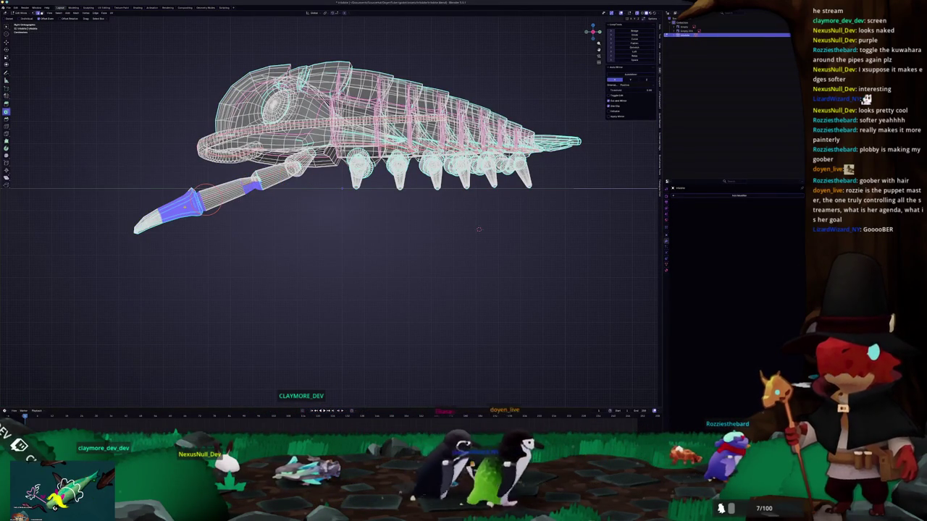
{"action": "left_click_drag", "start_coordinate": [188, 207], "coordinate": [215, 195]}
{"action": "key", "text": "Escape"}
{"action": "scroll", "coordinate": [215, 196], "scroll_direction": "up", "scroll_amount": 3}
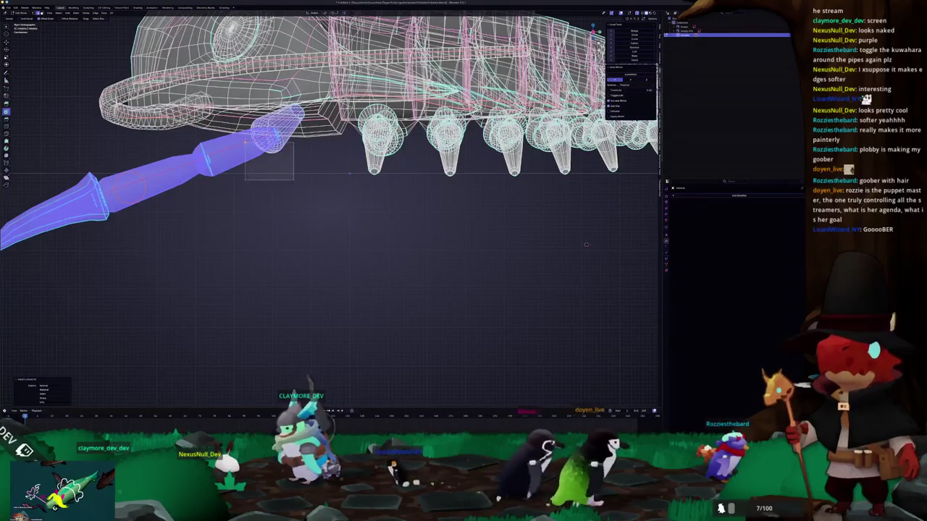
{"action": "key", "text": "ctrl+l"}
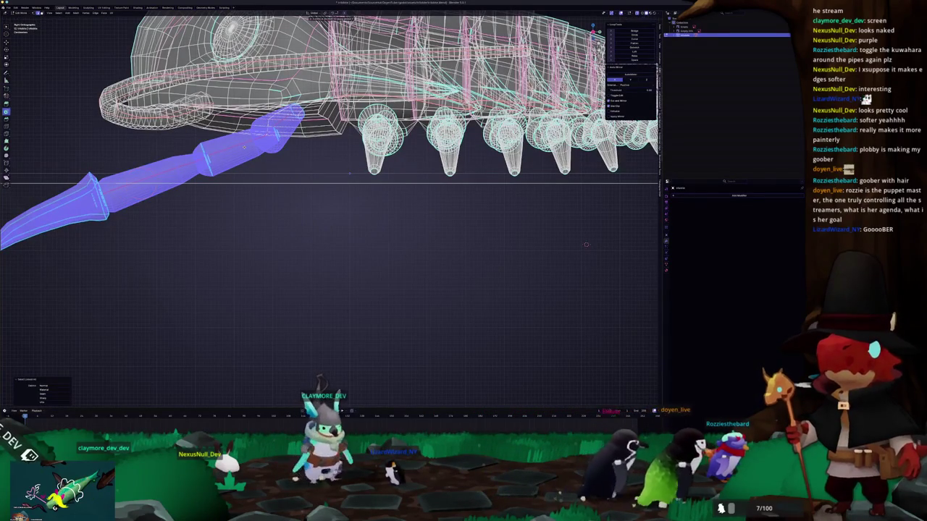
Move the selected tongue along the Y axis back toward the body
{"action": "key", "text": "g"}
{"action": "key", "text": "y"}
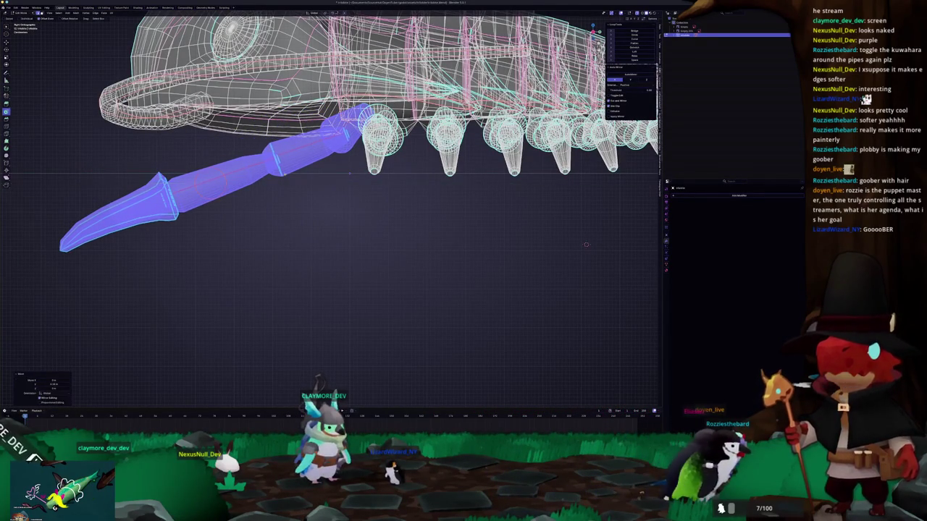
{"action": "scroll", "coordinate": [586, 244], "scroll_direction": "down", "scroll_amount": 3}
{"action": "middle_click_drag", "start_coordinate": [586, 244], "coordinate": [507, 239]}
{"action": "mouse_move", "coordinate": [353, 94]}
{"action": "middle_mouse_down"}
{"action": "mouse_move", "coordinate": [352, 131]}
{"action": "mouse_move", "coordinate": [375, 153]}
{"action": "mouse_move", "coordinate": [348, 135]}
{"action": "middle_mouse_up"}
{"action": "mouse_move", "coordinate": [304, 203]}
{"action": "middle_mouse_down"}
{"action": "mouse_move", "coordinate": [239, 200]}
{"action": "mouse_move", "coordinate": [349, 187]}
{"action": "mouse_move", "coordinate": [547, 211]}
{"action": "mouse_move", "coordinate": [539, 275]}
{"action": "middle_mouse_up"}
{"action": "scroll", "coordinate": [539, 275], "scroll_direction": "up", "scroll_amount": 2}
{"action": "scroll", "coordinate": [539, 275], "scroll_direction": "up", "scroll_amount": 2}
{"action": "scroll", "coordinate": [540, 275], "scroll_direction": "up", "scroll_amount": 2}
{"action": "key", "text": "ctrl+Tab"}
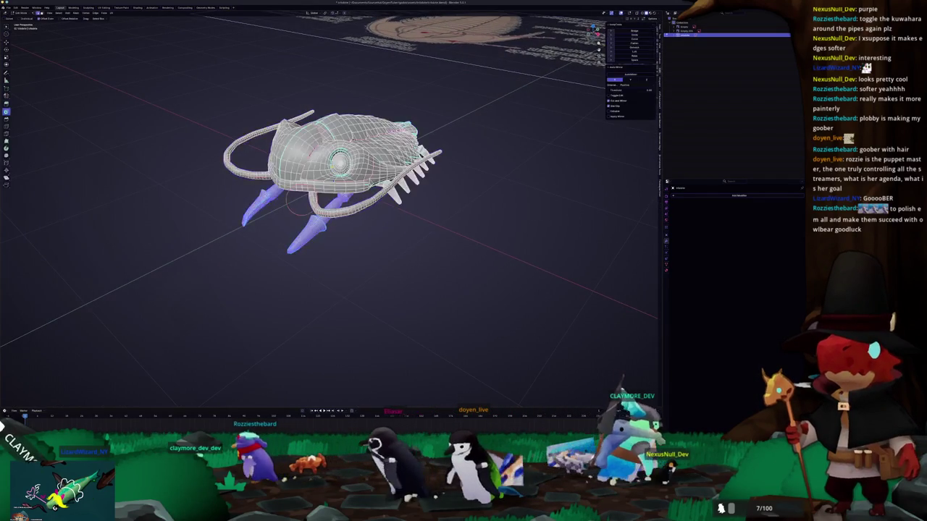
{"action": "scroll", "coordinate": [330, 195], "scroll_direction": "up", "scroll_amount": 2}
{"action": "scroll", "coordinate": [330, 196], "scroll_direction": "up", "scroll_amount": 2}
{"action": "middle_click_drag", "start_coordinate": [266, 247], "coordinate": [348, 195]}
{"action": "scroll", "coordinate": [329, 210], "scroll_direction": "down", "scroll_amount": 5}
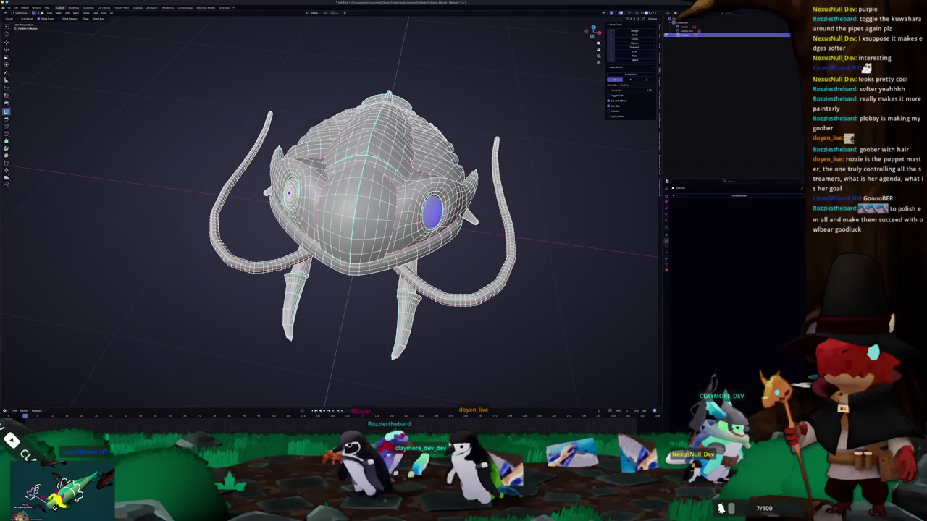
{"action": "middle_click_drag", "start_coordinate": [365, 215], "coordinate": [434, 210]}
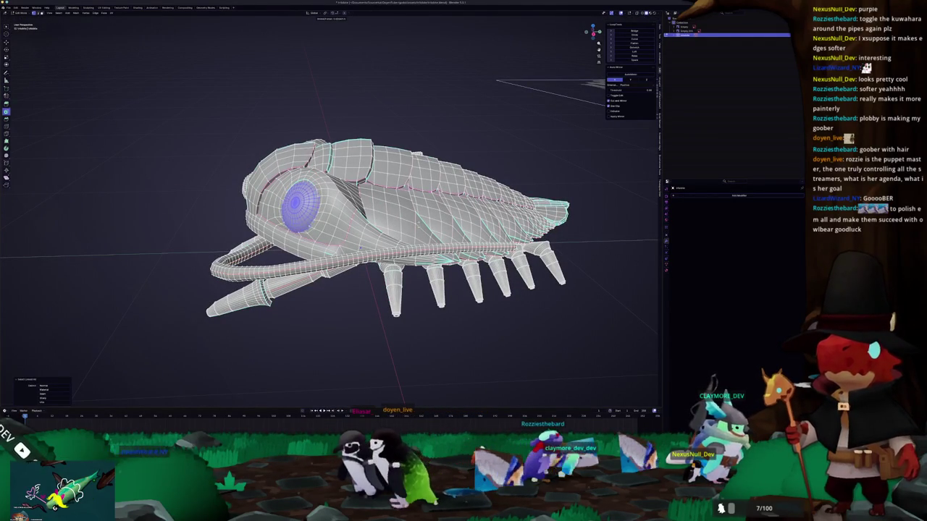
{"action": "key", "text": "s"}
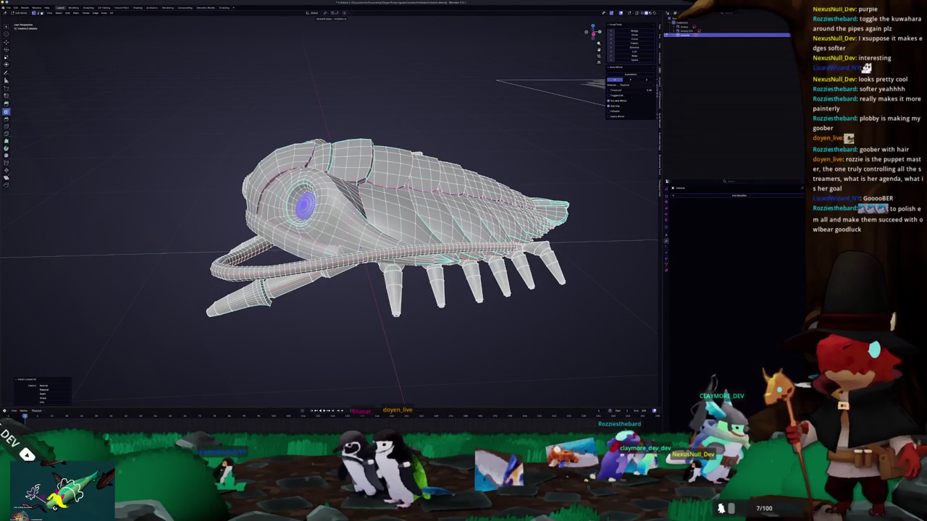
{"action": "mouse_move", "coordinate": [362, 229]}
{"action": "middle_mouse_down"}
{"action": "mouse_move", "coordinate": [511, 229]}
{"action": "mouse_move", "coordinate": [478, 229]}
{"action": "mouse_move", "coordinate": [463, 217]}
{"action": "middle_mouse_up"}
{"action": "scroll", "coordinate": [511, 229], "scroll_direction": "up", "scroll_amount": 3}
{"action": "scroll", "coordinate": [510, 228], "scroll_direction": "up", "scroll_amount": 3}
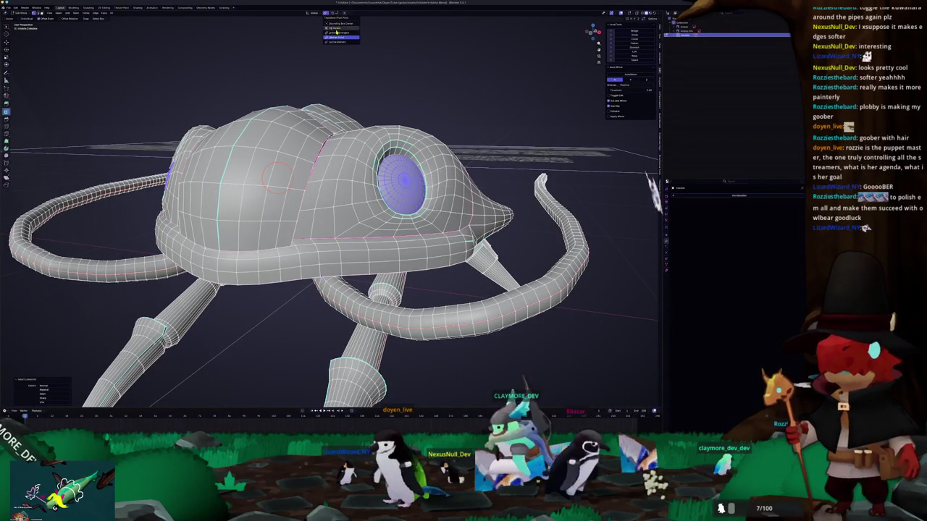
{"action": "key", "text": "s"}
{"action": "key", "text": "Escape"}
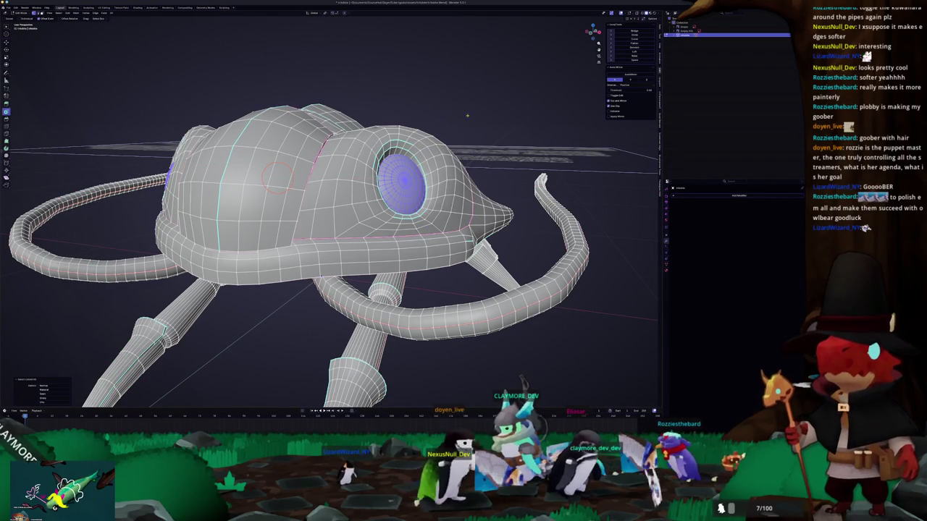
{"action": "scroll", "coordinate": [467, 115], "scroll_direction": "up", "scroll_amount": 3}
{"action": "scroll", "coordinate": [425, 131], "scroll_direction": "down", "scroll_amount": 1}
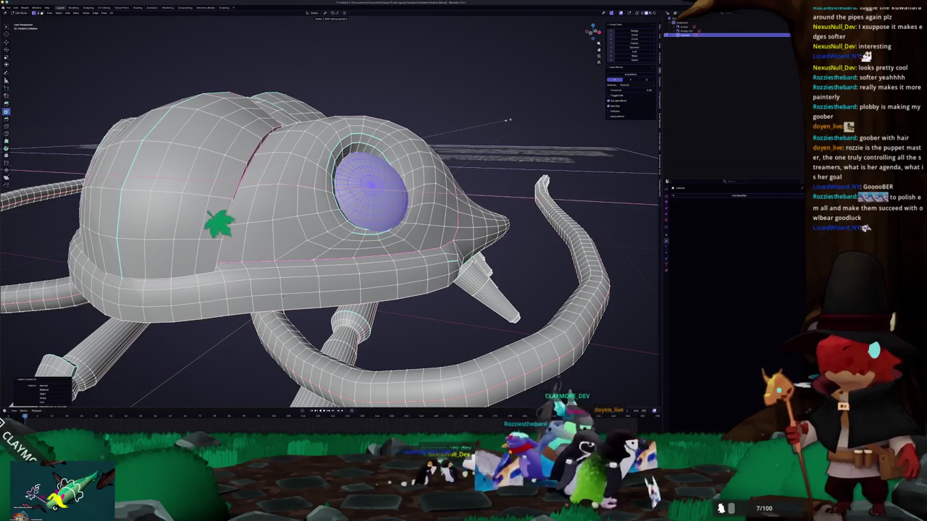
{"action": "middle_click_drag", "start_coordinate": [265, 401], "coordinate": [317, 386]}
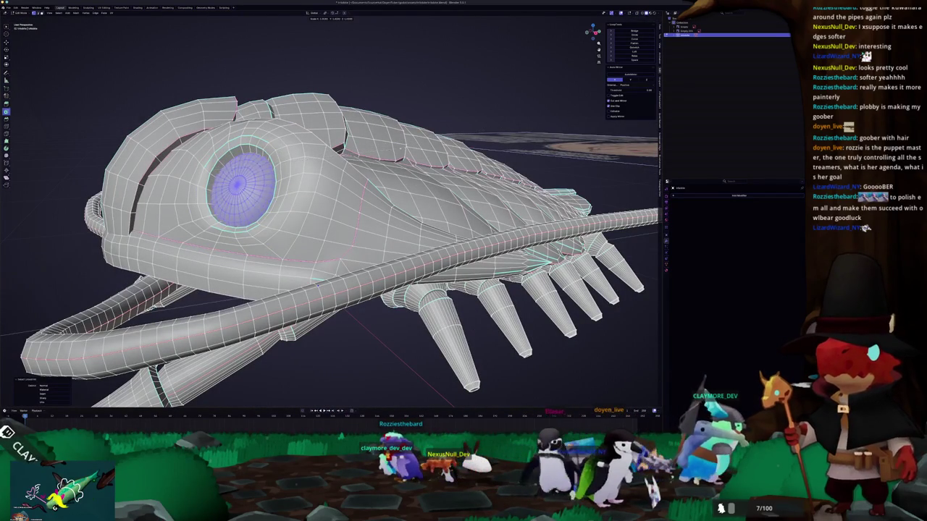
{"action": "mouse_move", "coordinate": [331, 250]}
{"action": "middle_mouse_down"}
{"action": "mouse_move", "coordinate": [354, 246]}
{"action": "mouse_move", "coordinate": [341, 250]}
{"action": "middle_mouse_up"}
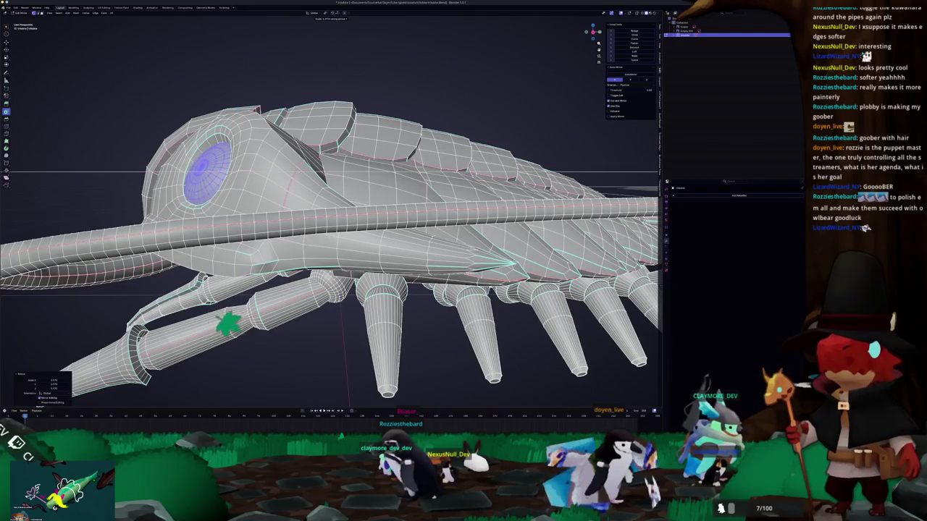
{"action": "middle_click_drag", "start_coordinate": [329, 246], "coordinate": [299, 279]}
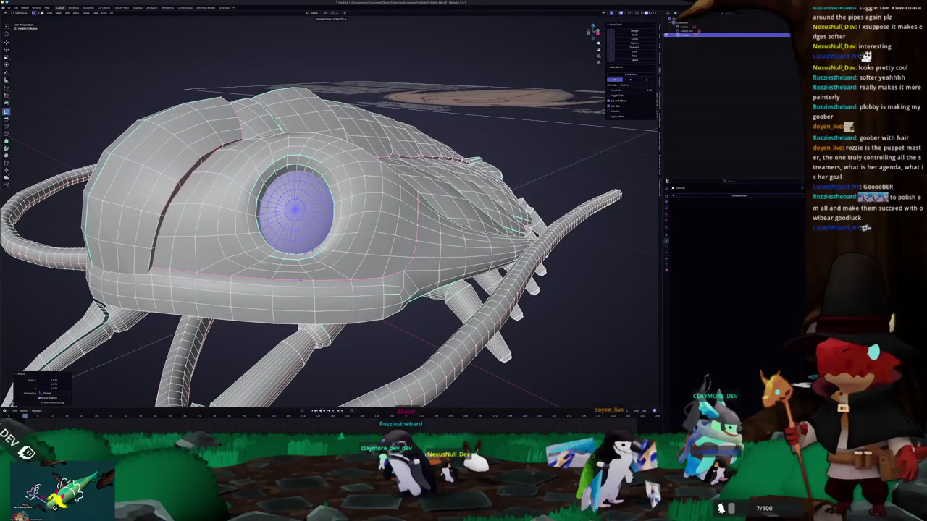
{"action": "scroll", "coordinate": [299, 278], "scroll_direction": "down", "scroll_amount": 3}
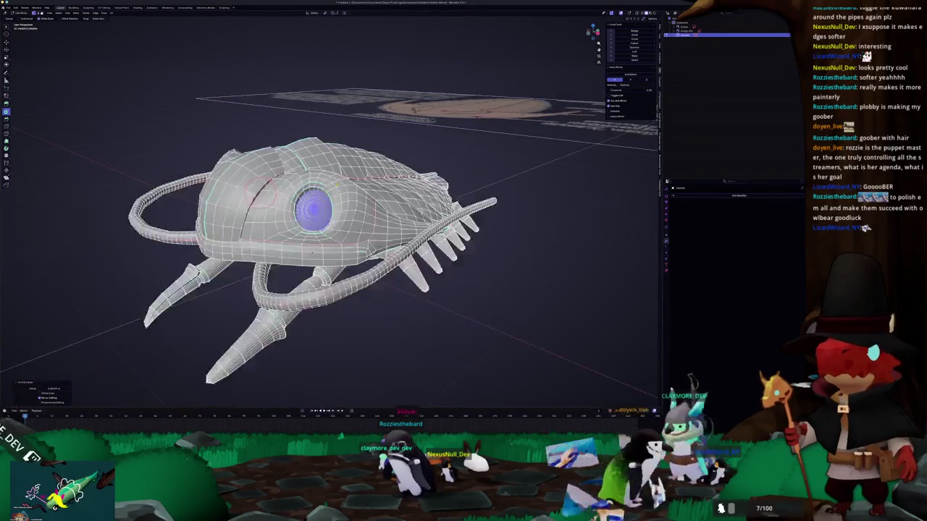
Inspect the isopod from front and higher angles while toggling between Object and Edit Mode
{"action": "key", "text": "Tab"}
{"action": "mouse_move", "coordinate": [299, 279]}
{"action": "middle_mouse_down"}
{"action": "mouse_move", "coordinate": [298, 259]}
{"action": "mouse_move", "coordinate": [362, 210]}
{"action": "mouse_move", "coordinate": [211, 183]}
{"action": "middle_mouse_up"}
{"action": "scroll", "coordinate": [297, 259], "scroll_direction": "up", "scroll_amount": 3}
{"action": "key", "text": "Tab"}
{"action": "scroll", "coordinate": [362, 210], "scroll_direction": "up", "scroll_amount": 4}
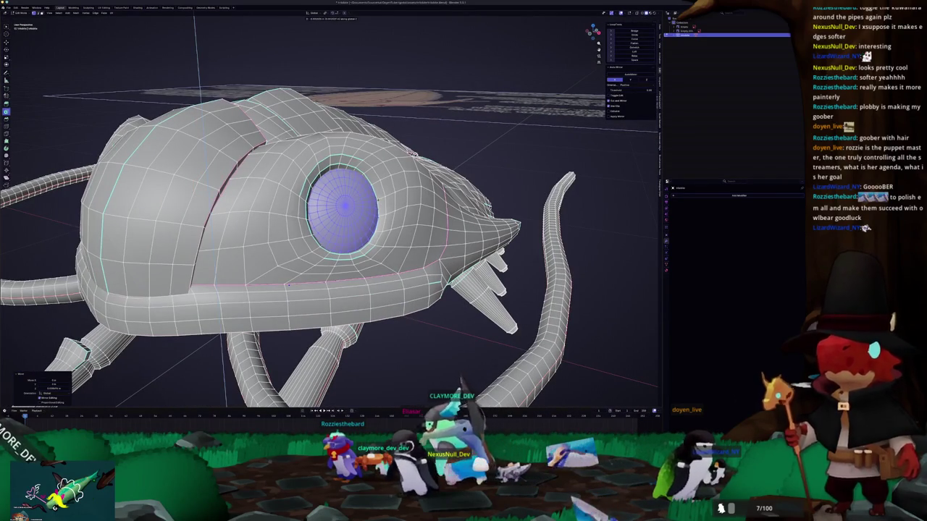
{"action": "key", "text": "Tab"}
{"action": "scroll", "coordinate": [289, 285], "scroll_direction": "down", "scroll_amount": 5}
{"action": "middle_click_drag", "start_coordinate": [288, 286], "coordinate": [305, 257]}
{"action": "mouse_move", "coordinate": [369, 199]}
{"action": "middle_mouse_down"}
{"action": "mouse_move", "coordinate": [399, 195]}
{"action": "mouse_move", "coordinate": [350, 201]}
{"action": "middle_mouse_up"}
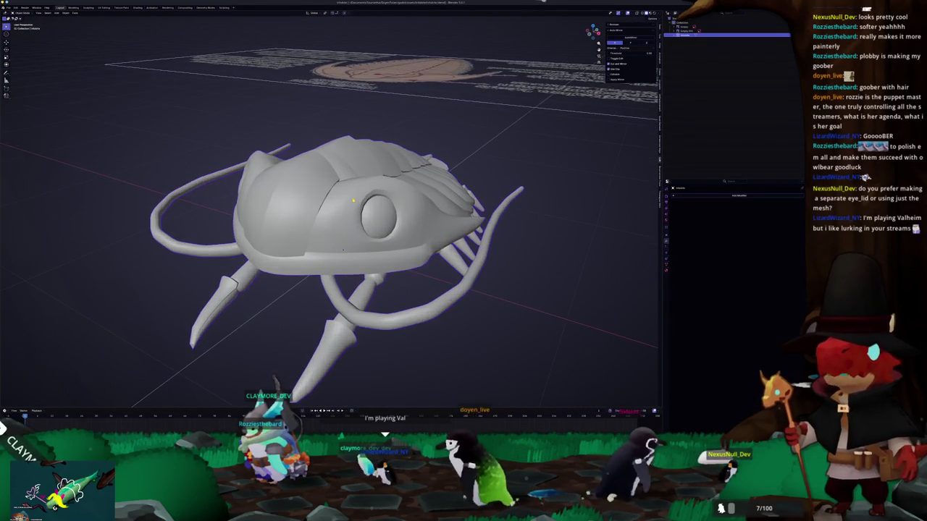
{"action": "middle_click_drag", "start_coordinate": [350, 201], "coordinate": [345, 196]}
{"action": "scroll", "coordinate": [346, 196], "scroll_direction": "up", "scroll_amount": 1}
{"action": "key", "text": "Tab"}
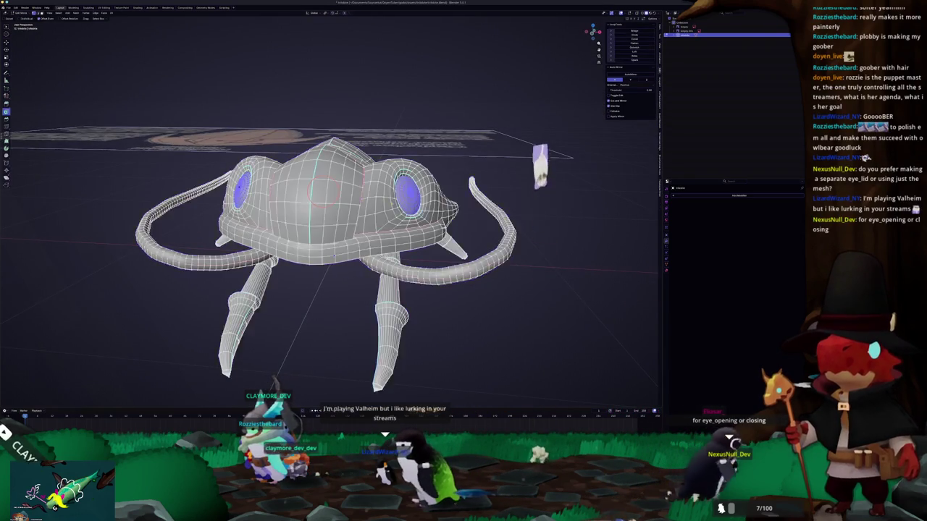
{"action": "scroll", "coordinate": [332, 189], "scroll_direction": "up", "scroll_amount": 3}
{"action": "key", "text": "Tab"}
{"action": "scroll", "coordinate": [333, 210], "scroll_direction": "down", "scroll_amount": 4}
{"action": "scroll", "coordinate": [333, 209], "scroll_direction": "down", "scroll_amount": 2}
{"action": "mouse_move", "coordinate": [333, 210]}
{"action": "middle_mouse_down"}
{"action": "mouse_move", "coordinate": [333, 232]}
{"action": "mouse_move", "coordinate": [362, 188]}
{"action": "mouse_move", "coordinate": [340, 231]}
{"action": "mouse_move", "coordinate": [347, 188]}
{"action": "mouse_move", "coordinate": [333, 231]}
{"action": "mouse_move", "coordinate": [311, 195]}
{"action": "middle_mouse_up"}
Enter Edit Mode on the isopod mesh and select all of it
{"action": "key", "text": "Tab"}
{"action": "scroll", "coordinate": [333, 218], "scroll_direction": "up", "scroll_amount": 2}
{"action": "scroll", "coordinate": [333, 218], "scroll_direction": "up", "scroll_amount": 1}
{"action": "key", "text": "Tab"}
{"action": "scroll", "coordinate": [333, 217], "scroll_direction": "up", "scroll_amount": 2}
{"action": "scroll", "coordinate": [333, 217], "scroll_direction": "down", "scroll_amount": 2}
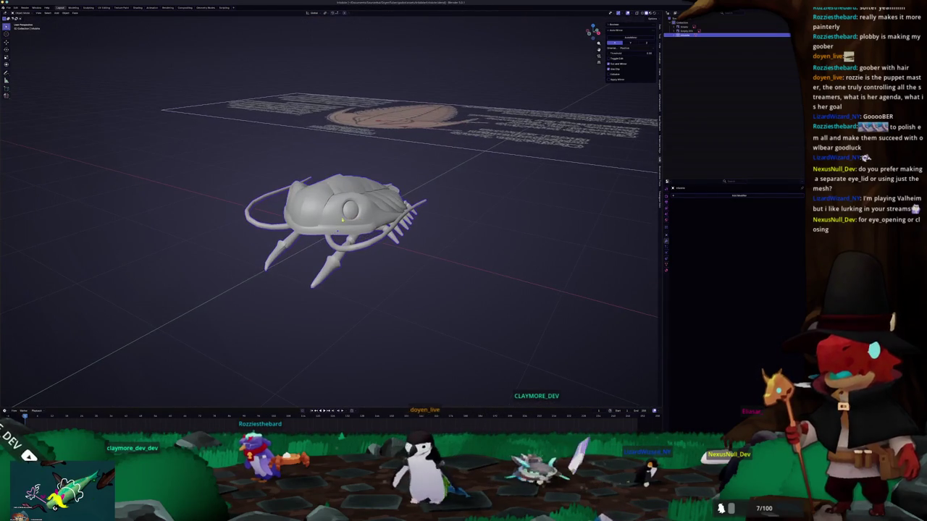
{"action": "key", "text": "Tab"}
{"action": "key", "text": "a"}
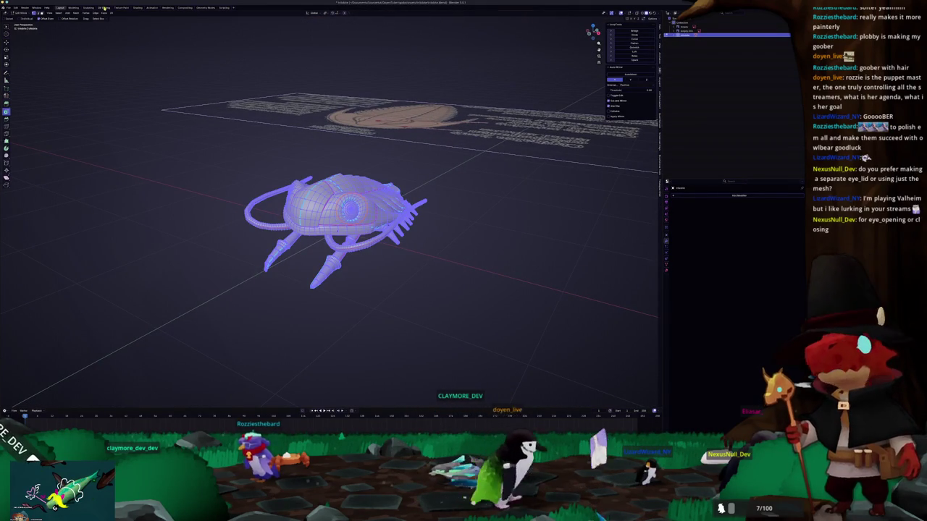
Export the isopod model in the chosen format through File > Export
{"action": "left_click", "coordinate": [8, 7]}
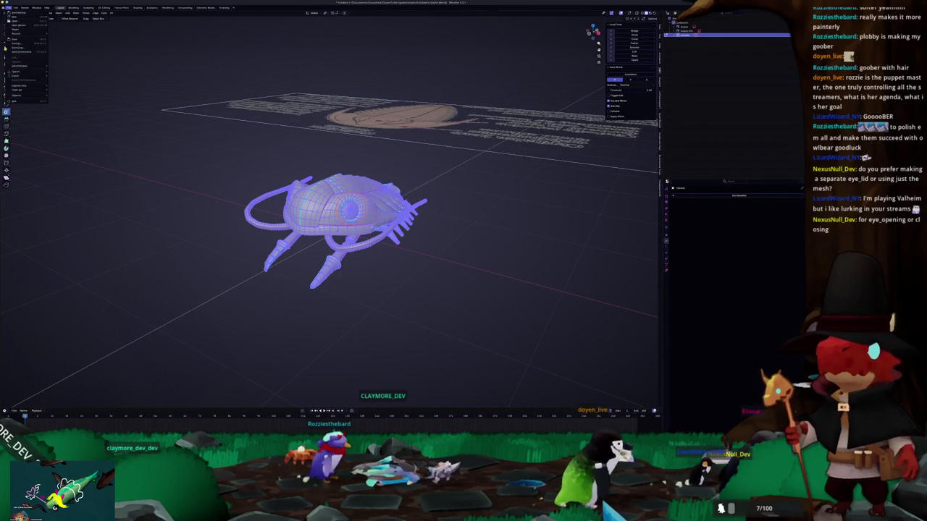
{"action": "mouse_move", "coordinate": [18, 84]}
{"action": "left_click", "coordinate": [62, 114]}
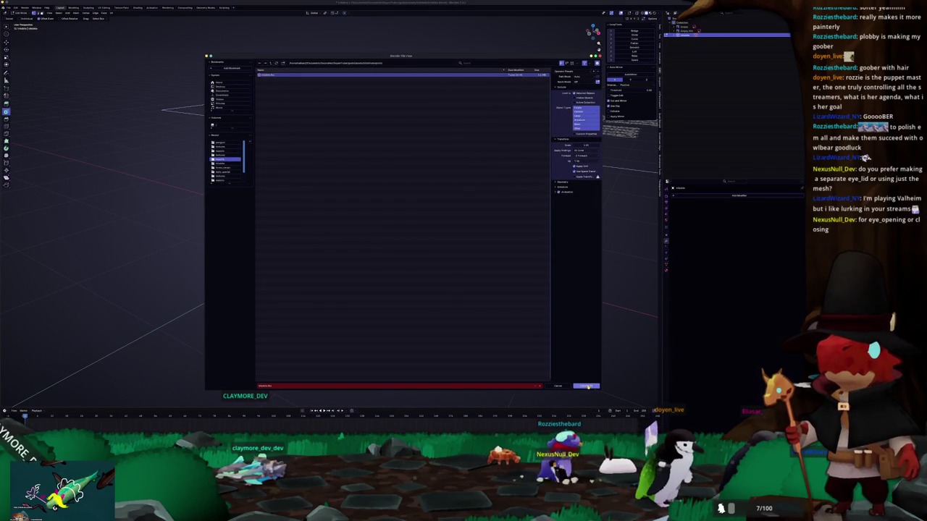
{"action": "left_click", "coordinate": [588, 386]}
{"action": "key", "text": "alt+Tab"}
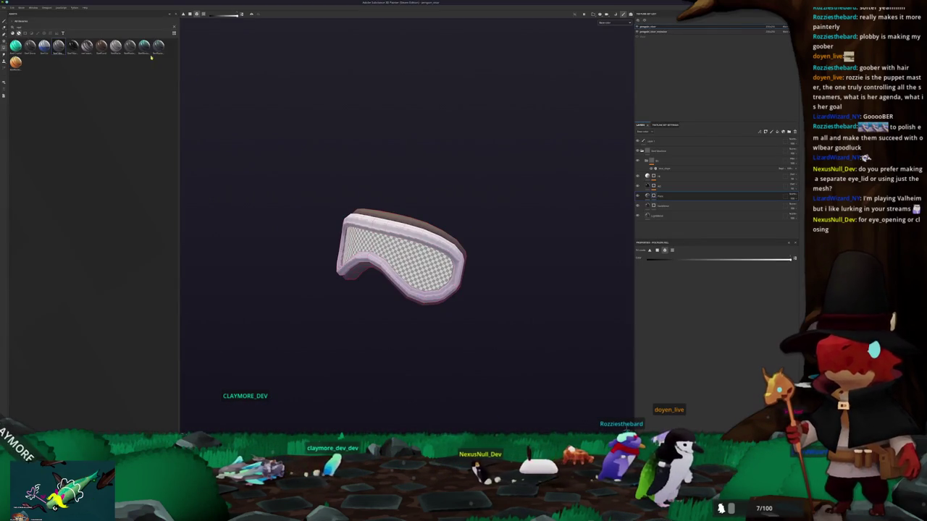
Load the creature's texturing project from recent files, discarding the goggles project's changes
{"action": "key", "text": "alt+Tab"}
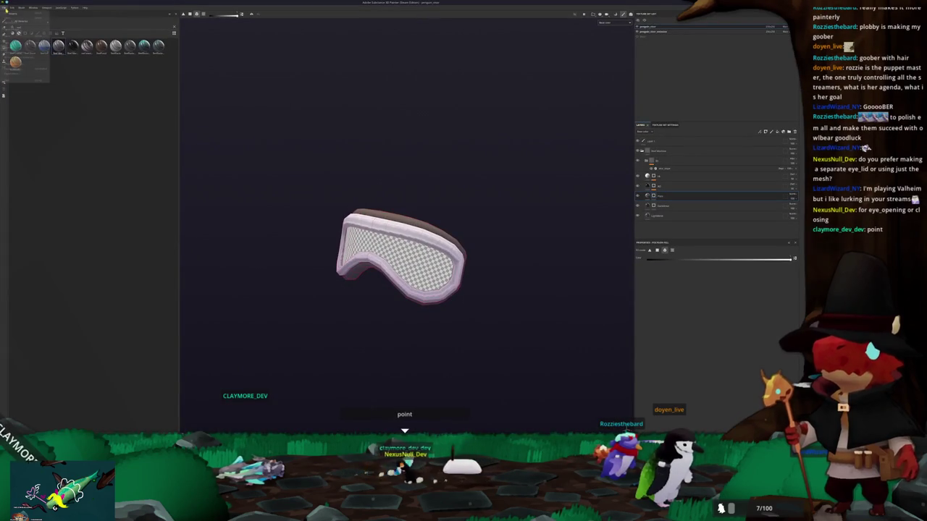
{"action": "left_click", "coordinate": [79, 24]}
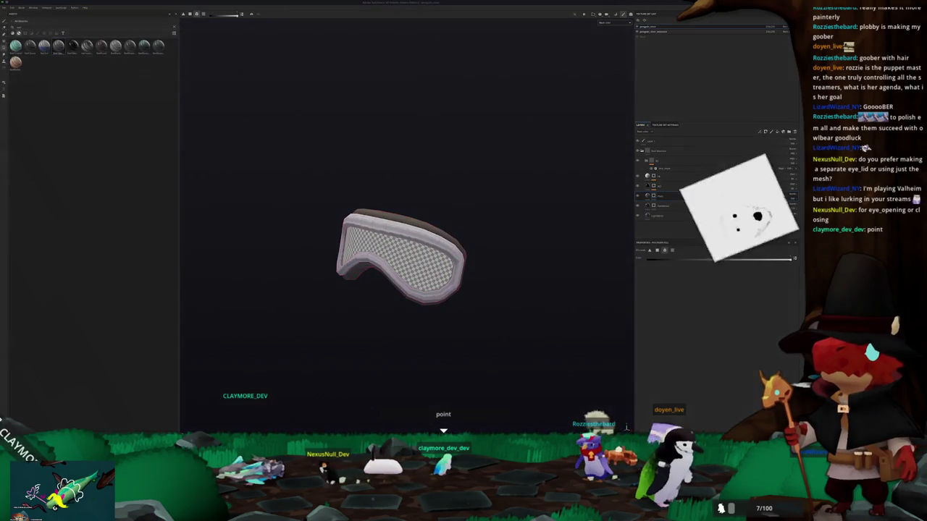
{"action": "left_click", "coordinate": [390, 222]}
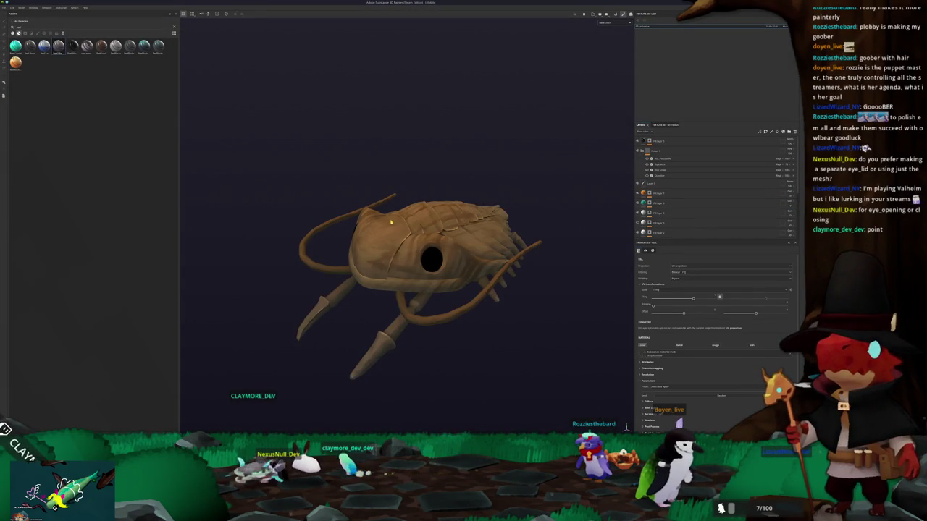
{"action": "scroll", "coordinate": [390, 222], "scroll_direction": "down", "scroll_amount": 2}
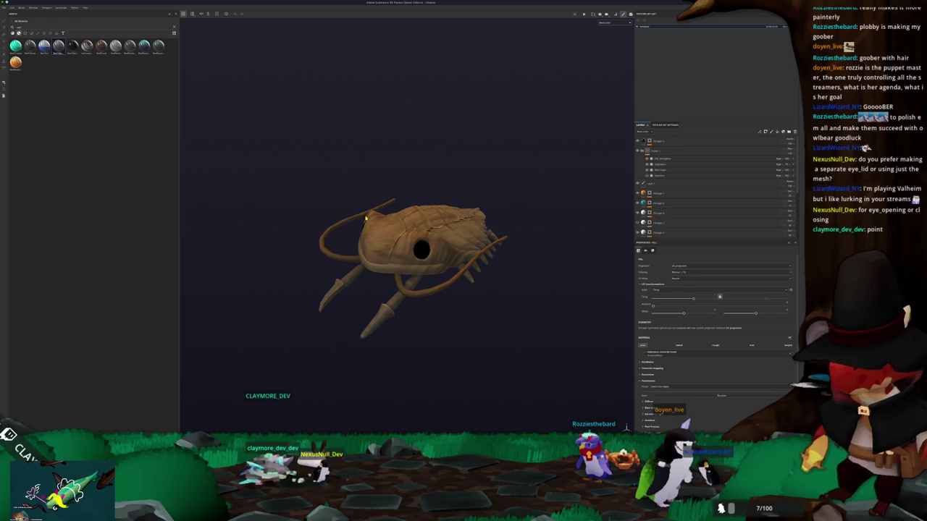
Bring up the Bake Mesh Maps window and start baking the creature's maps
{"action": "left_click", "coordinate": [13, 7]}
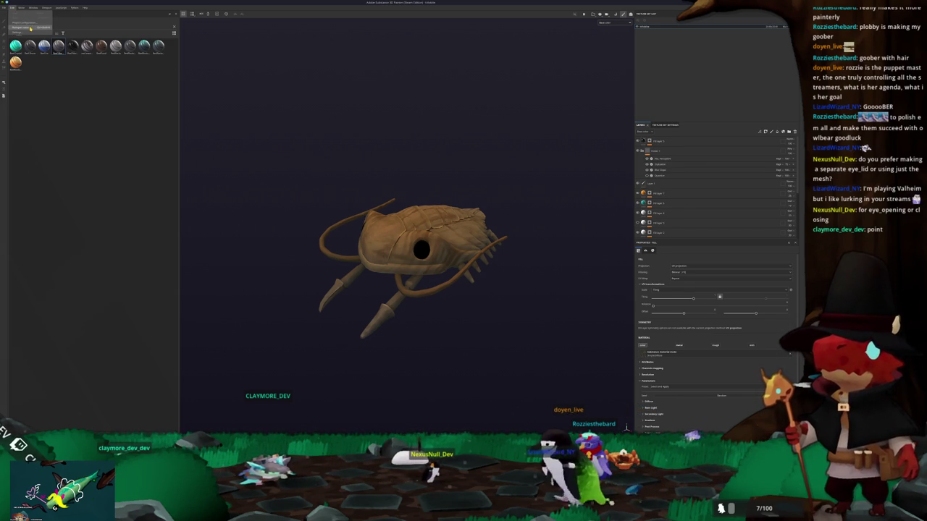
{"action": "key", "text": "Escape"}
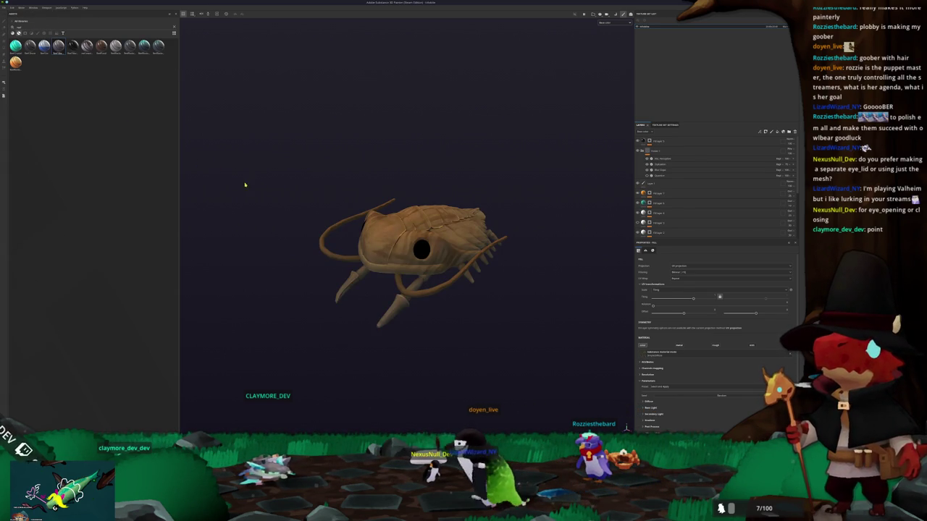
{"action": "left_click_drag", "start_coordinate": [316, 176], "coordinate": [316, 231], "text": "alt"}
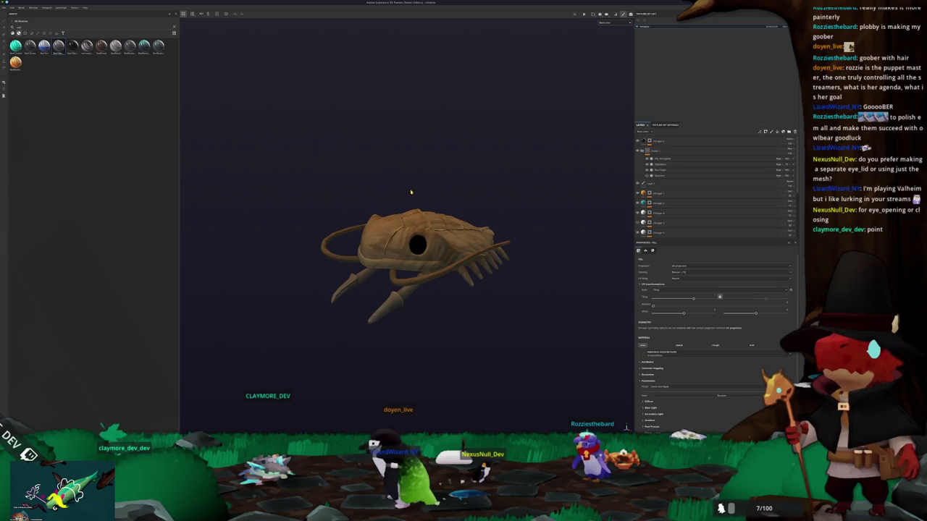
{"action": "key", "text": "ctrl+shift+b"}
{"action": "left_click", "coordinate": [492, 428]}
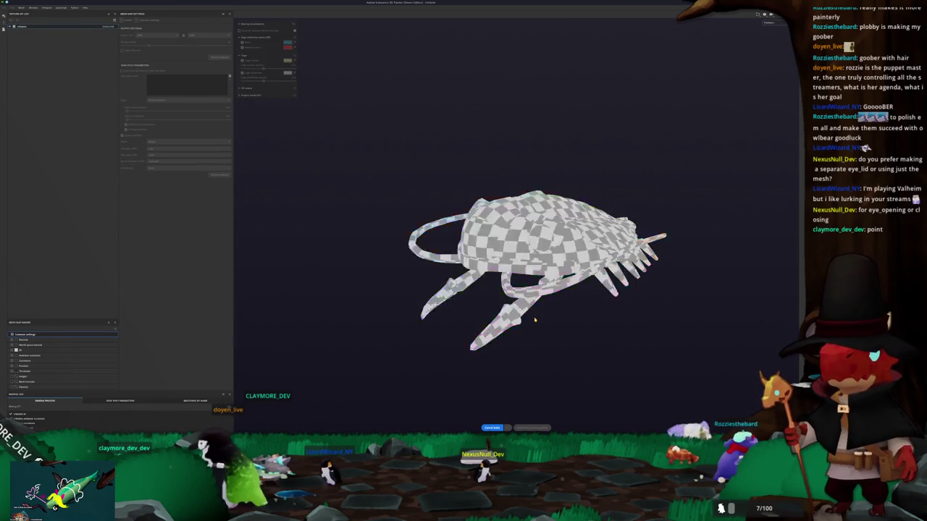
Close the baking window, preview a single channel, and pick a fill layer's colour swatch
{"action": "left_click", "coordinate": [538, 428]}
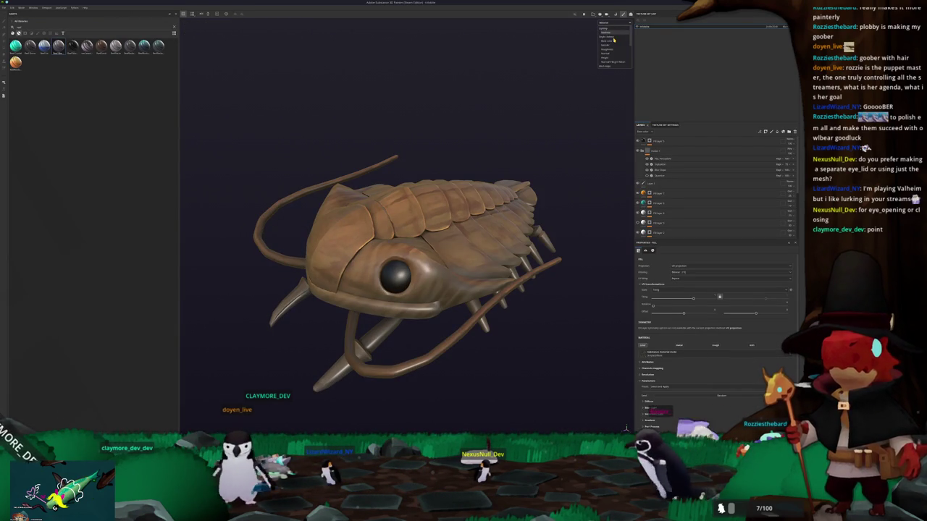
{"action": "left_click", "coordinate": [603, 49]}
{"action": "left_click_drag", "start_coordinate": [507, 210], "coordinate": [521, 197], "text": "alt"}
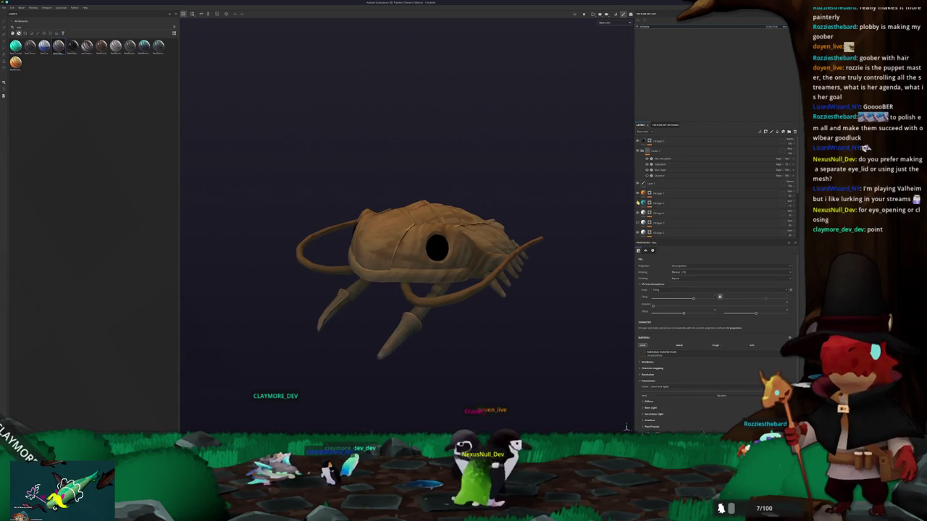
{"action": "left_click", "coordinate": [651, 203]}
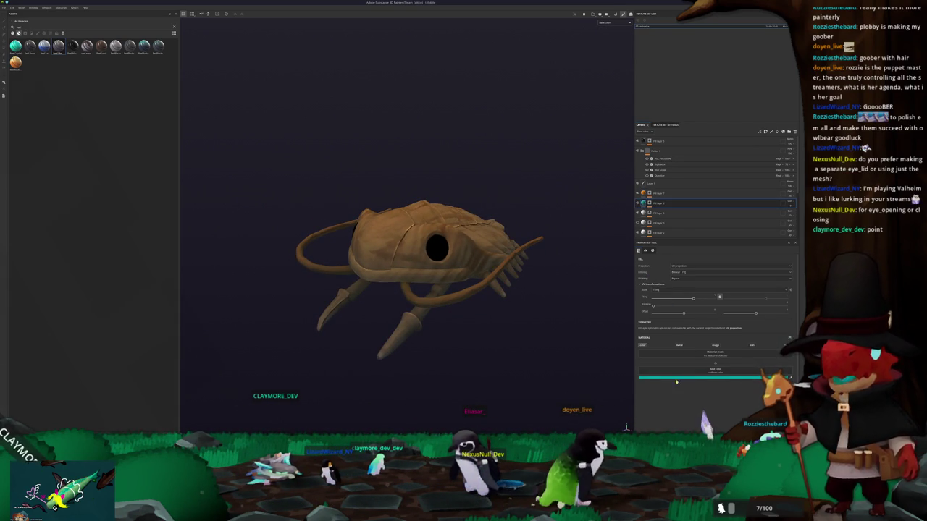
{"action": "left_click", "coordinate": [708, 353]}
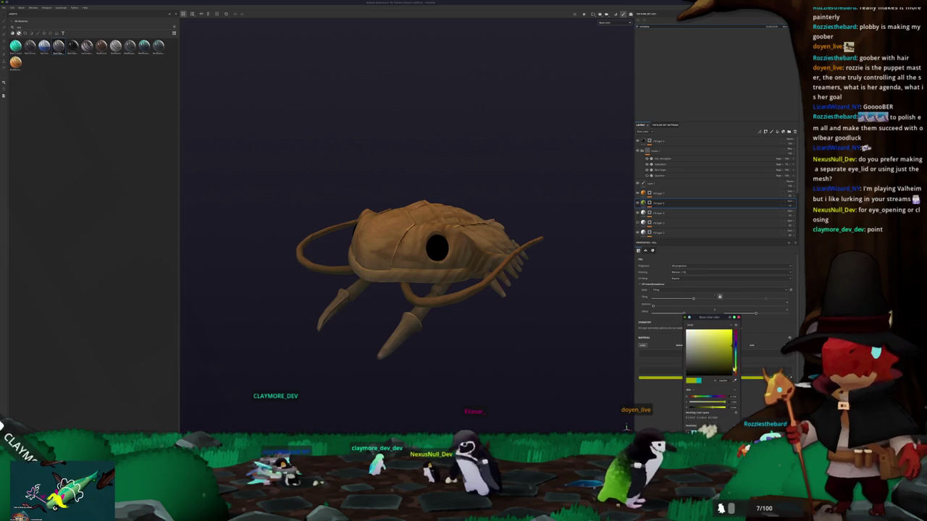
Shift the fill layer's hue toward orange and export the creature's textures
{"action": "left_click_drag", "start_coordinate": [739, 369], "coordinate": [737, 370]}
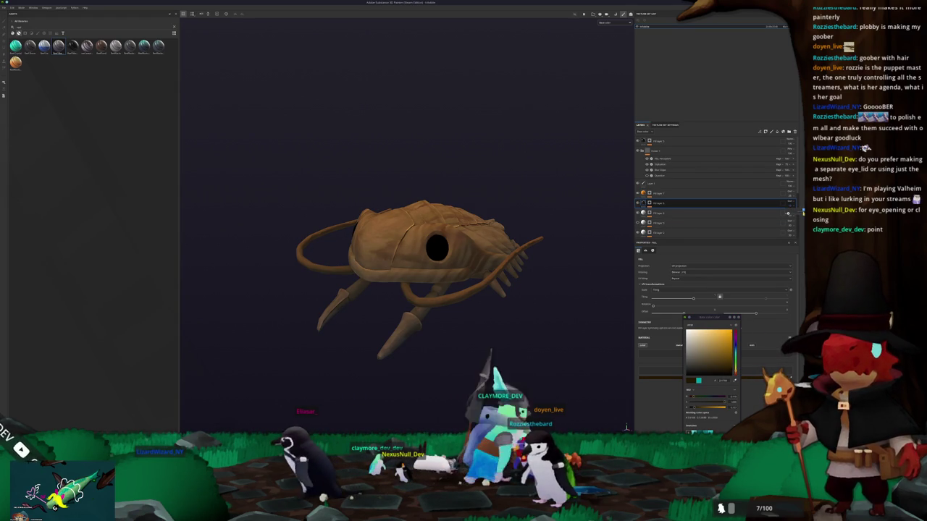
{"action": "left_click_drag", "start_coordinate": [493, 268], "coordinate": [496, 264], "text": "alt"}
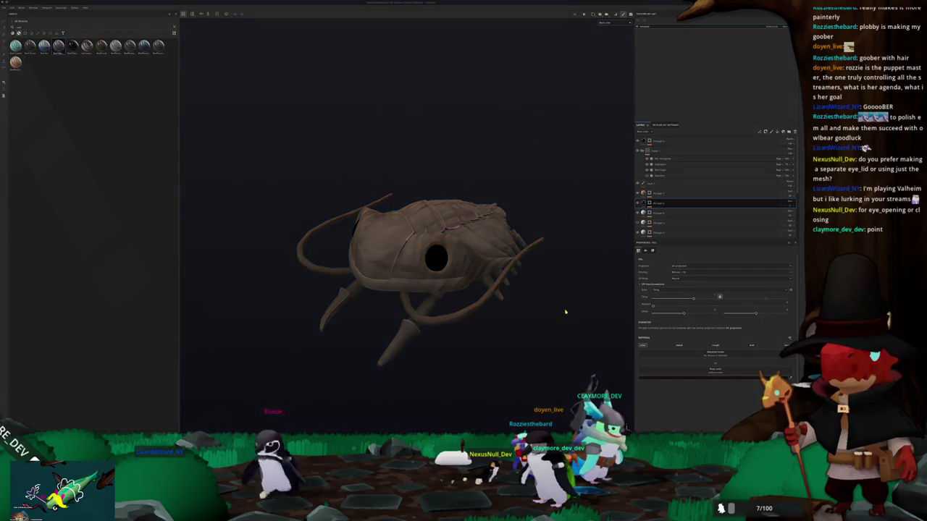
{"action": "key", "text": "ctrl+shift+e"}
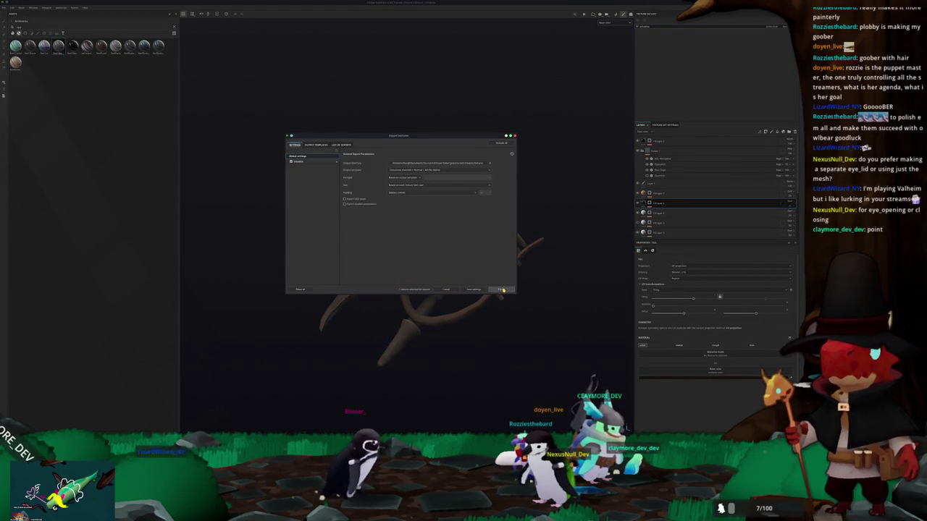
{"action": "left_click", "coordinate": [502, 289]}
{"action": "key", "text": "alt+Tab"}
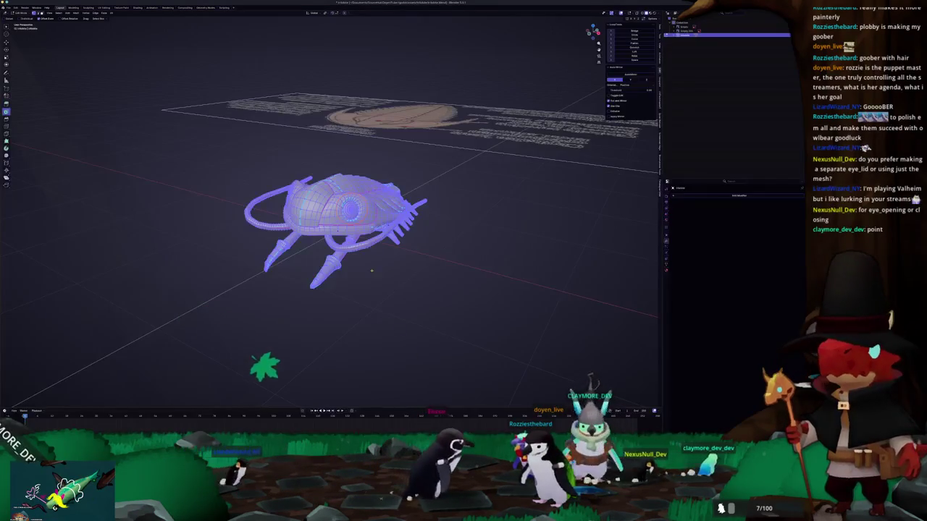
Switch to Object Mode with Material Preview and Render properties to view the textured isopod
{"action": "key", "text": "Tab"}
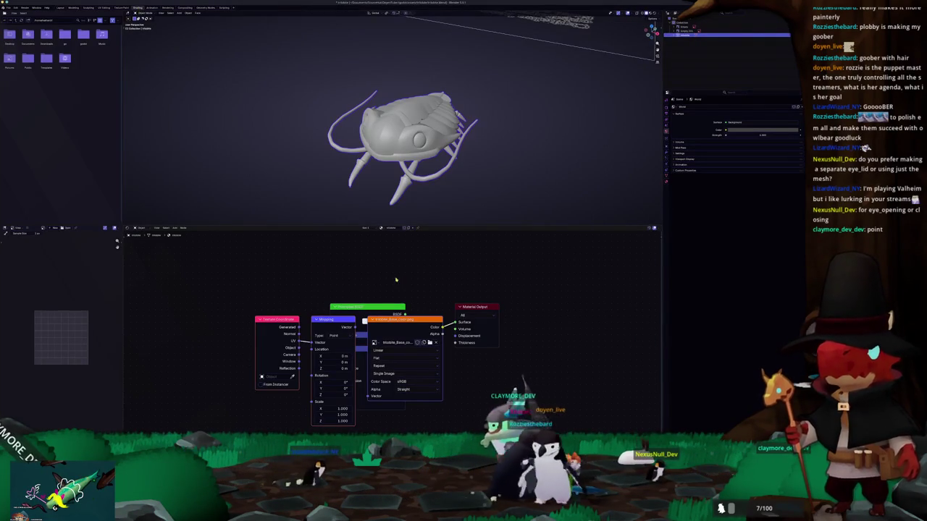
{"action": "left_click", "coordinate": [649, 13]}
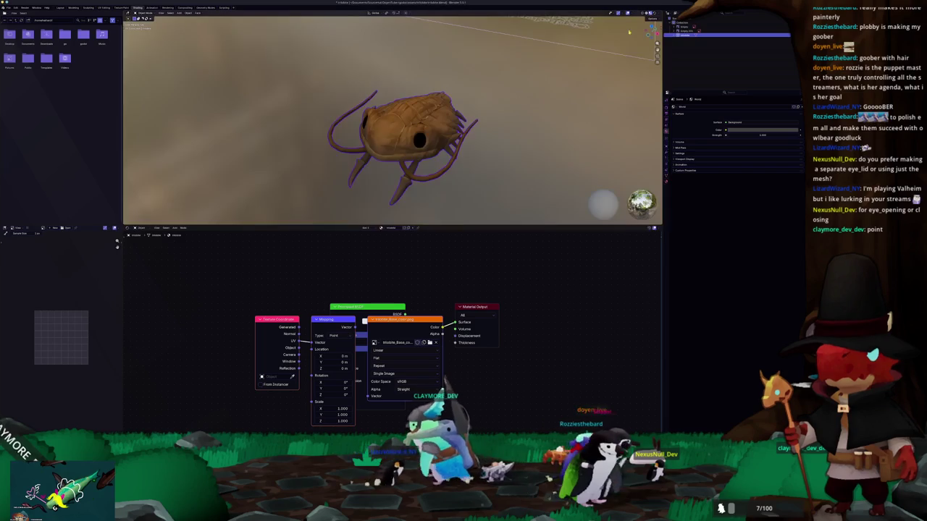
{"action": "middle_click_drag", "start_coordinate": [483, 126], "coordinate": [497, 133]}
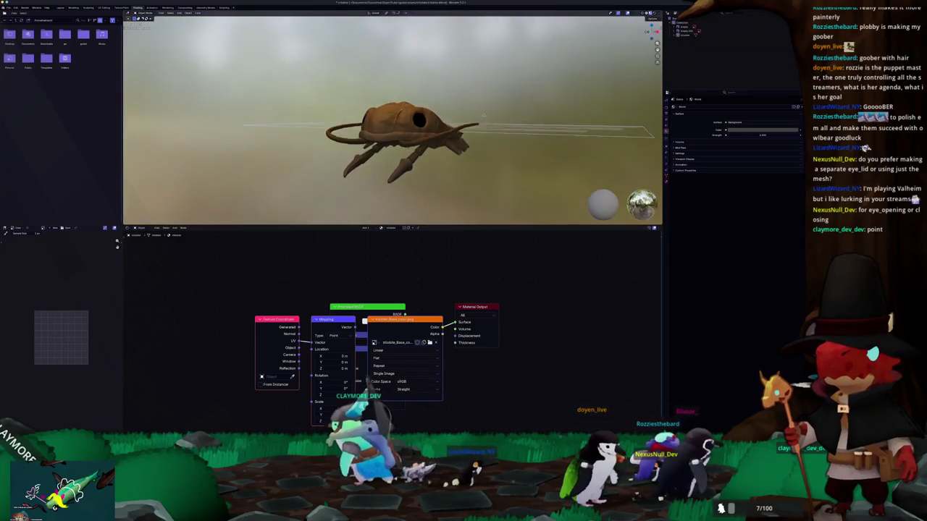
{"action": "left_click", "coordinate": [665, 113]}
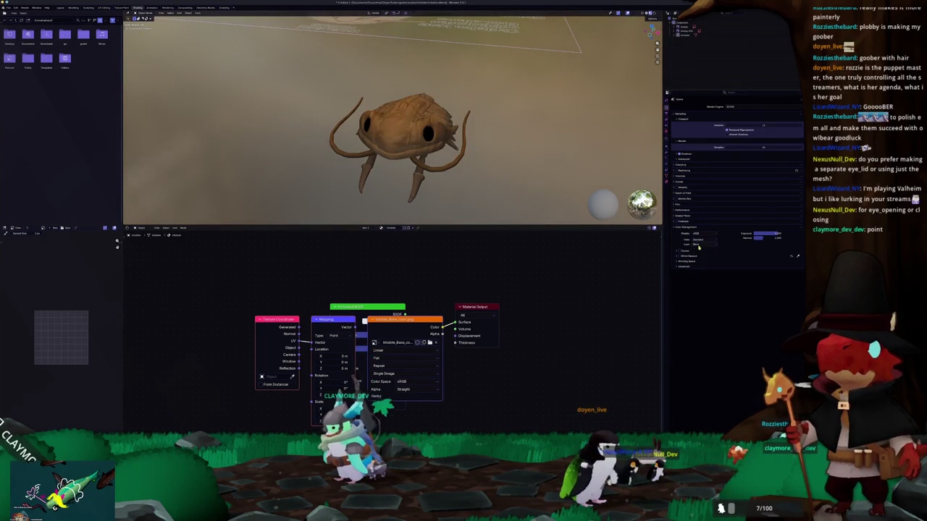
{"action": "middle_click_drag", "start_coordinate": [550, 58], "coordinate": [612, 36]}
{"action": "mouse_move", "coordinate": [463, 167]}
{"action": "middle_mouse_down"}
{"action": "mouse_move", "coordinate": [498, 184]}
{"action": "mouse_move", "coordinate": [434, 144]}
{"action": "mouse_move", "coordinate": [449, 145]}
{"action": "middle_mouse_up"}
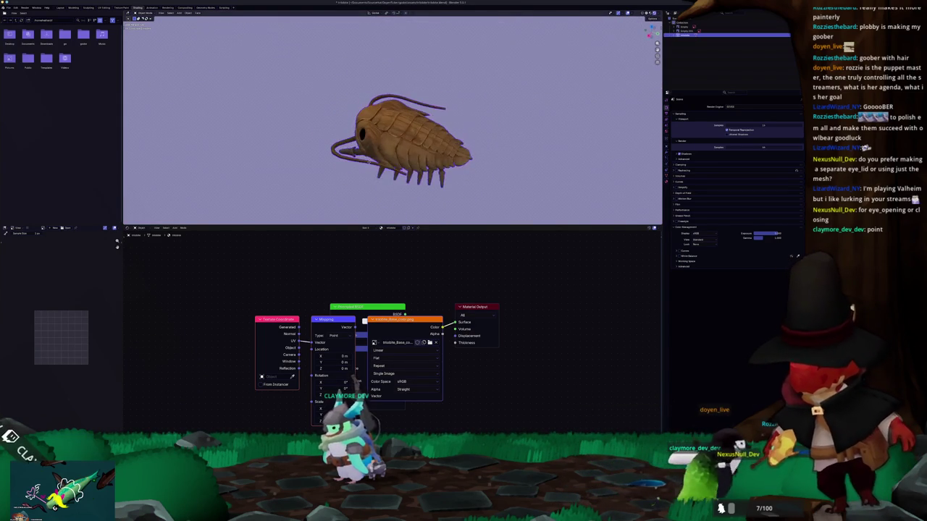
Orbit around the textured creature to check its eye hole, then return to Layout
{"action": "middle_click_drag", "start_coordinate": [329, 172], "coordinate": [358, 177]}
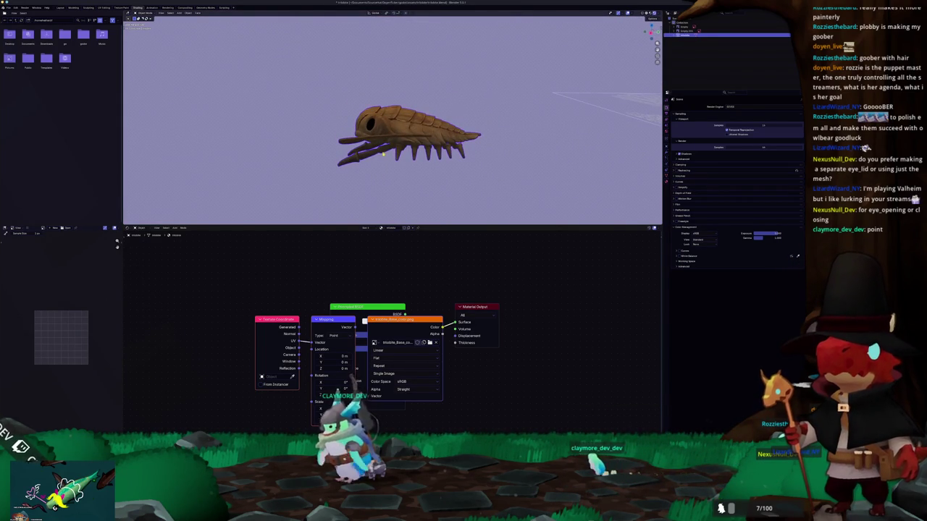
{"action": "mouse_move", "coordinate": [390, 157]}
{"action": "middle_mouse_down"}
{"action": "mouse_move", "coordinate": [404, 167]}
{"action": "mouse_move", "coordinate": [384, 157]}
{"action": "middle_mouse_up"}
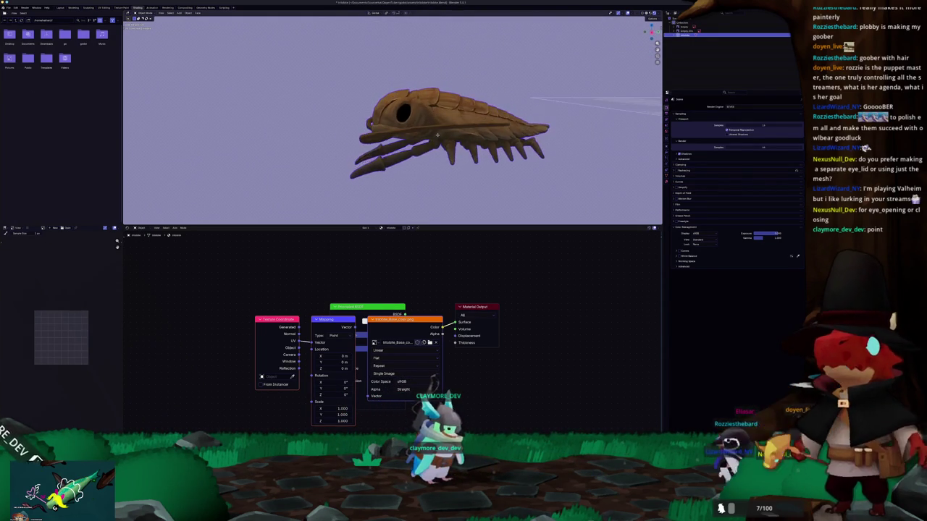
{"action": "mouse_move", "coordinate": [432, 128]}
{"action": "middle_mouse_down"}
{"action": "mouse_move", "coordinate": [423, 128]}
{"action": "mouse_move", "coordinate": [481, 117]}
{"action": "mouse_move", "coordinate": [508, 150]}
{"action": "mouse_move", "coordinate": [501, 184]}
{"action": "mouse_move", "coordinate": [489, 116]}
{"action": "middle_mouse_up"}
{"action": "left_click", "coordinate": [60, 7]}
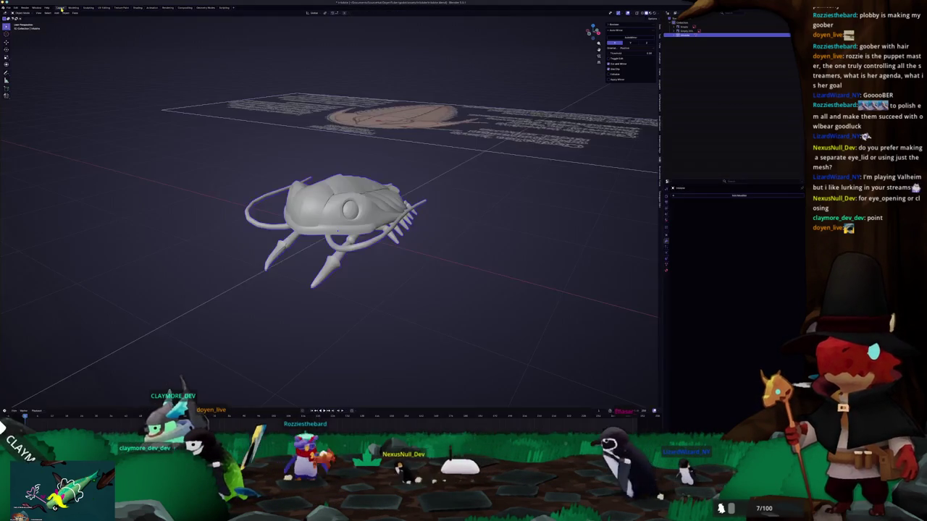
Add an armature, reset it to the world origin, and scale the bone down inside the creature
{"action": "middle_click_drag", "start_coordinate": [430, 182], "coordinate": [435, 187]}
{"action": "key", "text": "shift+a"}
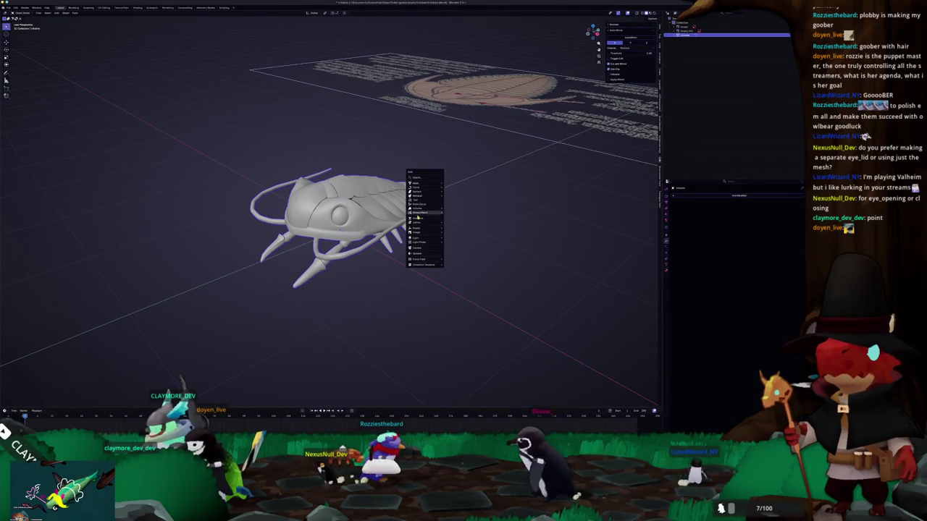
{"action": "left_click", "coordinate": [423, 218]}
{"action": "middle_click_drag", "start_coordinate": [423, 219], "coordinate": [474, 242]}
{"action": "scroll", "coordinate": [477, 243], "scroll_direction": "down", "scroll_amount": 4}
{"action": "scroll", "coordinate": [475, 242], "scroll_direction": "up", "scroll_amount": 1}
{"action": "key", "text": "alt+g"}
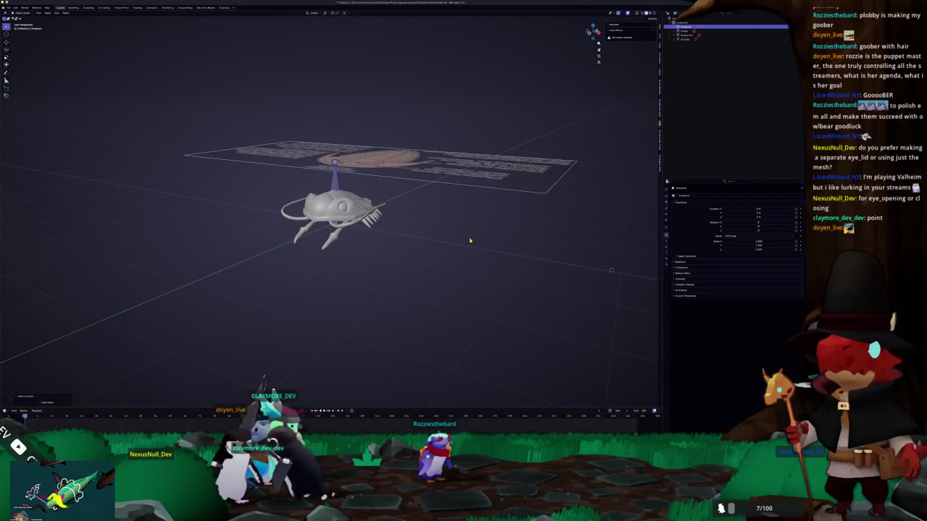
{"action": "scroll", "coordinate": [467, 238], "scroll_direction": "up", "scroll_amount": 3}
{"action": "middle_click_drag", "start_coordinate": [468, 238], "coordinate": [470, 211]}
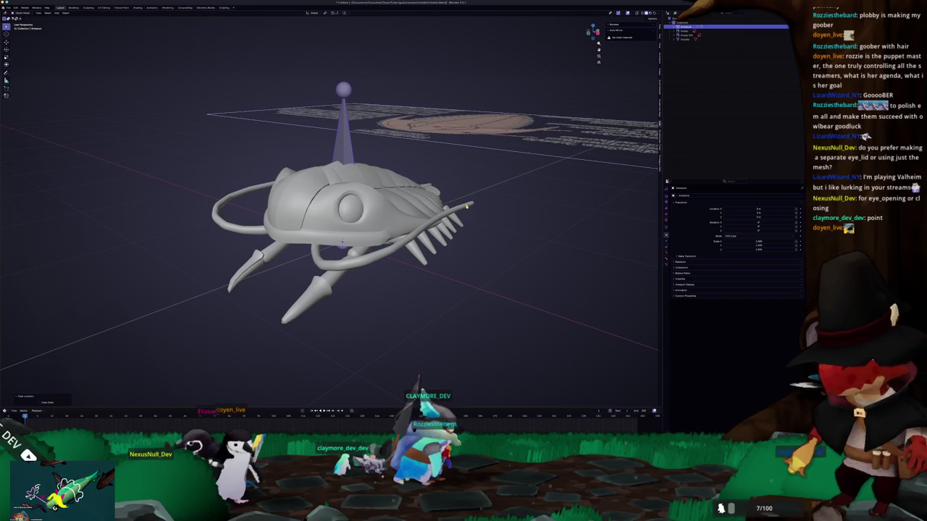
{"action": "key", "text": "s"}
{"action": "middle_click_drag", "start_coordinate": [342, 242], "coordinate": [445, 207]}
{"action": "scroll", "coordinate": [444, 207], "scroll_direction": "down", "scroll_amount": 3}
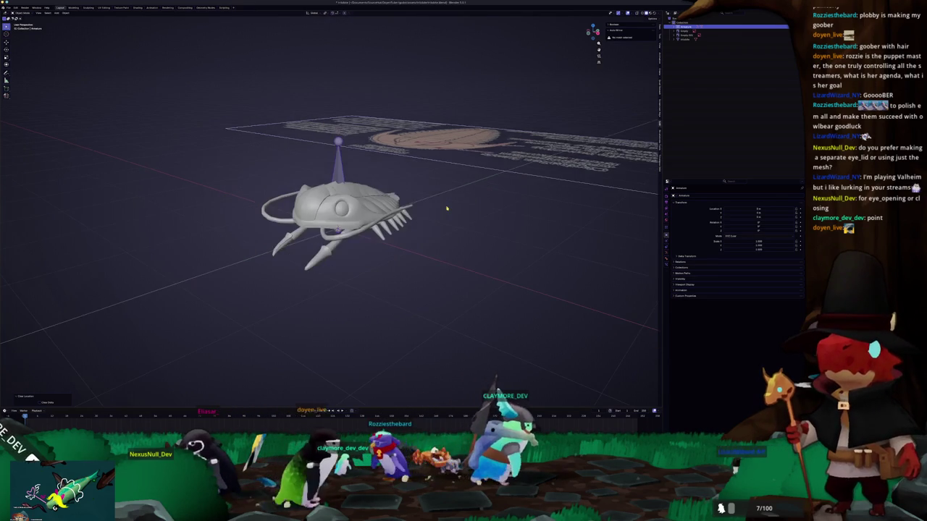
View the creature in Right Orthographic and set the armature's Display As to Wire
{"action": "key", "text": "KP_3"}
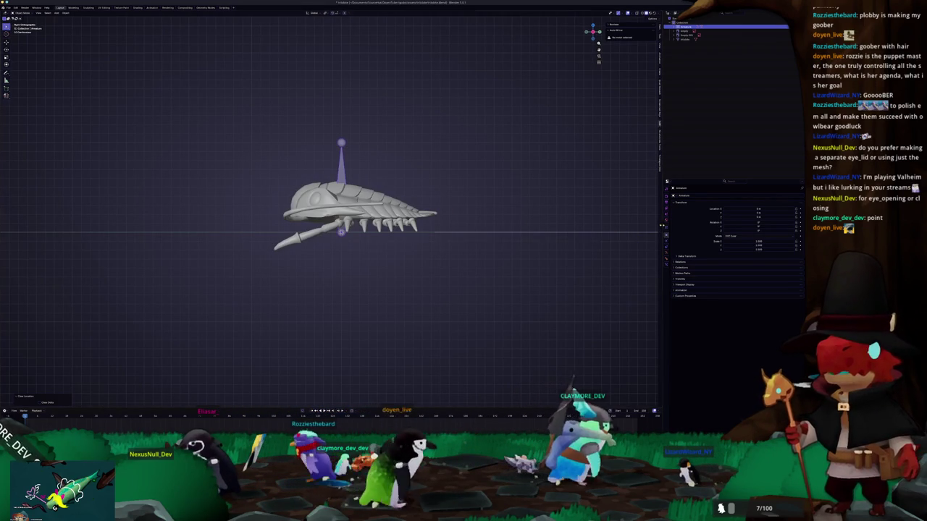
{"action": "left_click", "coordinate": [666, 227]}
{"action": "left_click", "coordinate": [666, 233]}
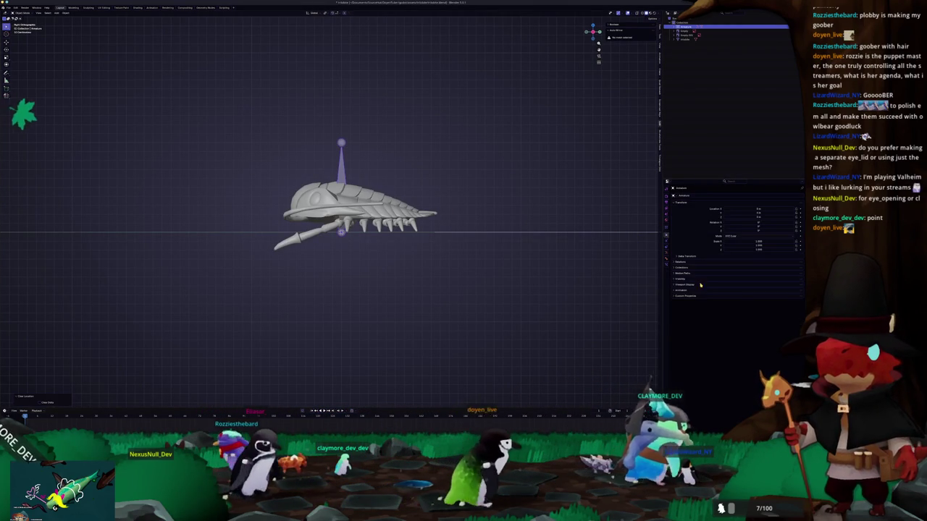
{"action": "left_click", "coordinate": [729, 305]}
{"action": "left_click", "coordinate": [724, 311]}
{"action": "scroll", "coordinate": [591, 290], "scroll_direction": "up", "scroll_amount": 2}
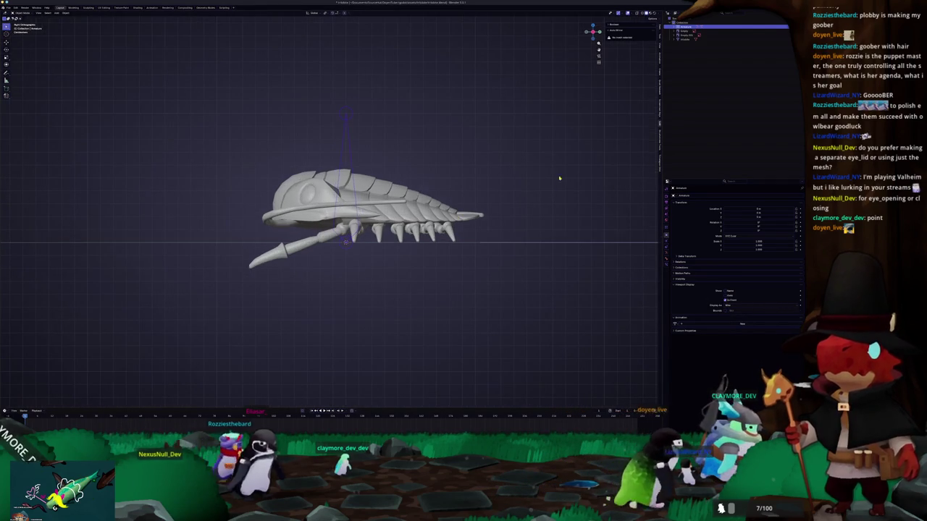
In the armature's Edit Mode, shrink the bone to a short stub and rotate it
{"action": "key", "text": "Tab"}
{"action": "key", "text": "s"}
{"action": "key", "text": "Return"}
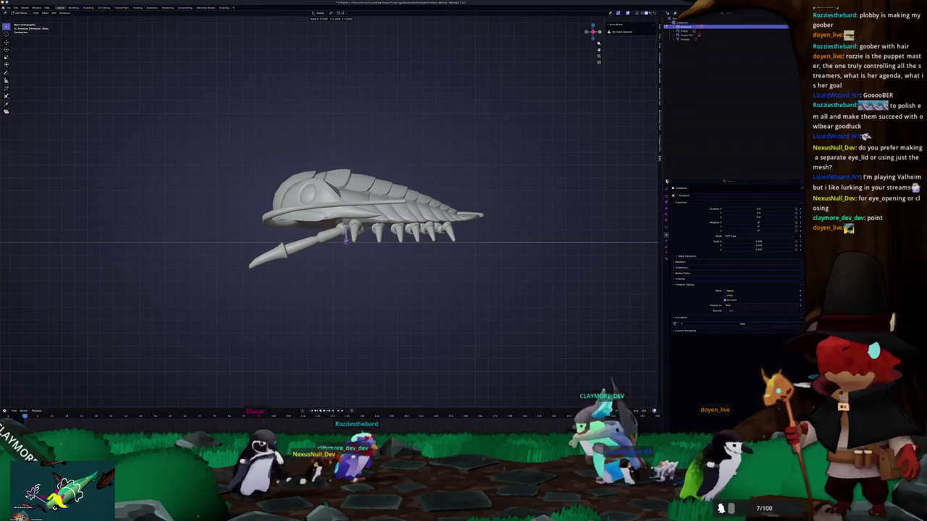
{"action": "scroll", "coordinate": [330, 209], "scroll_direction": "up", "scroll_amount": 3}
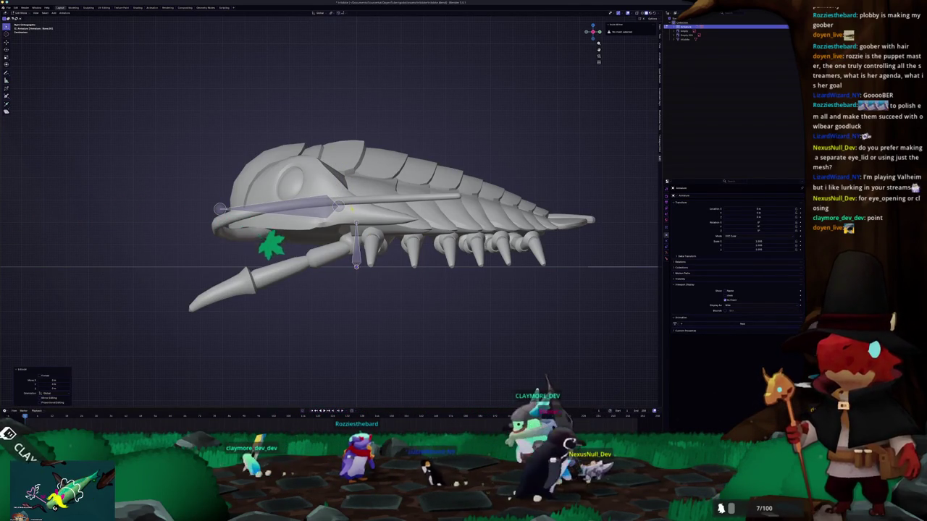
{"action": "key", "text": "r"}
{"action": "left_click", "coordinate": [378, 195]}
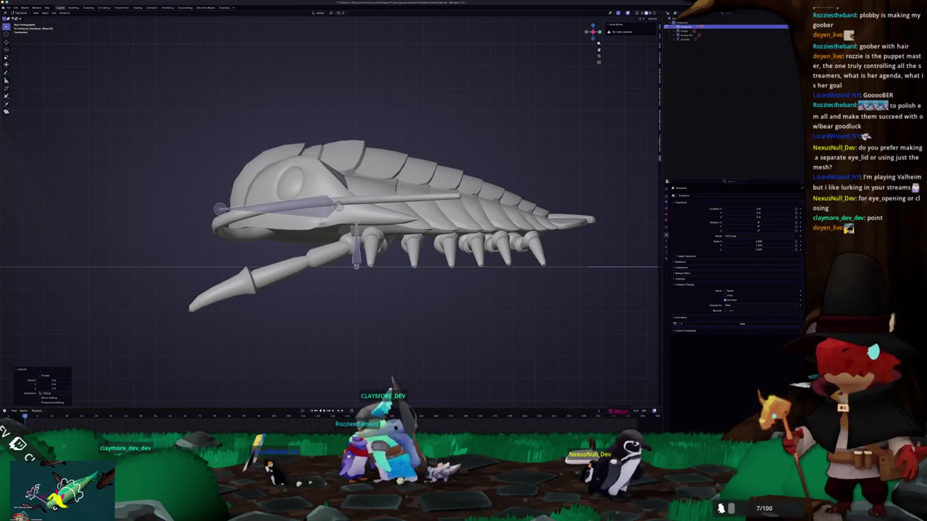
Rotate and connect the next bones, repositioning them along the back toward the tail
{"action": "key", "text": "shift+bracketright"}
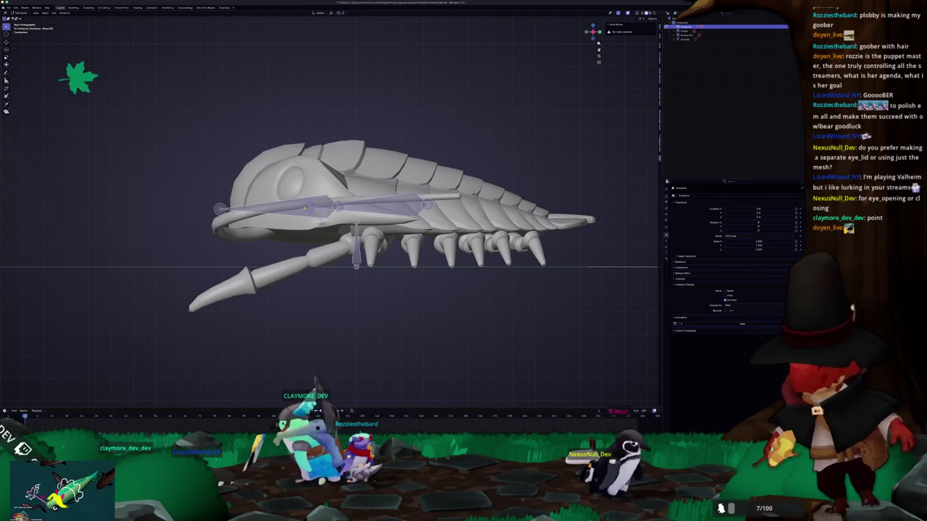
{"action": "key", "text": "r"}
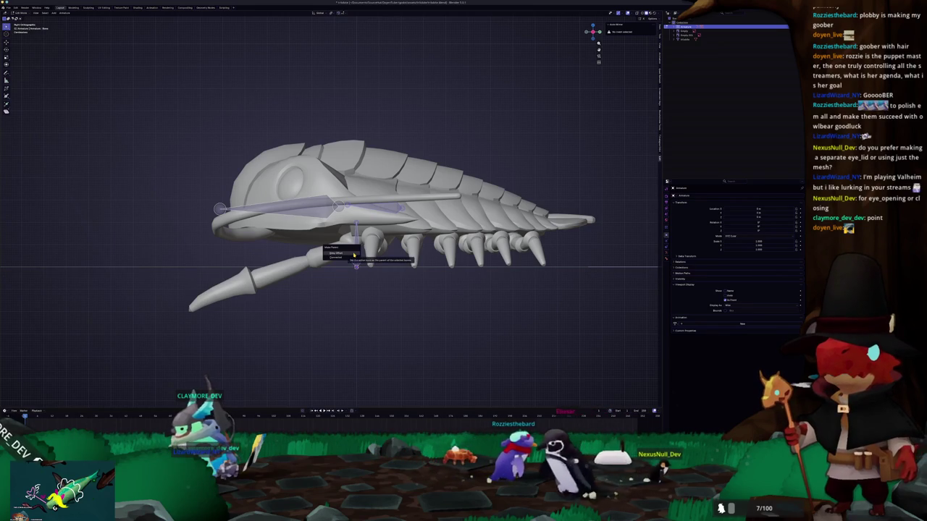
{"action": "left_click", "coordinate": [354, 253]}
{"action": "key", "text": "shift+bracketright"}
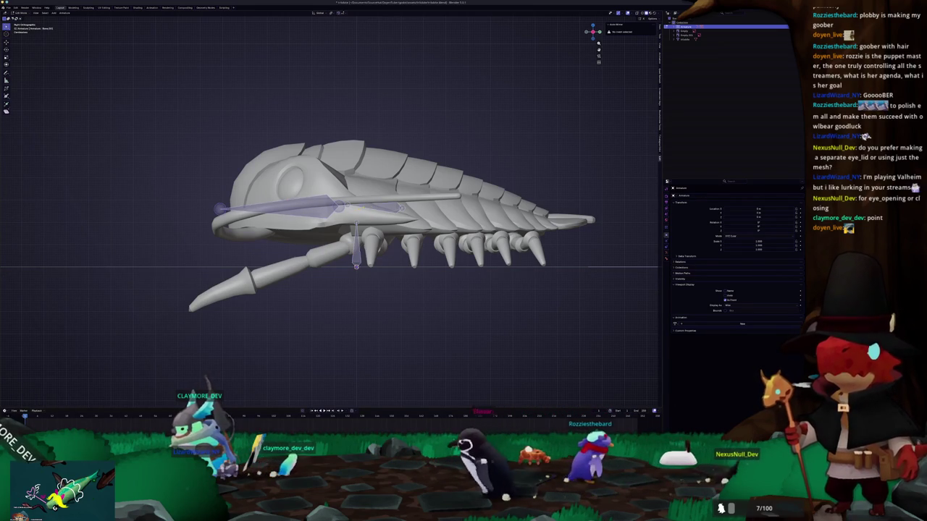
{"action": "left_click", "coordinate": [373, 207]}
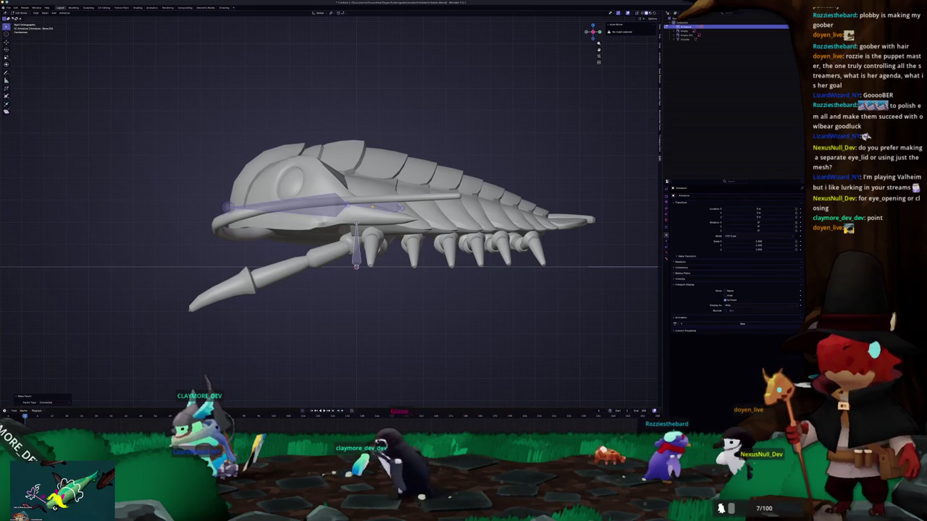
{"action": "left_click", "coordinate": [228, 213]}
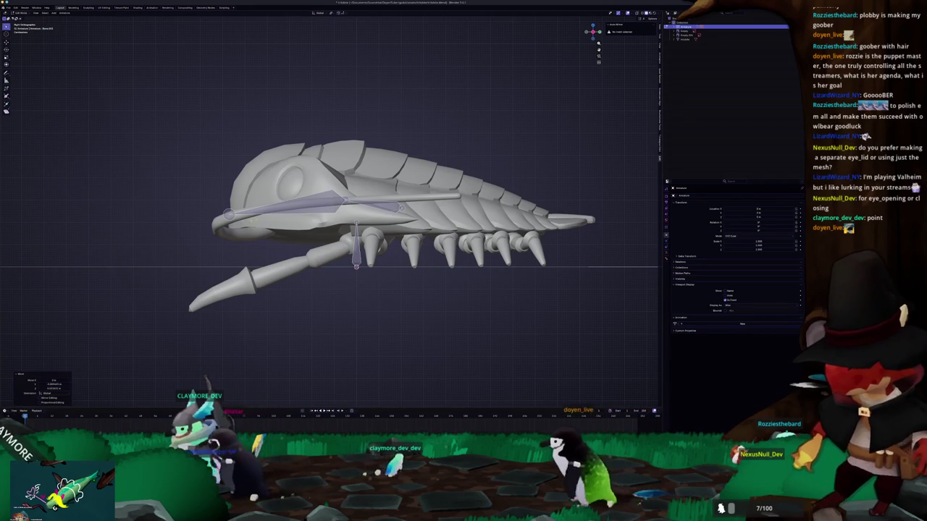
{"action": "key", "text": "g"}
{"action": "key", "text": "Return"}
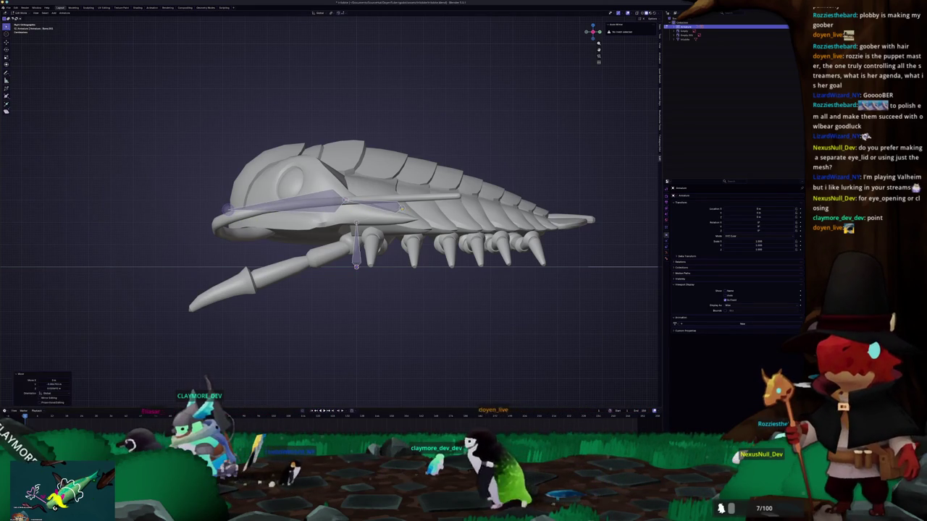
{"action": "key", "text": "g"}
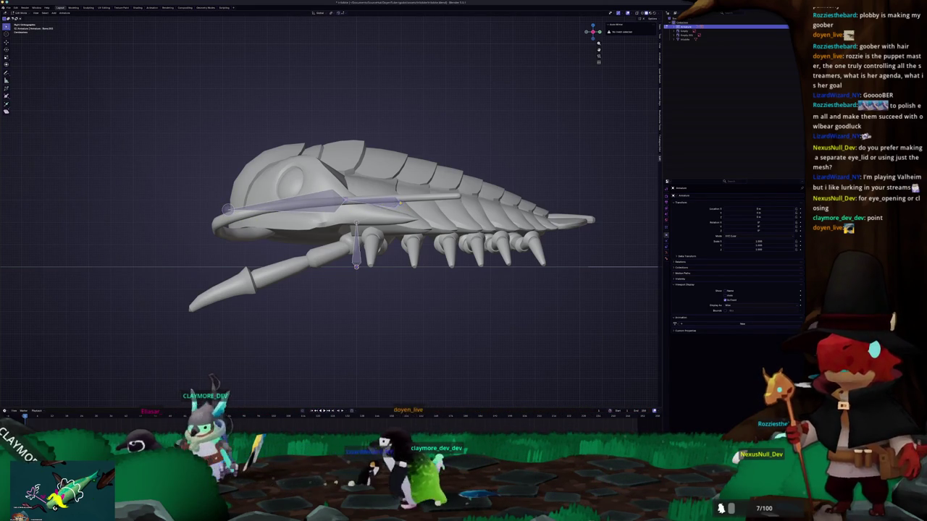
{"action": "key", "text": "g"}
{"action": "key", "text": "Return"}
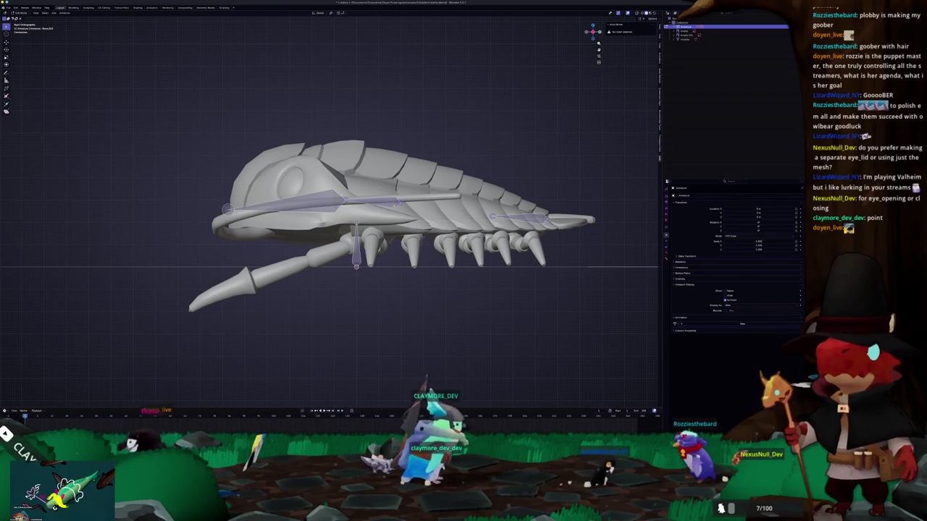
Parent the tail bone to the spine bones and drag its end further toward the tail
{"action": "key", "text": "ctrl+p"}
{"action": "left_click", "coordinate": [394, 207]}
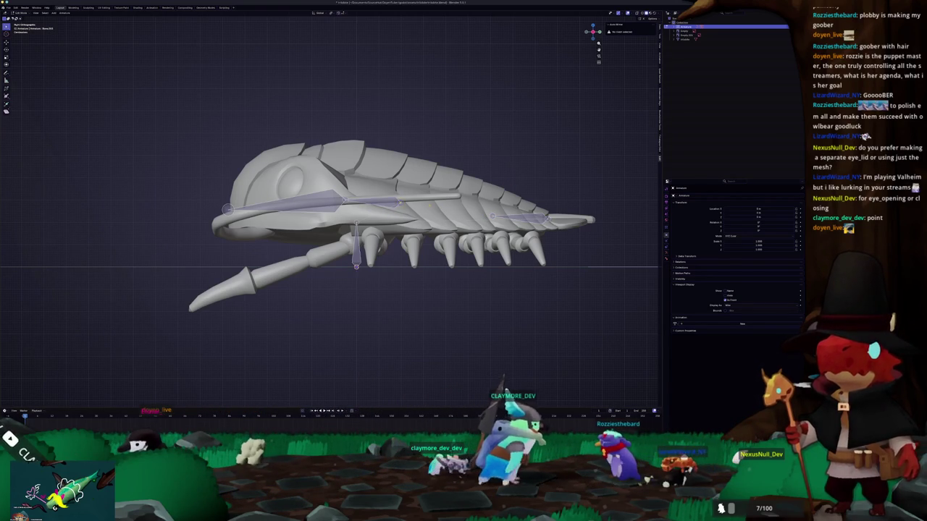
{"action": "key", "text": "ctrl+p"}
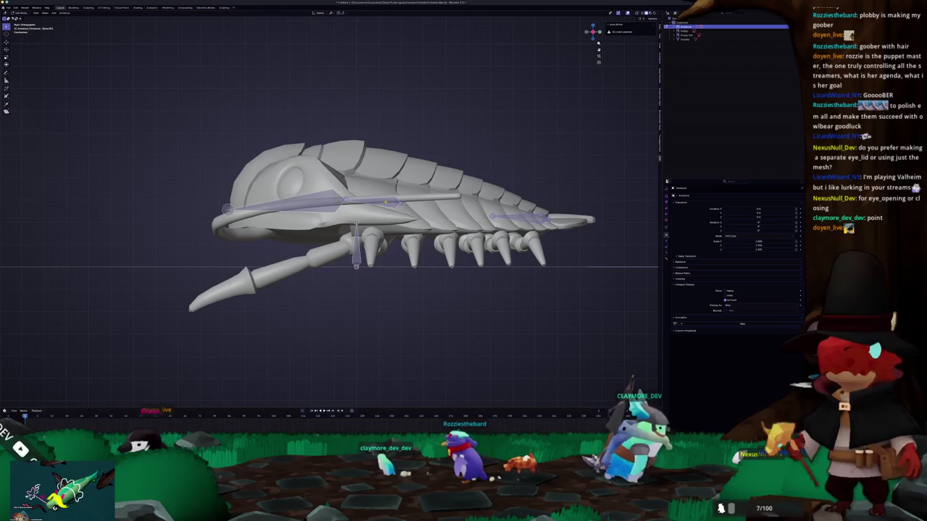
{"action": "left_click", "coordinate": [385, 202]}
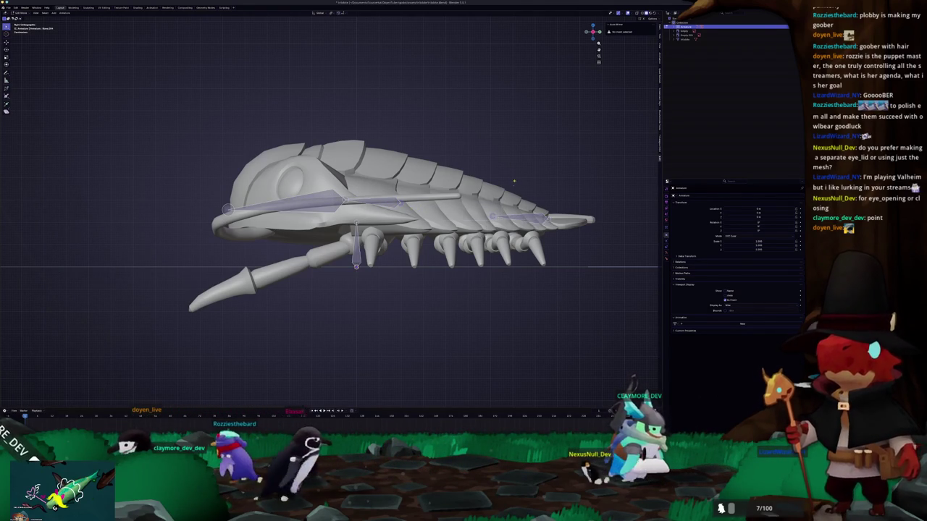
{"action": "scroll", "coordinate": [331, 210], "scroll_direction": "up", "scroll_amount": 2}
{"action": "middle_click_drag", "start_coordinate": [331, 210], "coordinate": [283, 204], "text": "shift"}
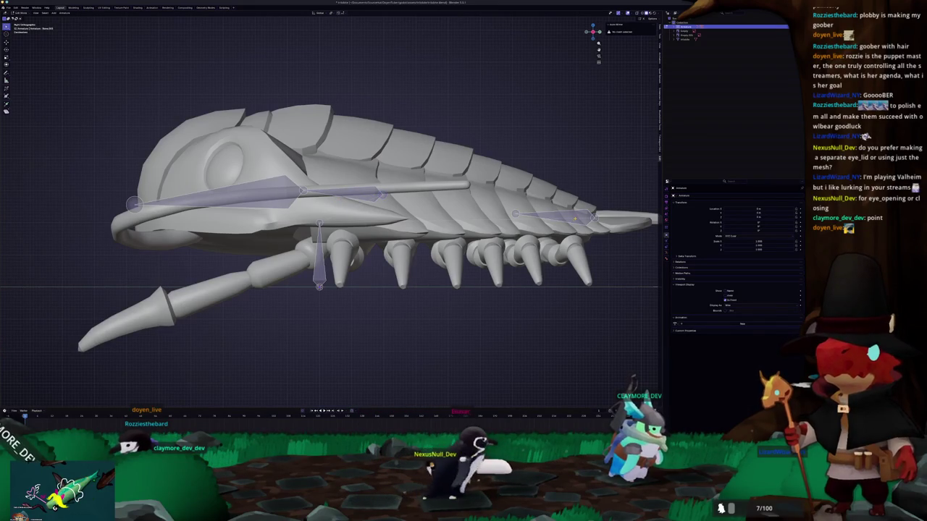
{"action": "key", "text": "g"}
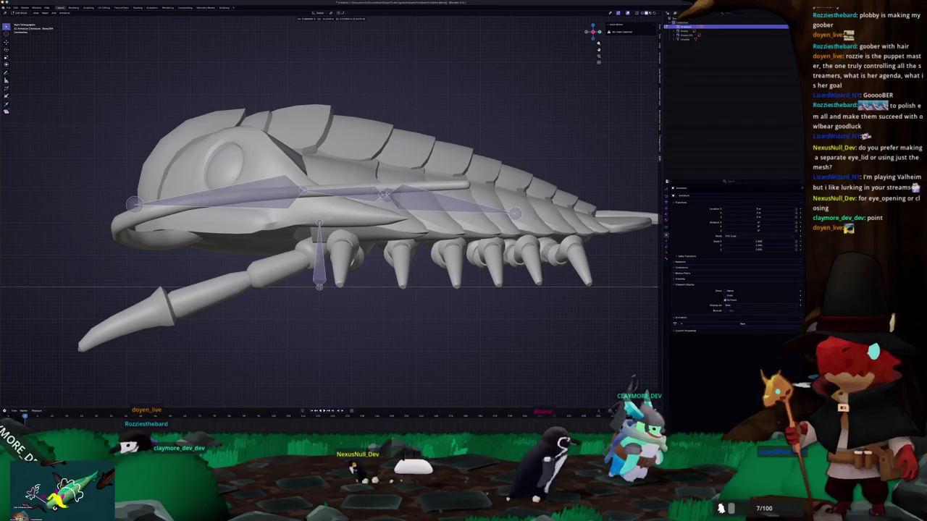
{"action": "left_click", "coordinate": [432, 192]}
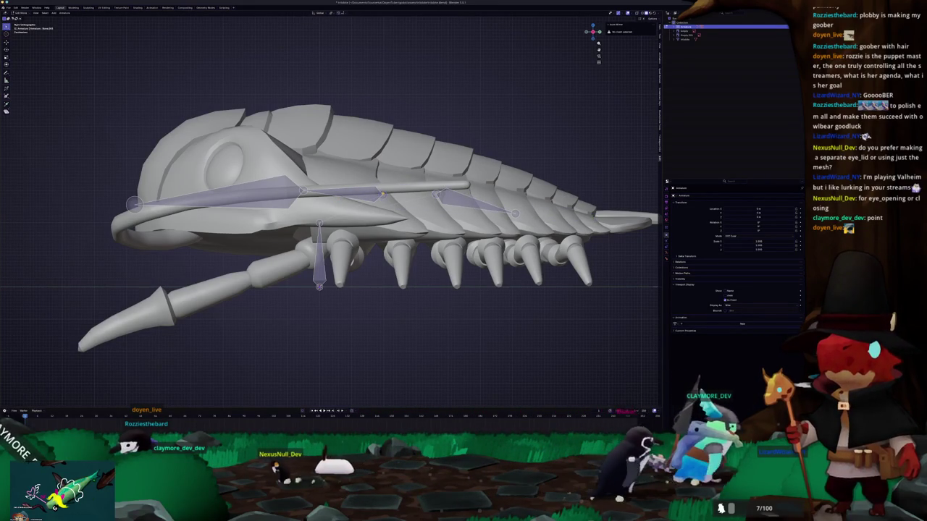
Snap the bone end to the 3D cursor, aim it at the head, and extrude a new bone along the body
{"action": "key", "text": "shift+s"}
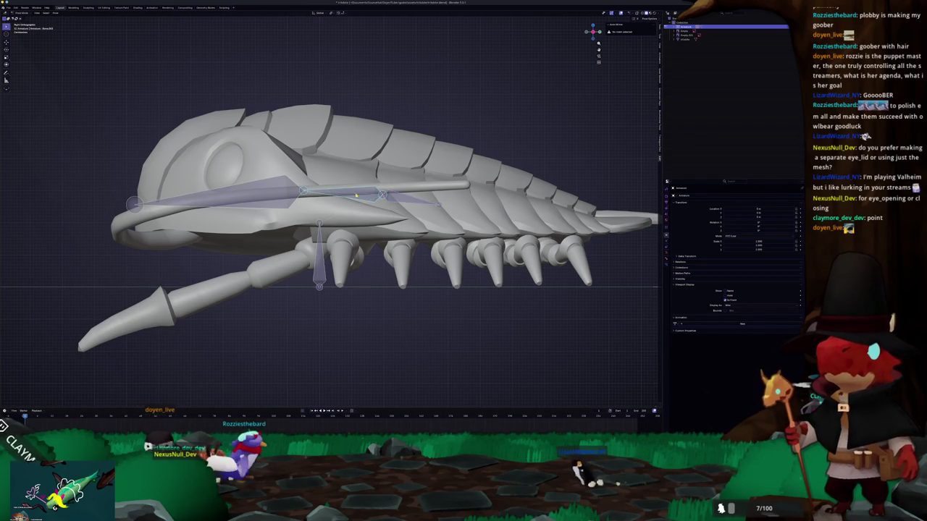
{"action": "key", "text": "r"}
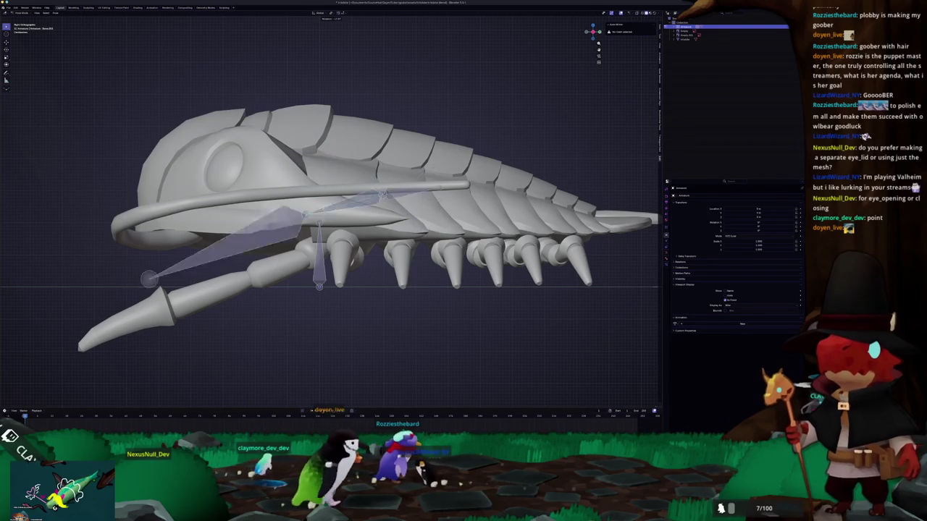
{"action": "left_click", "coordinate": [116, 204]}
{"action": "middle_click_drag", "start_coordinate": [116, 204], "coordinate": [94, 204], "text": "shift"}
{"action": "middle_click_drag", "start_coordinate": [326, 217], "coordinate": [239, 223], "text": "shift"}
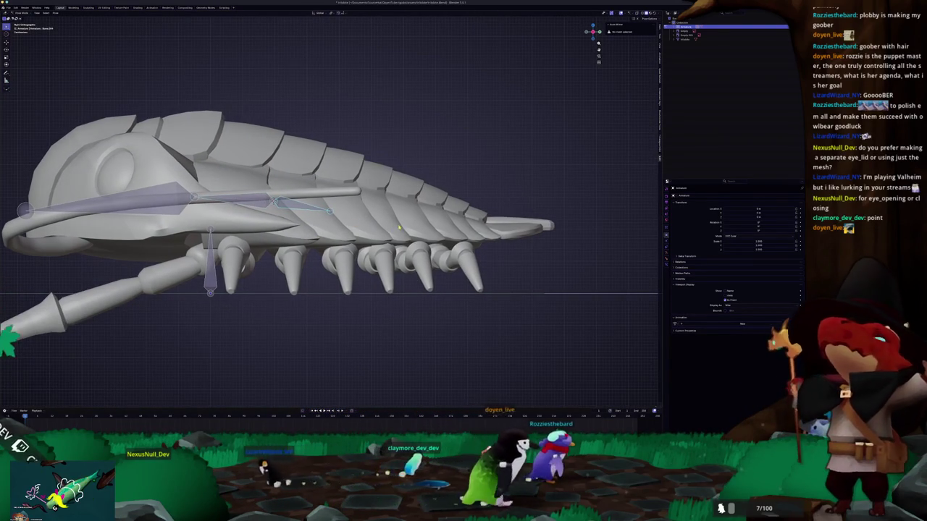
{"action": "key", "text": "Tab"}
{"action": "key", "text": "e"}
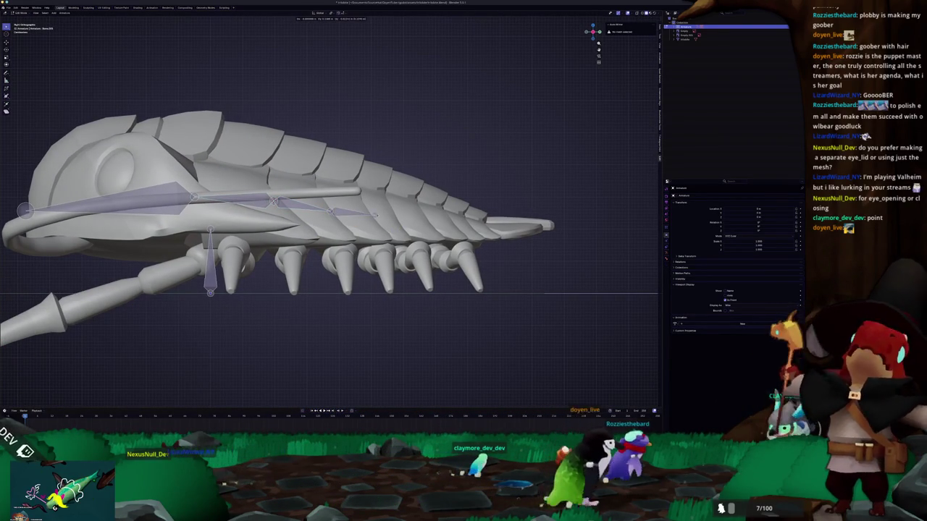
{"action": "left_click", "coordinate": [391, 218]}
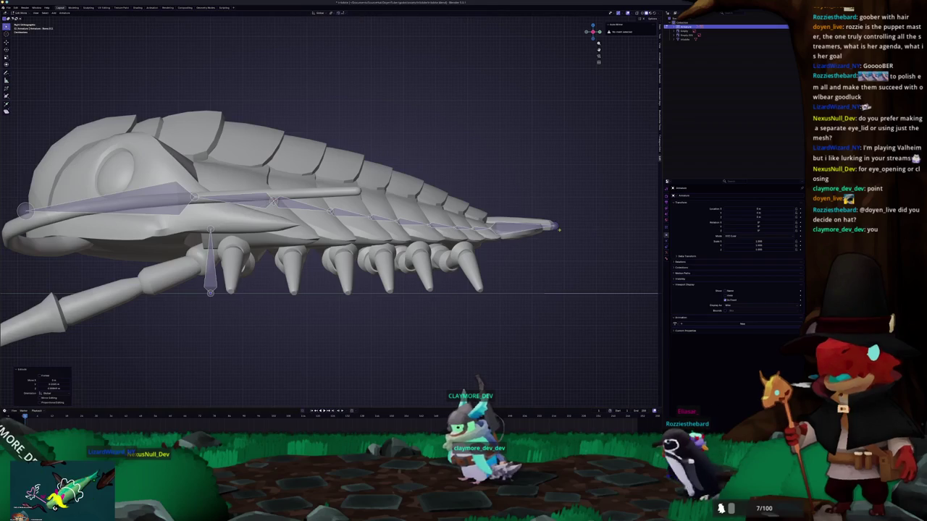
{"action": "scroll", "coordinate": [329, 210], "scroll_direction": "up", "scroll_amount": 1}
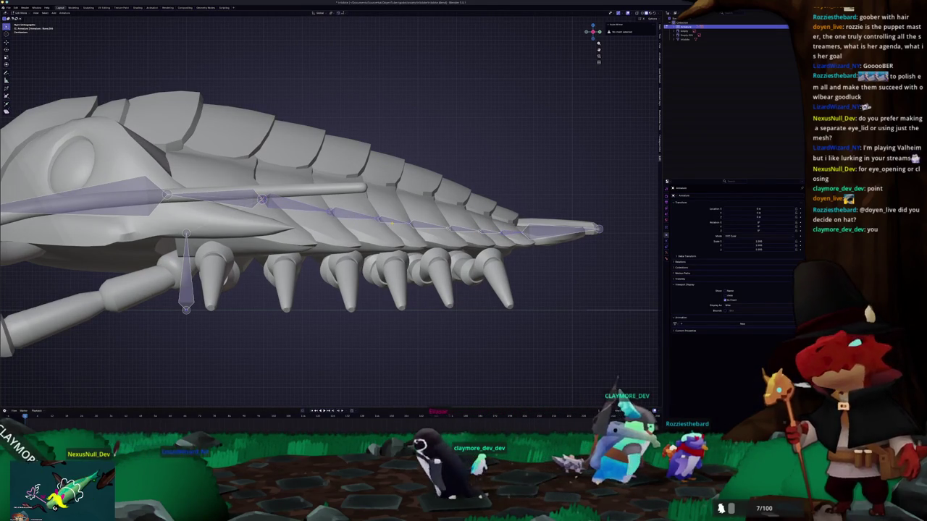
{"action": "right_click", "coordinate": [457, 233]}
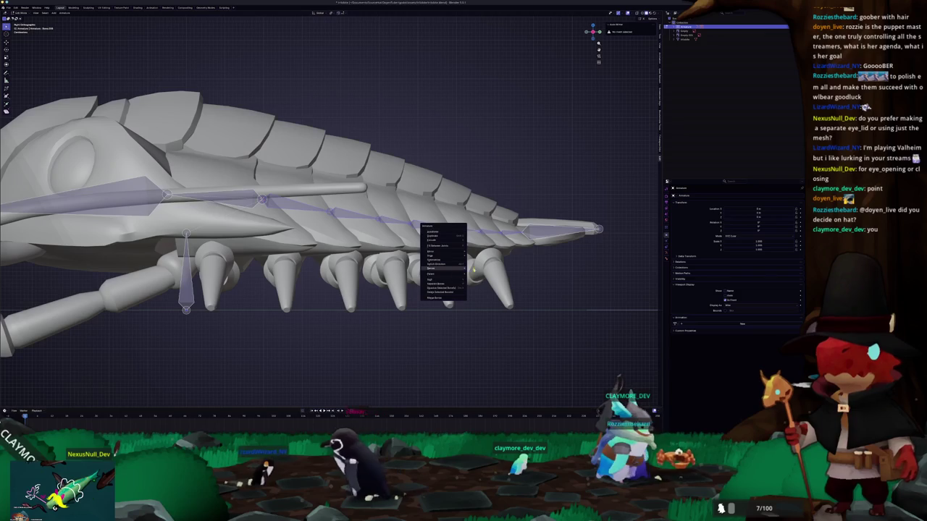
{"action": "left_click", "coordinate": [438, 292]}
{"action": "right_click", "coordinate": [509, 227]}
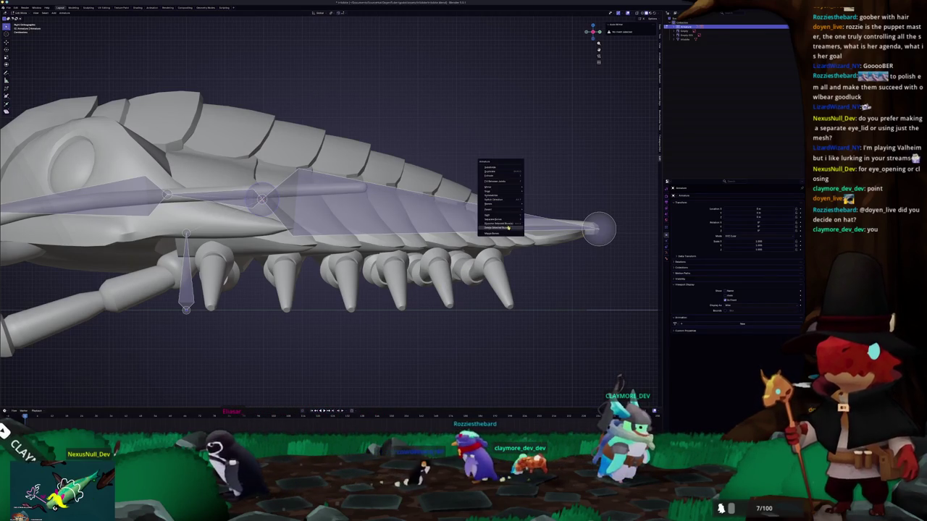
{"action": "left_click", "coordinate": [501, 172]}
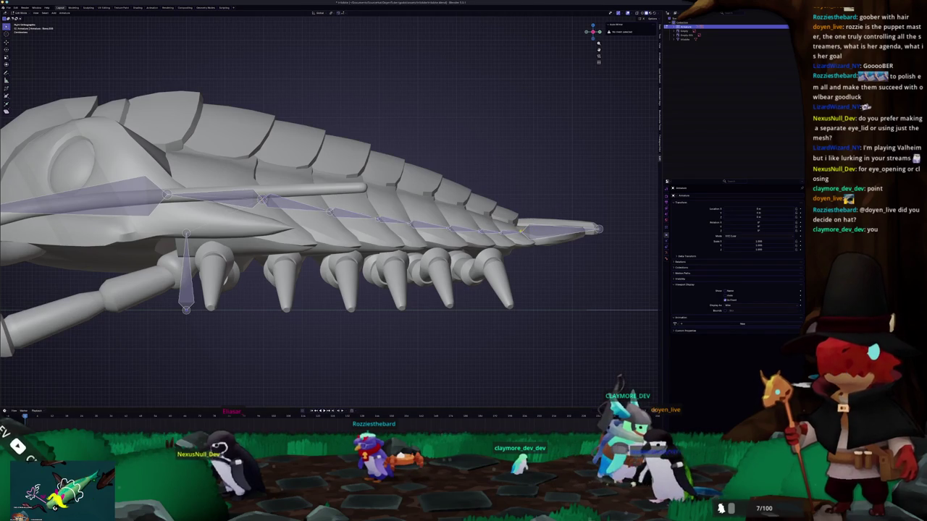
{"action": "scroll", "coordinate": [404, 214], "scroll_direction": "up", "scroll_amount": 2}
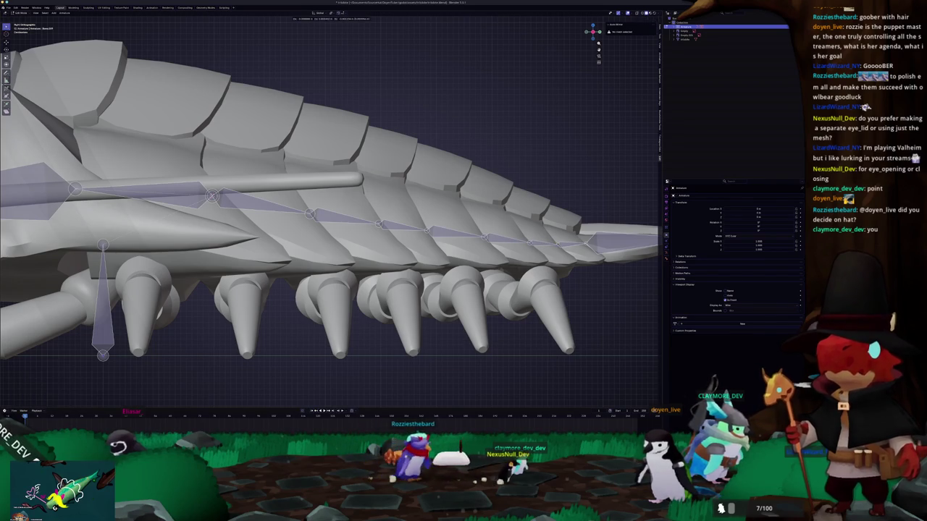
{"action": "scroll", "coordinate": [366, 243], "scroll_direction": "down", "scroll_amount": 3}
{"action": "scroll", "coordinate": [366, 244], "scroll_direction": "down", "scroll_amount": 2}
{"action": "scroll", "coordinate": [366, 244], "scroll_direction": "down", "scroll_amount": 1}
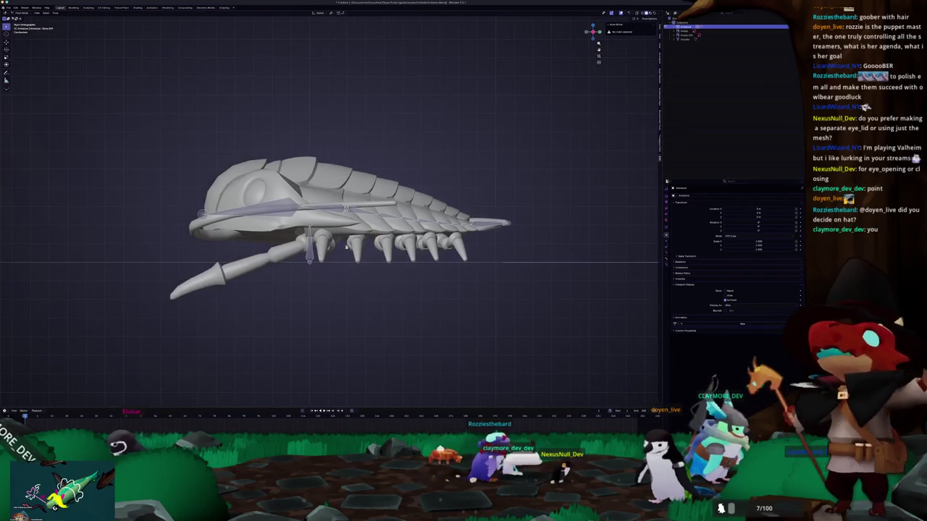
Back in Object Mode, parent the creature mesh to the spine armature with automatic weights
{"action": "left_click", "coordinate": [667, 265]}
{"action": "left_click", "coordinate": [666, 256]}
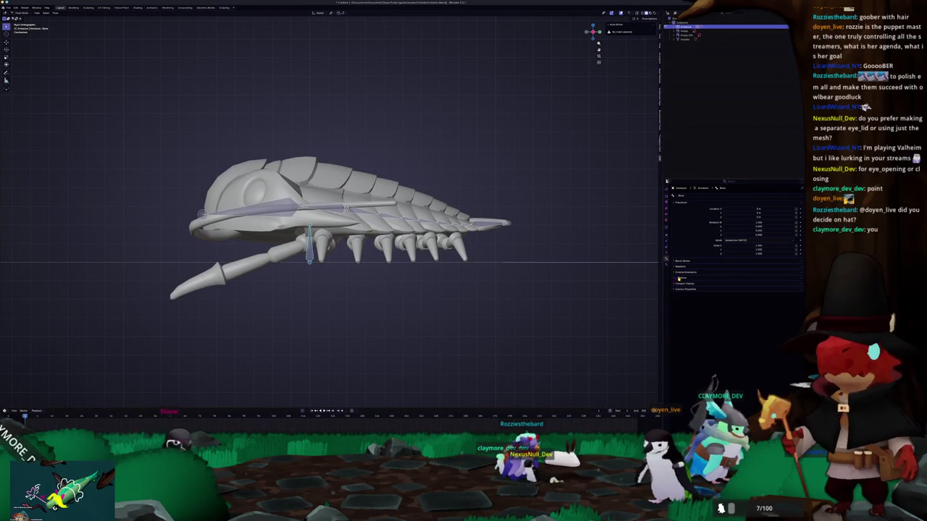
{"action": "key", "text": "ctrl+Tab"}
{"action": "left_click", "coordinate": [339, 228]}
{"action": "scroll", "coordinate": [339, 229], "scroll_direction": "up", "scroll_amount": 2}
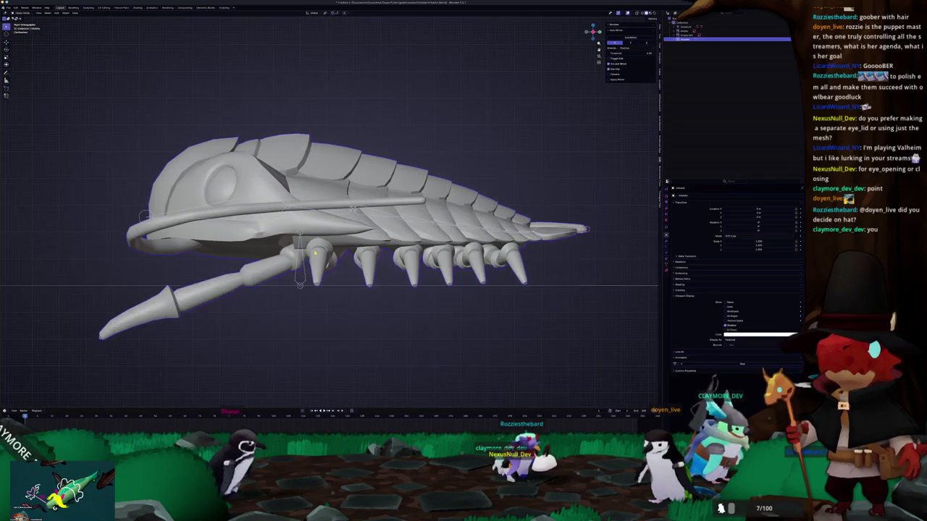
{"action": "left_click", "coordinate": [302, 287]}
{"action": "key", "text": "ctrl+p"}
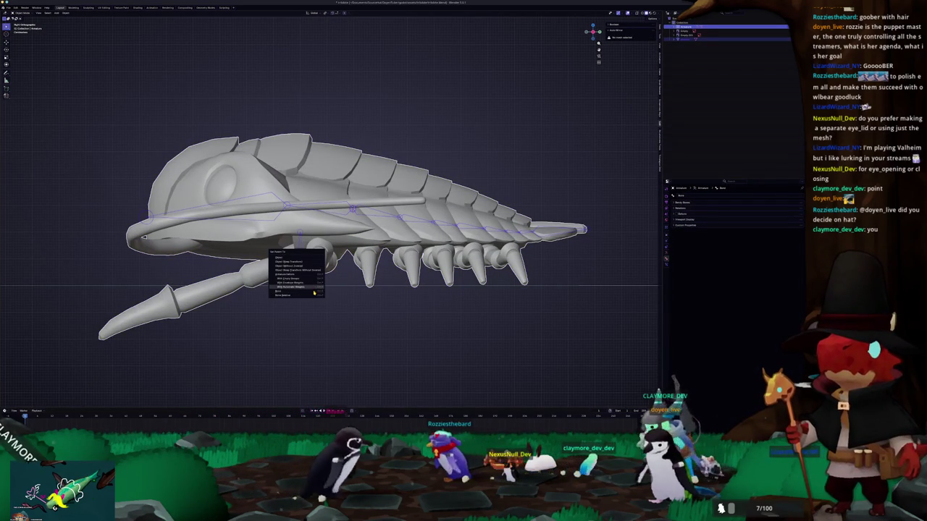
{"action": "left_click", "coordinate": [313, 292]}
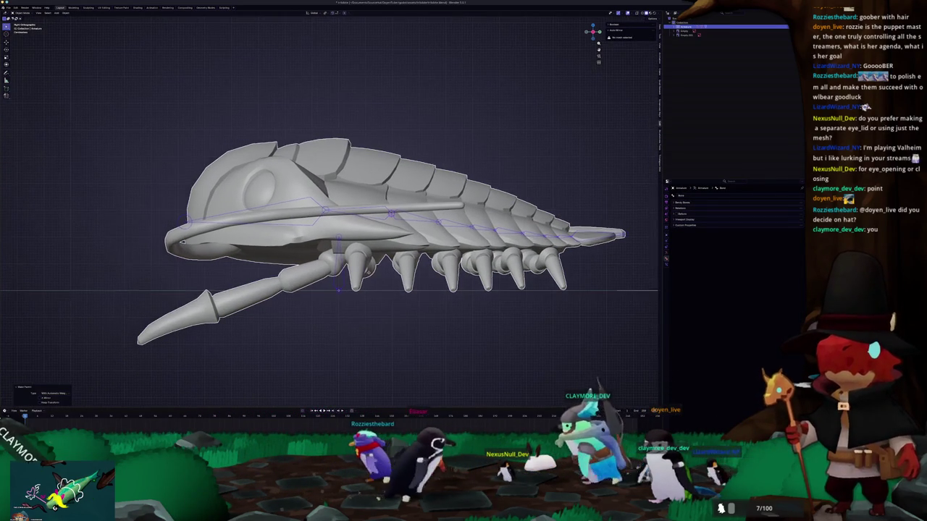
Reselect the mesh and armature from a front perspective and redo the automatic-weights parenting
{"action": "middle_click_drag", "start_coordinate": [347, 264], "coordinate": [385, 269], "text": "shift"}
{"action": "left_click", "coordinate": [312, 167]}
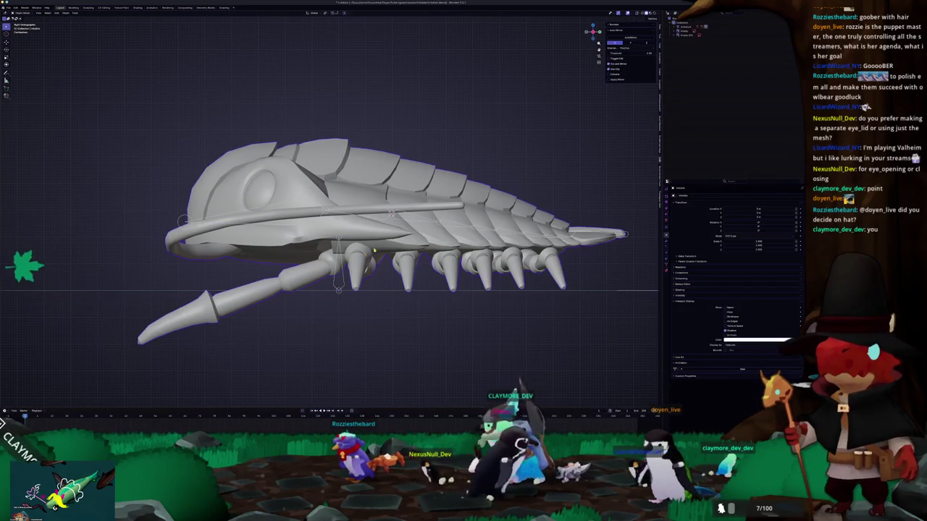
{"action": "mouse_move", "coordinate": [391, 214]}
{"action": "middle_mouse_down"}
{"action": "mouse_move", "coordinate": [333, 261]}
{"action": "mouse_move", "coordinate": [324, 282]}
{"action": "middle_mouse_up"}
{"action": "left_click", "coordinate": [324, 282], "text": "shift"}
{"action": "key", "text": "ctrl+p"}
{"action": "left_click", "coordinate": [329, 283]}
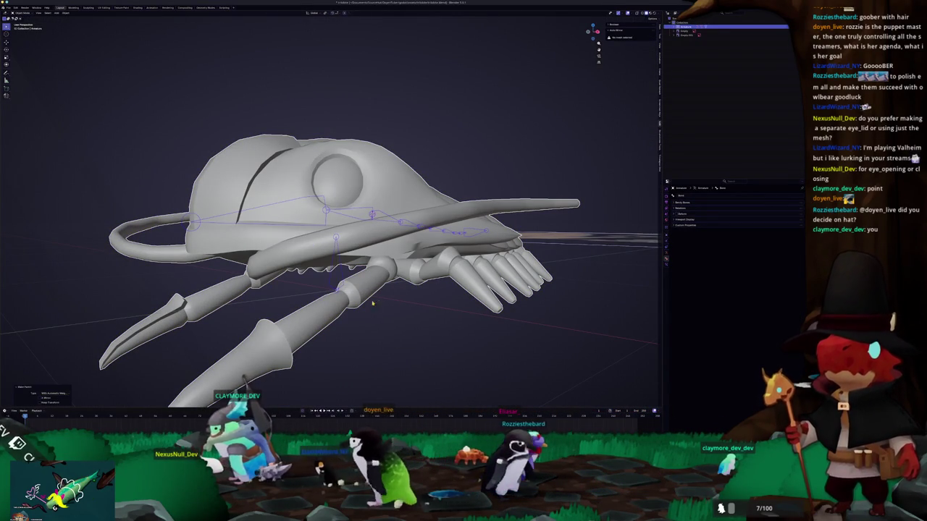
Toggle the armature through Pose Mode and select a different spine bone from above
{"action": "key", "text": "ctrl+Tab"}
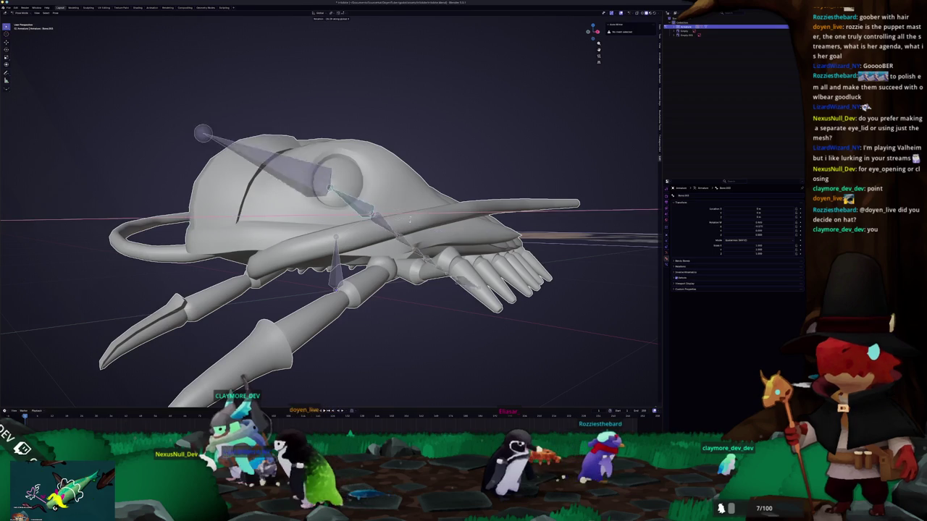
{"action": "key", "text": "ctrl+Tab"}
{"action": "key", "text": "ctrl+Tab"}
{"action": "scroll", "coordinate": [329, 210], "scroll_direction": "down", "scroll_amount": 2}
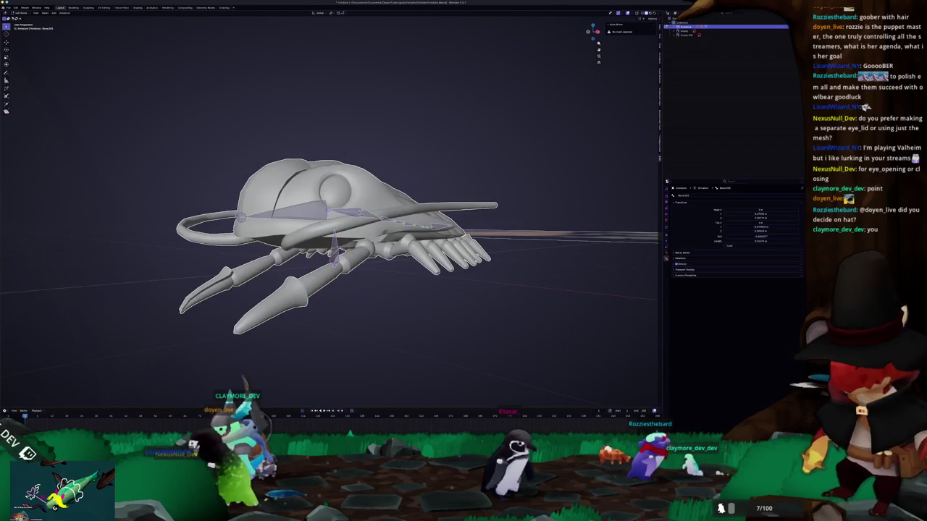
{"action": "middle_click_drag", "start_coordinate": [330, 217], "coordinate": [304, 195]}
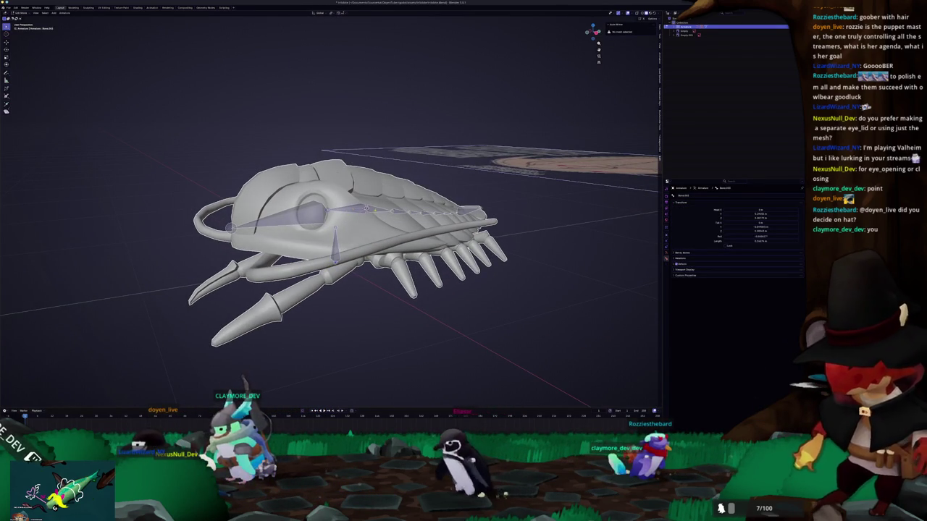
{"action": "left_click", "coordinate": [366, 208]}
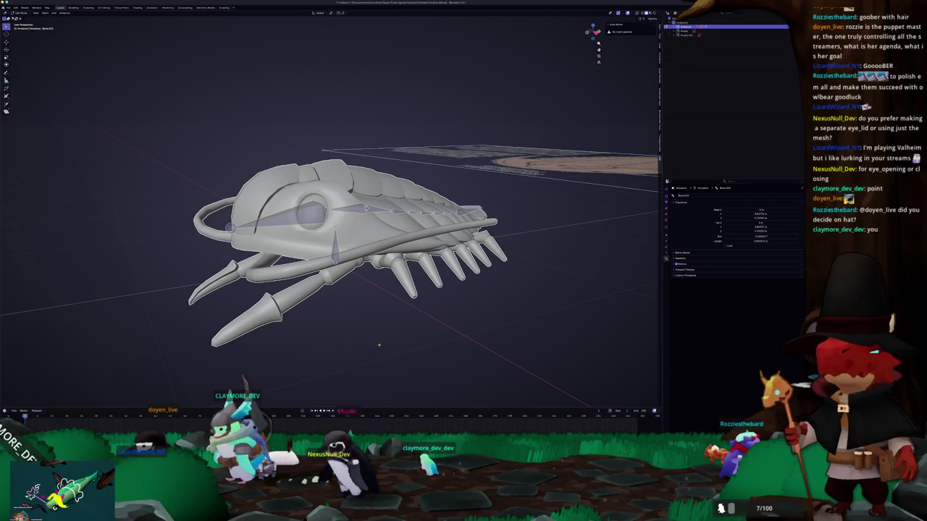
In right side orthographic view, centre the creature and nudge the selected bone slightly
{"action": "middle_click_drag", "start_coordinate": [330, 217], "coordinate": [348, 195]}
{"action": "key", "text": "KP_3"}
{"action": "scroll", "coordinate": [449, 231], "scroll_direction": "up", "scroll_amount": 3}
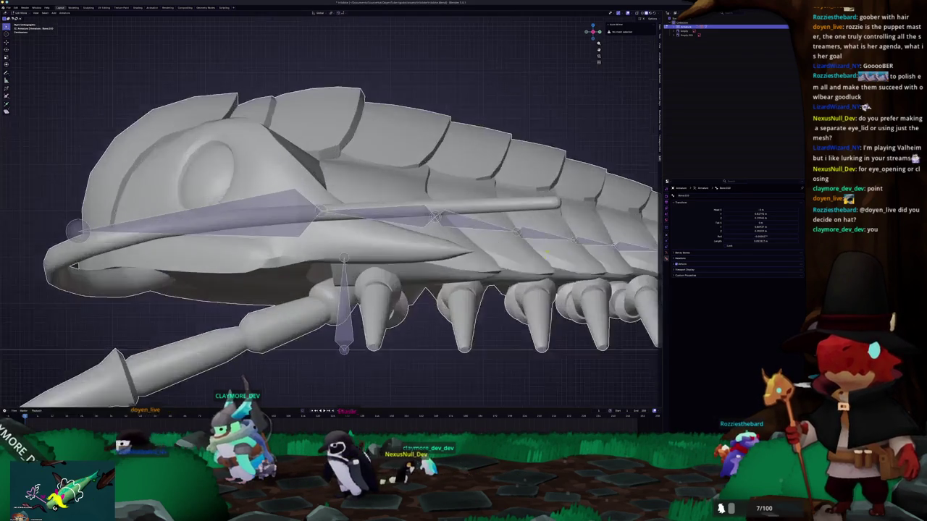
{"action": "scroll", "coordinate": [449, 231], "scroll_direction": "up", "scroll_amount": 2}
{"action": "middle_click_drag", "start_coordinate": [362, 217], "coordinate": [268, 221], "text": "shift"}
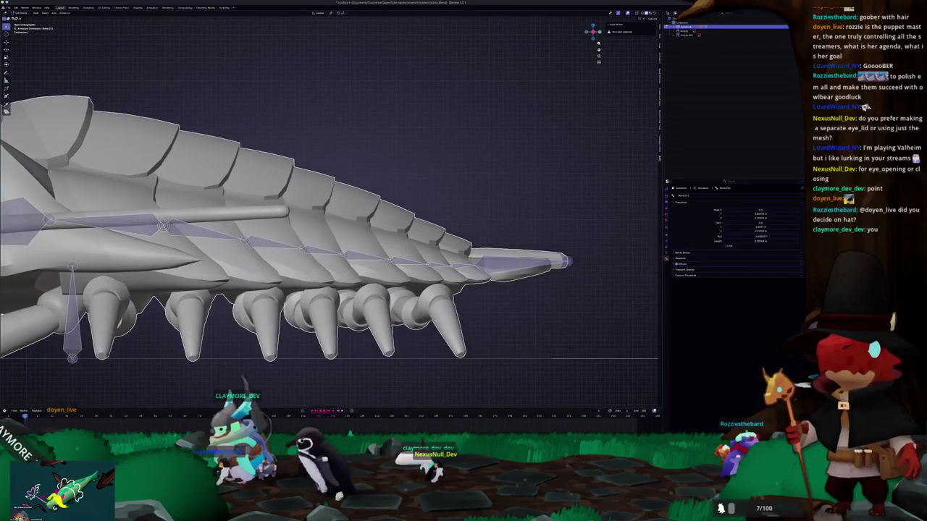
{"action": "middle_click_drag", "start_coordinate": [326, 217], "coordinate": [419, 227], "text": "shift"}
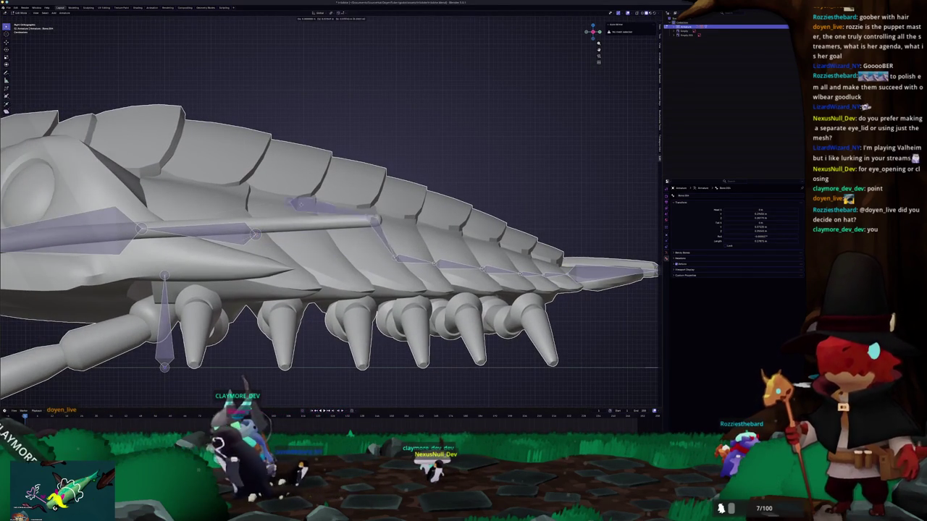
{"action": "middle_click_drag", "start_coordinate": [326, 217], "coordinate": [407, 210], "text": "shift"}
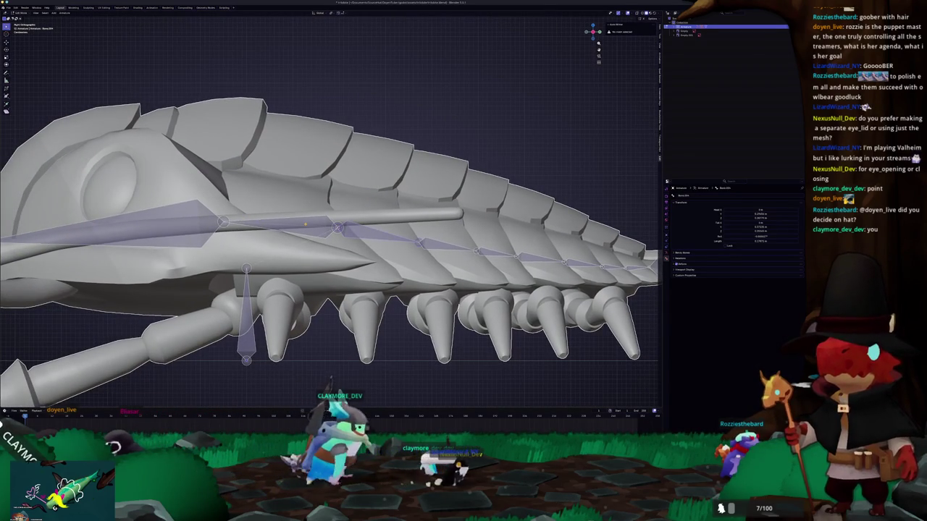
{"action": "scroll", "coordinate": [329, 217], "scroll_direction": "down", "scroll_amount": 1}
{"action": "middle_click_drag", "start_coordinate": [325, 218], "coordinate": [384, 214], "text": "shift"}
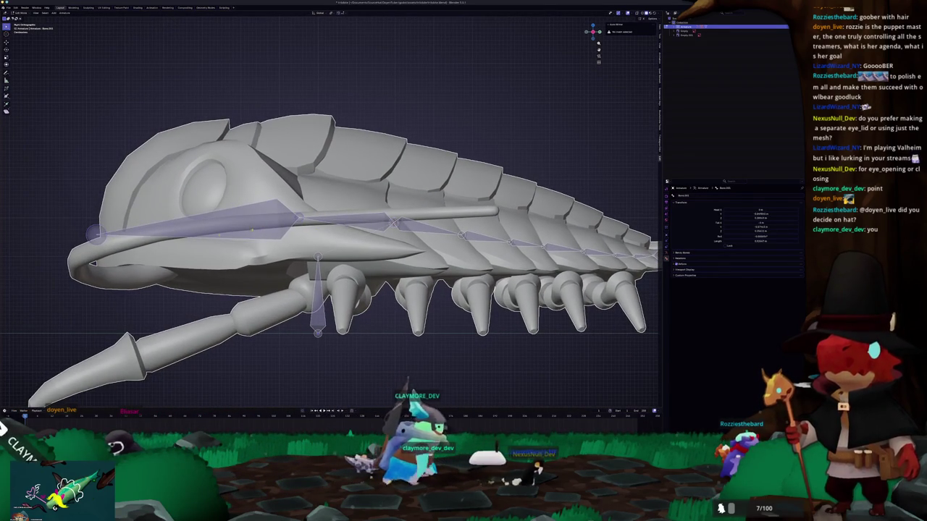
{"action": "left_click_drag", "start_coordinate": [259, 228], "coordinate": [267, 235]}
{"action": "key", "text": "ctrl+Tab"}
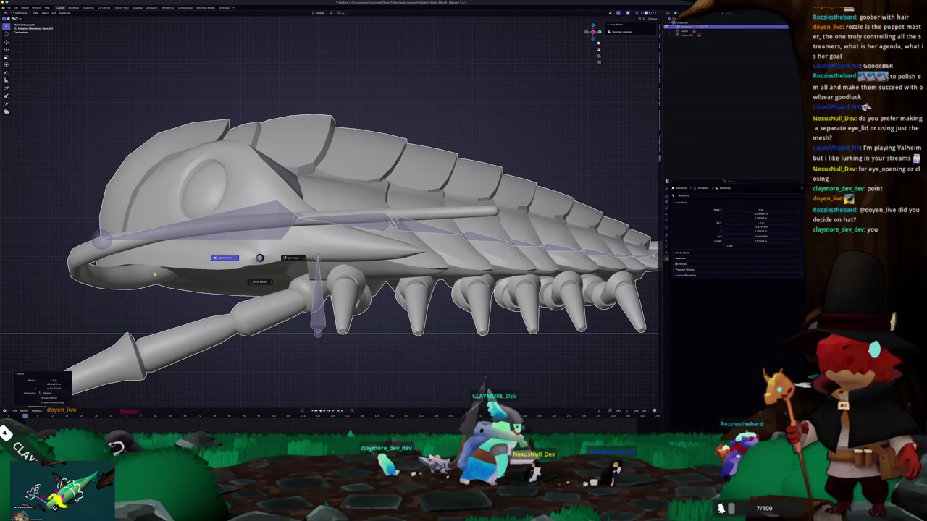
In Object Mode, apply the rig's object transforms with Ctrl+A
{"action": "left_click", "coordinate": [224, 257]}
{"action": "scroll", "coordinate": [326, 239], "scroll_direction": "down", "scroll_amount": 3}
{"action": "key", "text": "ctrl+a"}
{"action": "left_click", "coordinate": [357, 266]}
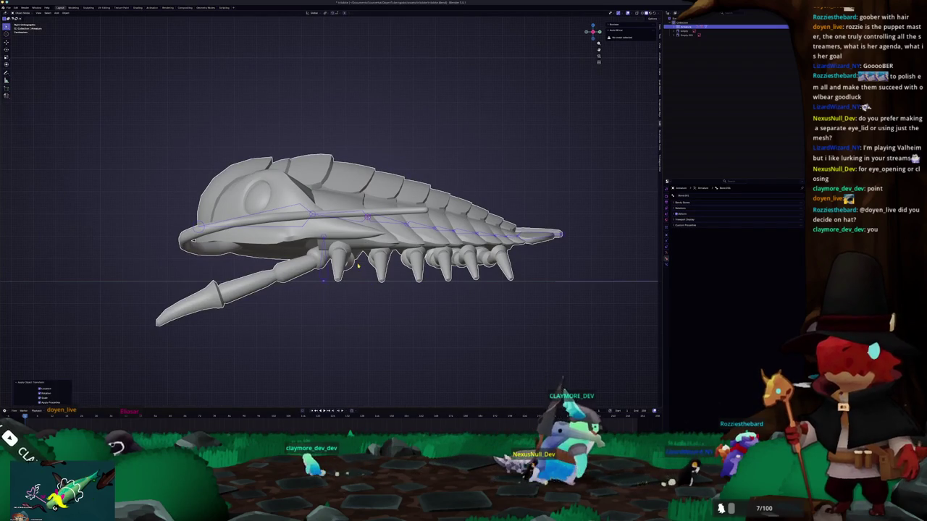
Reparent the creature mesh to the armature with automatic weights
{"action": "left_click", "coordinate": [348, 269]}
{"action": "left_click", "coordinate": [328, 279]}
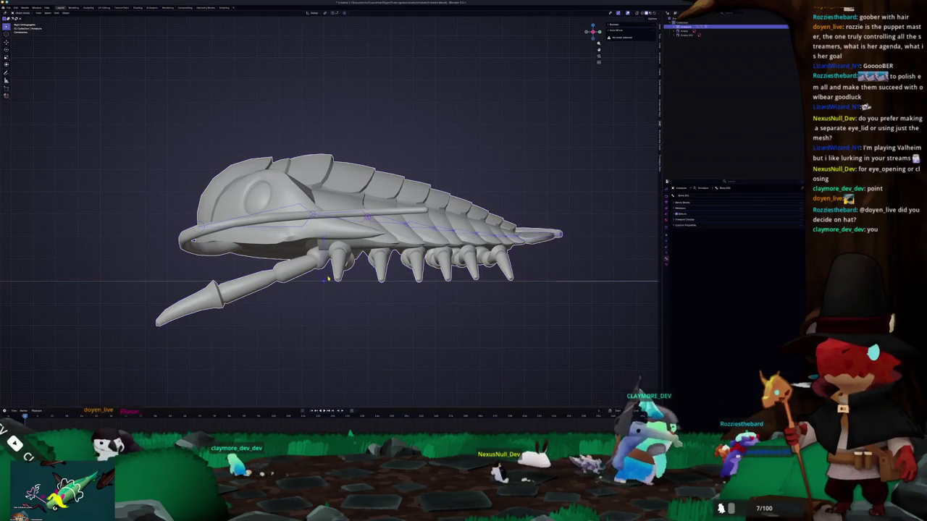
{"action": "key", "text": "ctrl+p"}
{"action": "left_click", "coordinate": [328, 279]}
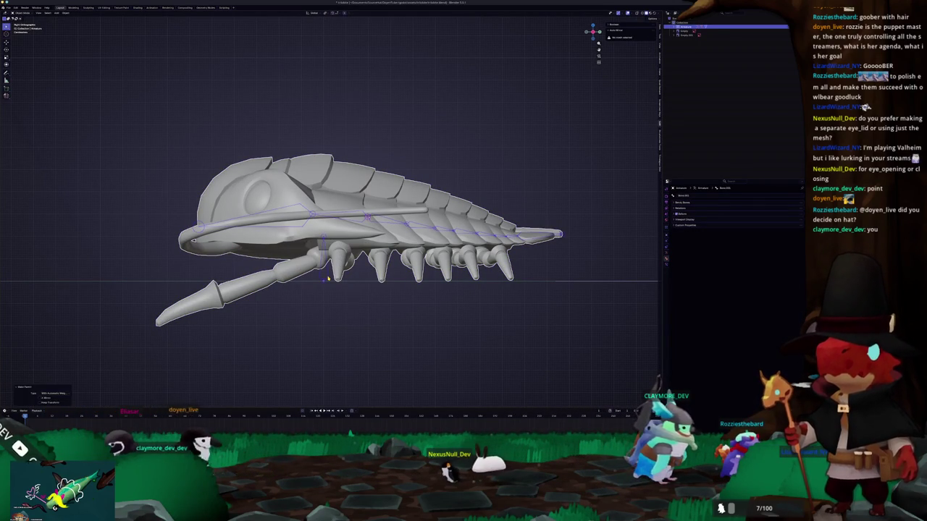
Review the bone heat weighting failure in the Info Log, delete the error line, and close it
{"action": "left_click", "coordinate": [421, 230]}
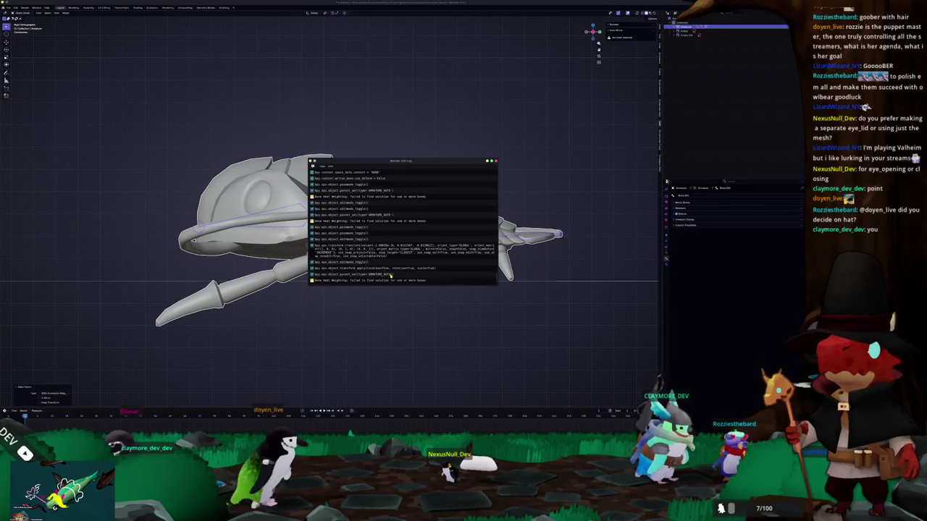
{"action": "left_click", "coordinate": [386, 275]}
{"action": "left_click", "coordinate": [413, 268]}
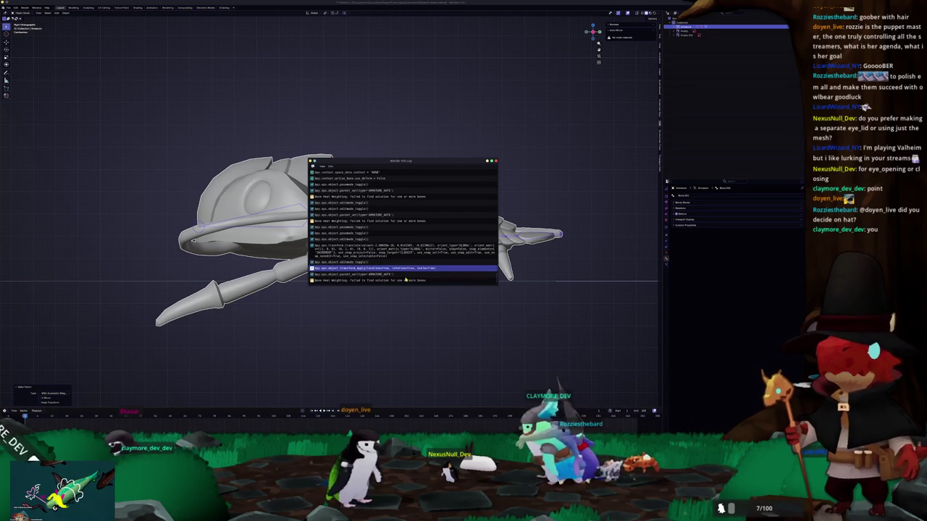
{"action": "left_click", "coordinate": [402, 281]}
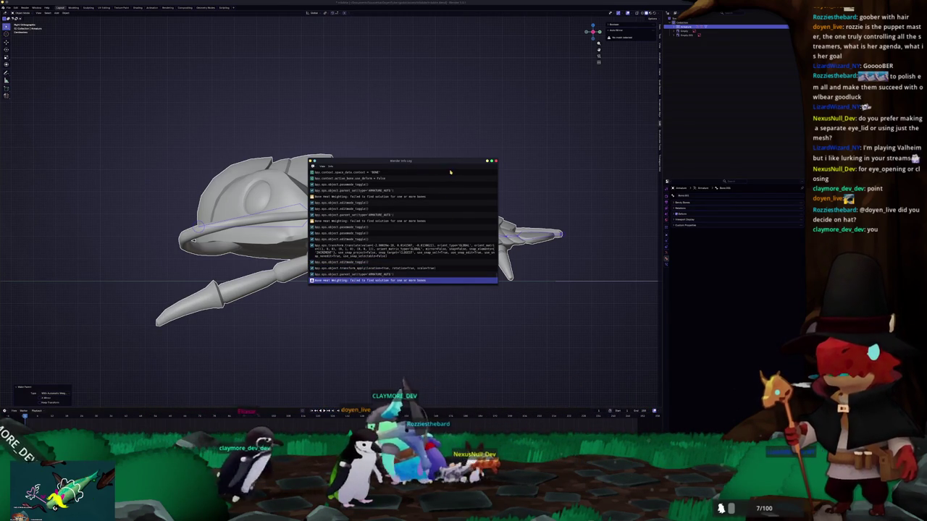
{"action": "key", "text": "Delete"}
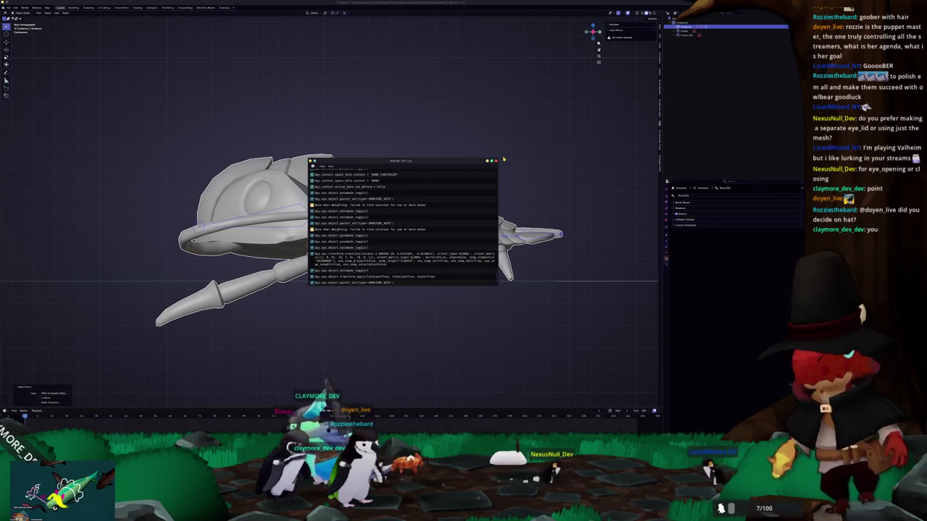
{"action": "left_click", "coordinate": [495, 160]}
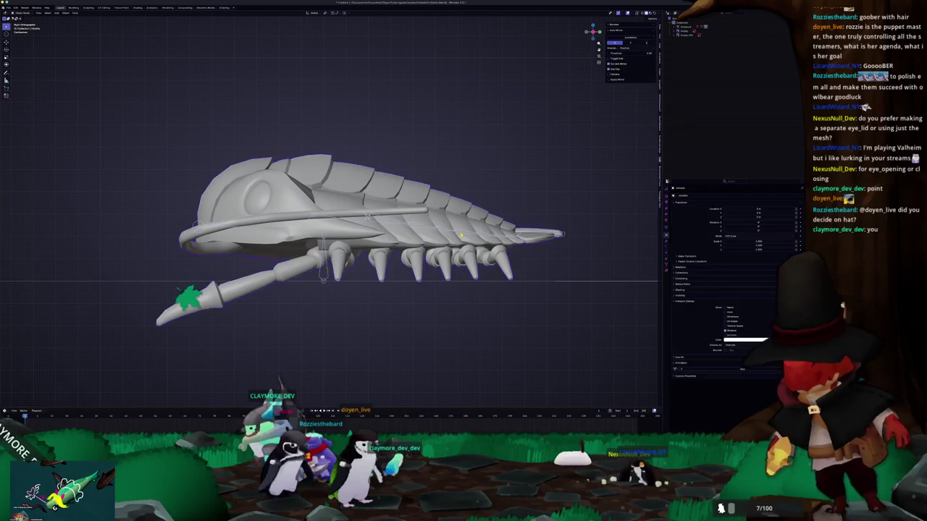
Enter Edit Mode on the creature mesh, deselect everything, and orbit around its full wireframe
{"action": "scroll", "coordinate": [486, 268], "scroll_direction": "down", "scroll_amount": 2}
{"action": "key", "text": "Tab"}
{"action": "scroll", "coordinate": [534, 245], "scroll_direction": "up", "scroll_amount": 1}
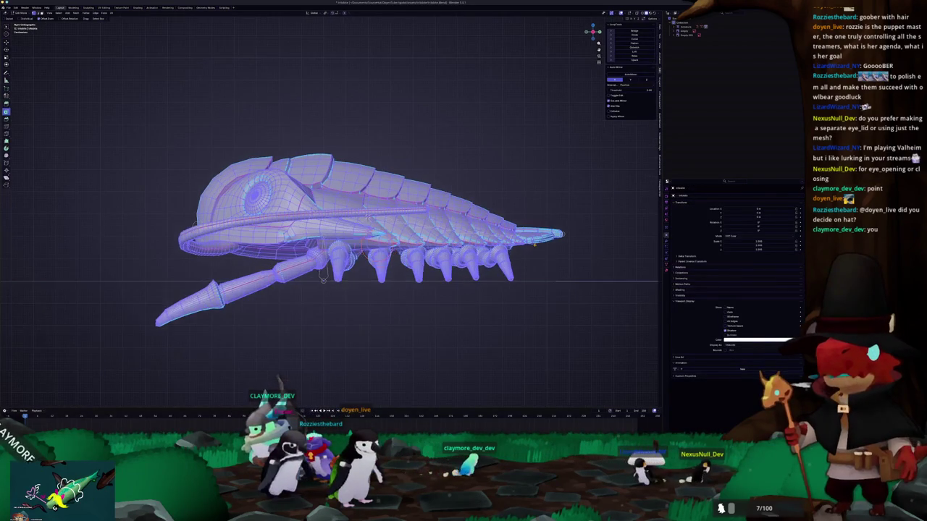
{"action": "middle_click_drag", "start_coordinate": [539, 267], "coordinate": [463, 239]}
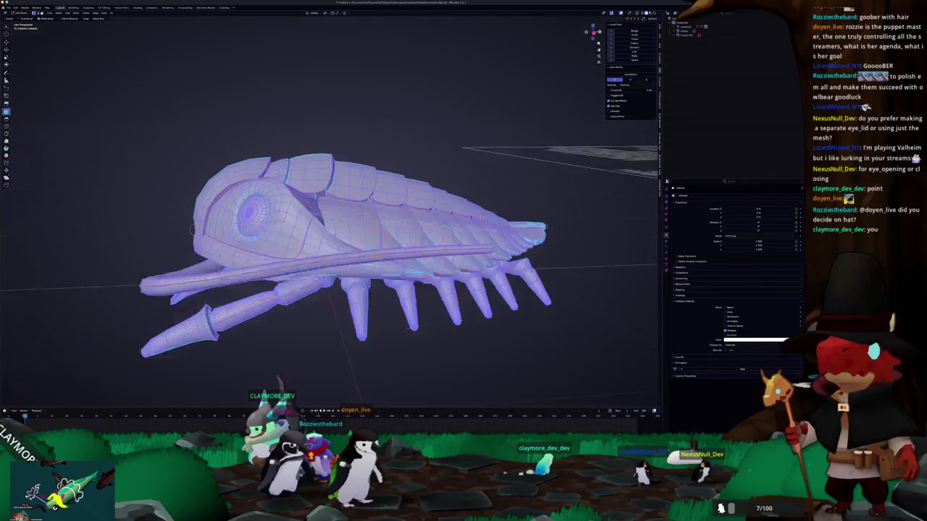
{"action": "key", "text": "alt+a"}
{"action": "scroll", "coordinate": [340, 246], "scroll_direction": "down", "scroll_amount": 1}
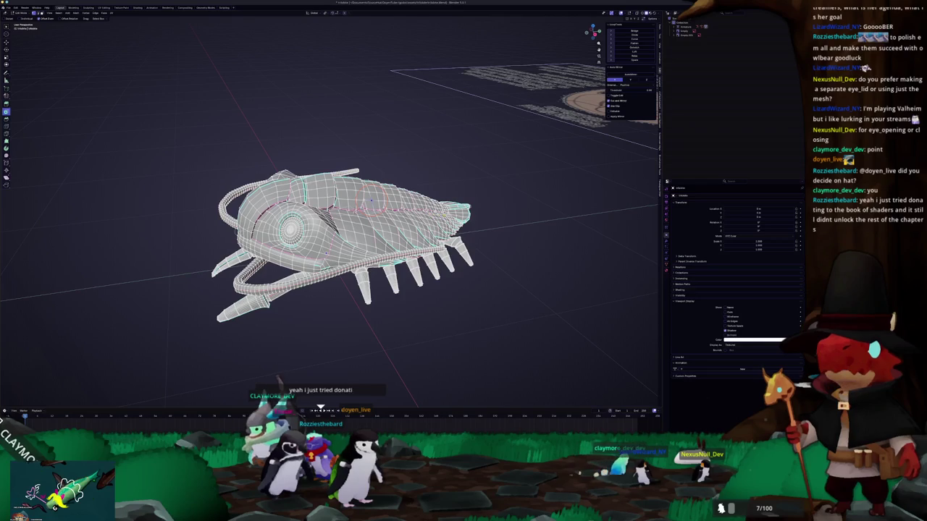
{"action": "mouse_move", "coordinate": [435, 239]}
{"action": "middle_mouse_down"}
{"action": "mouse_move", "coordinate": [492, 245]}
{"action": "mouse_move", "coordinate": [536, 214]}
{"action": "middle_mouse_up"}
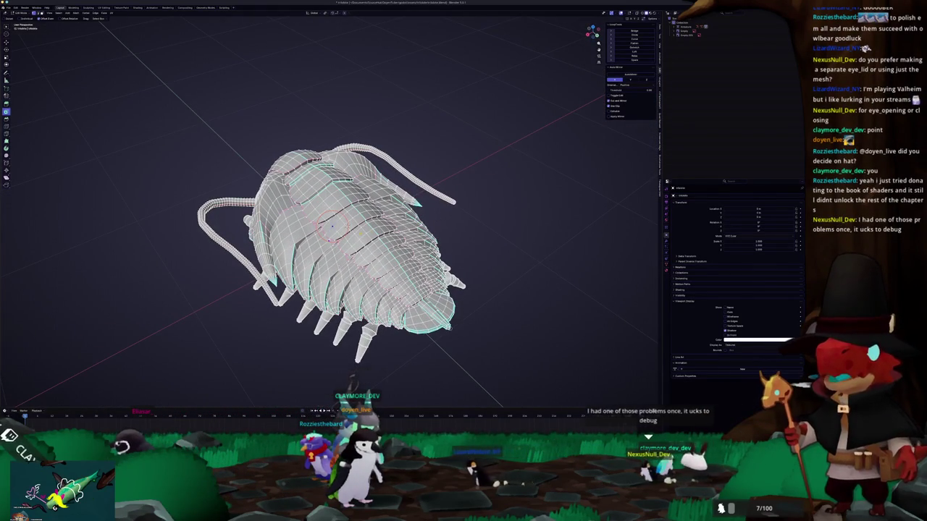